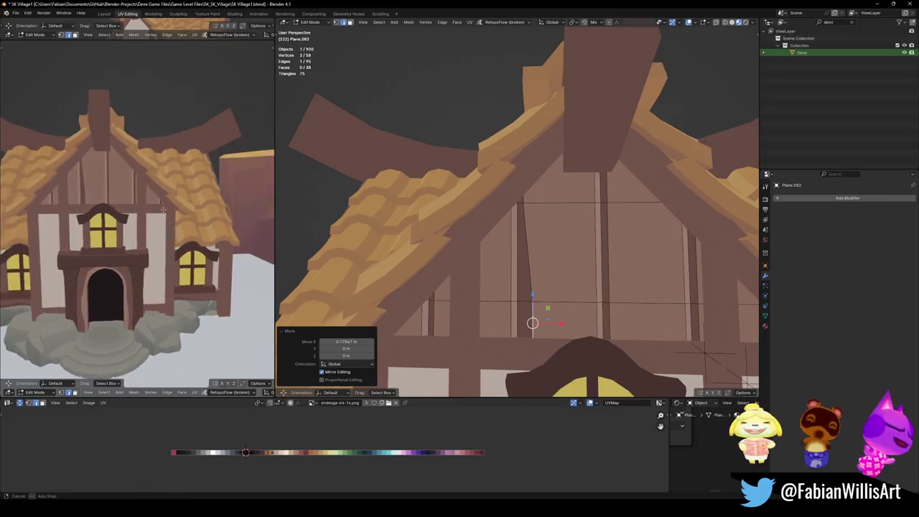
- Shift two vertical gable timber edges sideways along X, then undo the extra moves
left_click(514, 209)
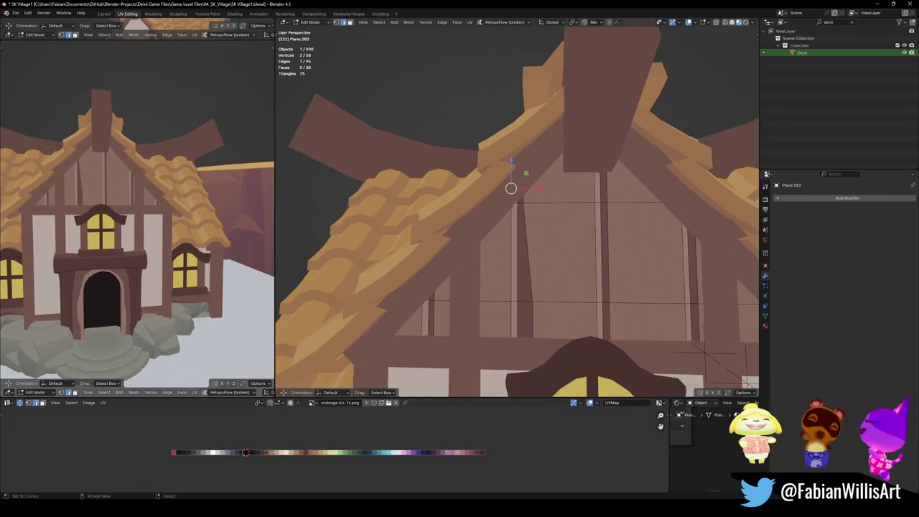
key("g")
key("x")
left_click(510, 245)
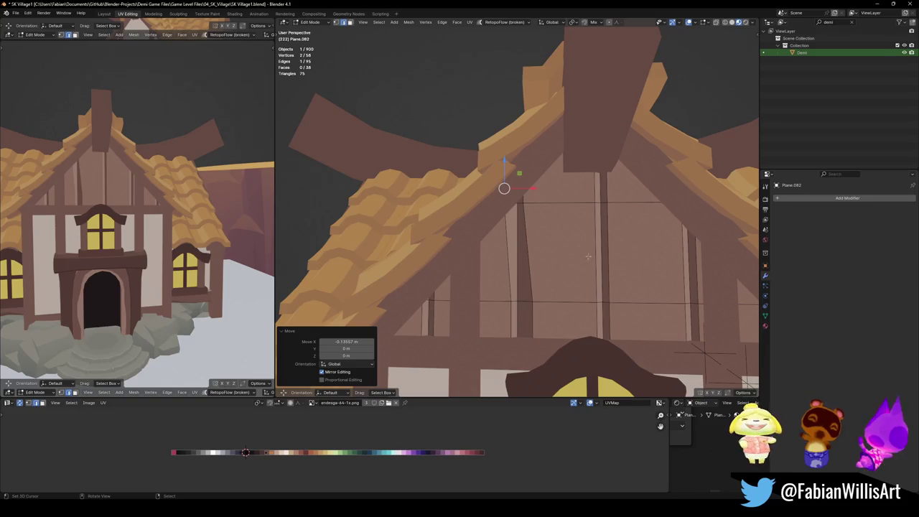
left_click(605, 312)
key("g")
key("x")
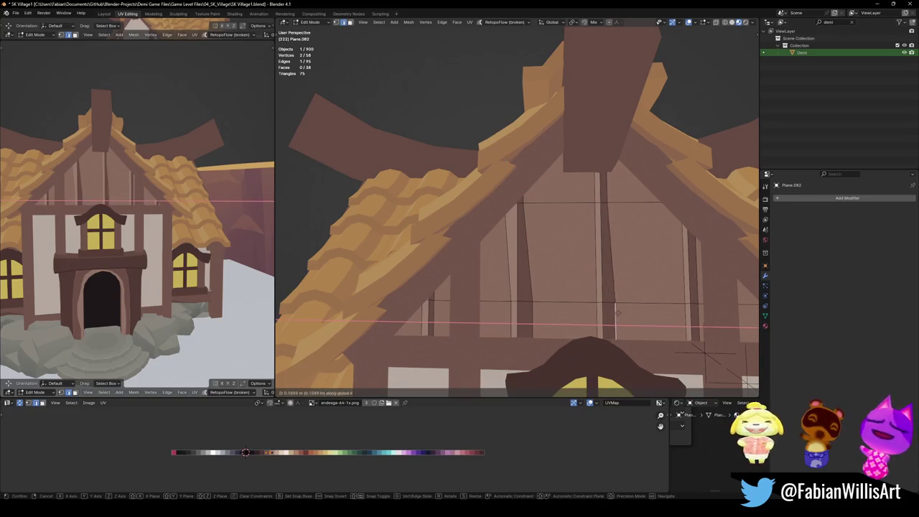
left_click(618, 248)
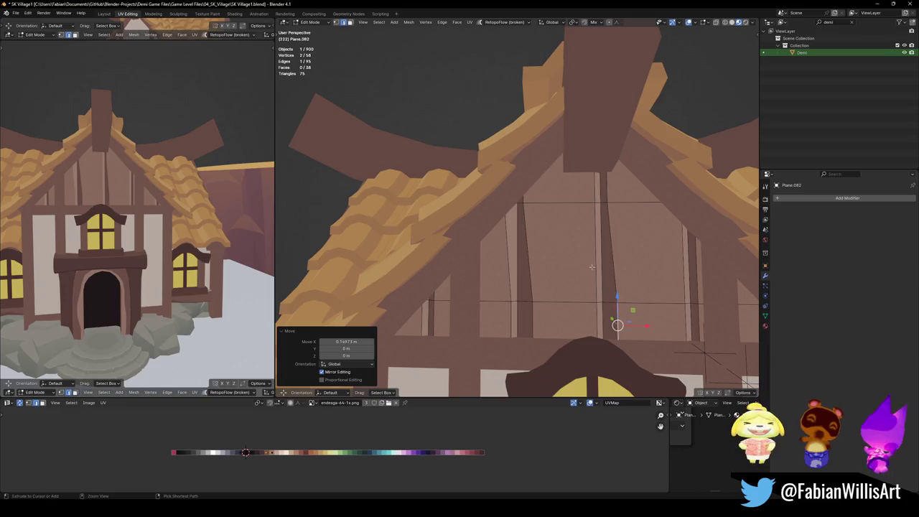
key("ctrl+z")
key("ctrl+z")
key("ctrl+z")
key("ctrl+z")
scroll(590, 259, "down", 4)
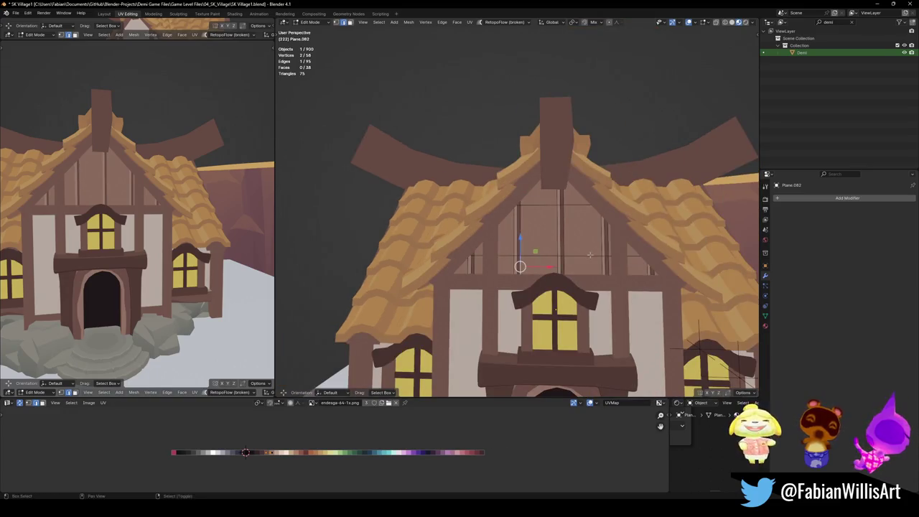
- Slice the gable mesh with two horizontal cuts, one mid-height and one lower down
middle_click_drag(590, 255, 531, 245)
key("a")
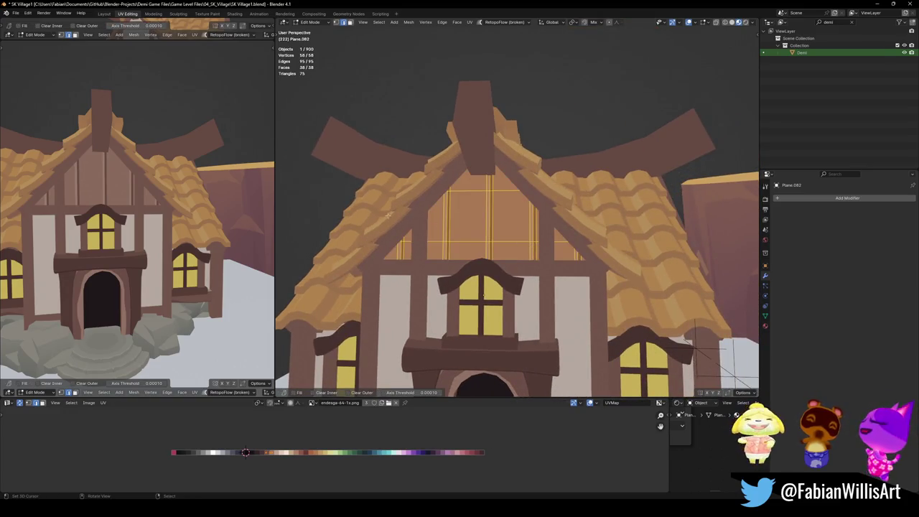
left_click_drag(365, 215, 555, 219)
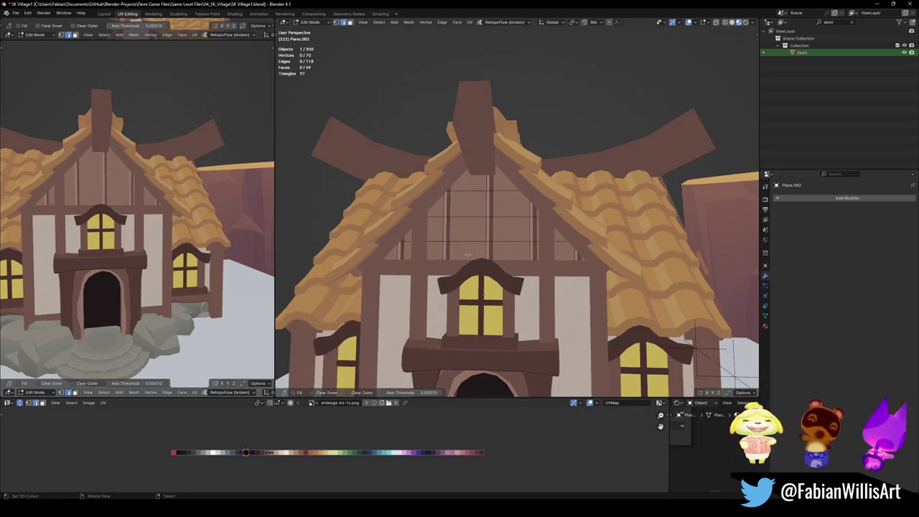
key("a")
left_click_drag(375, 255, 593, 256)
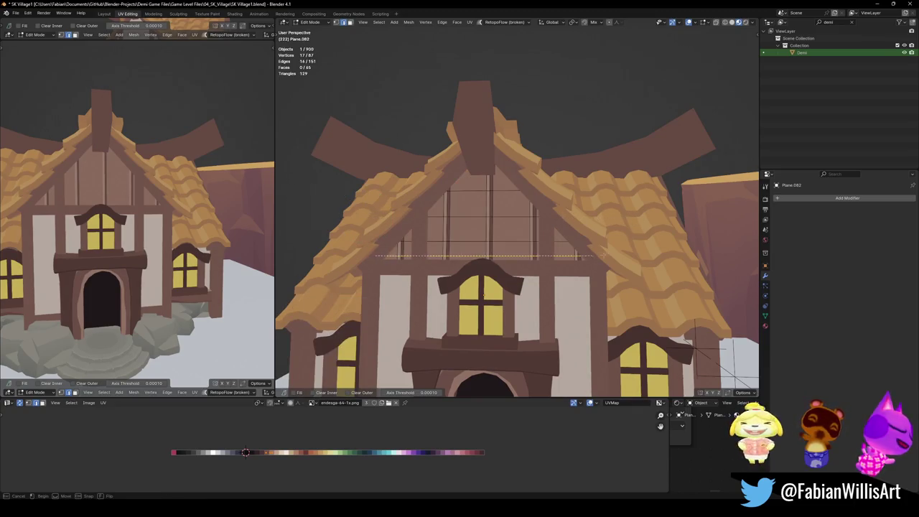
- Add two more horizontal cuts higher up the gable, adjusting the cut plane before confirming
key("a")
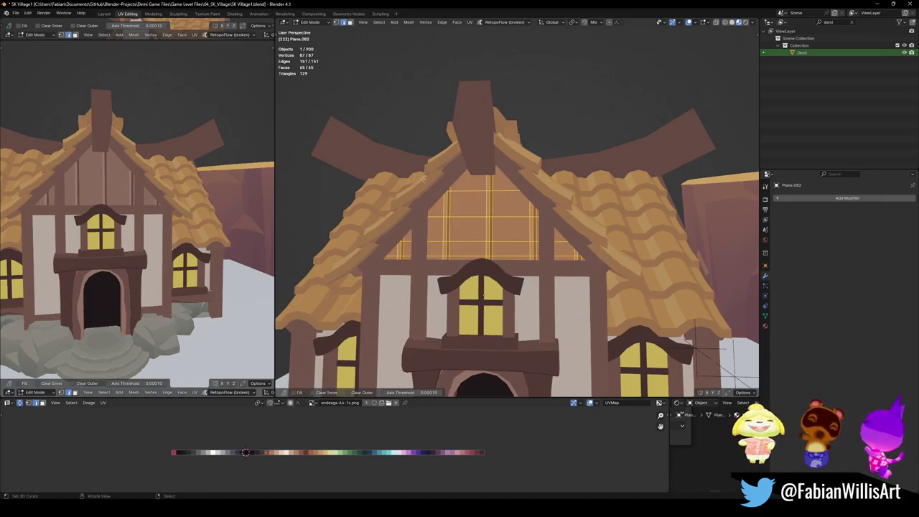
left_click_drag(382, 206, 530, 207)
left_click_drag(625, 207, 625, 207)
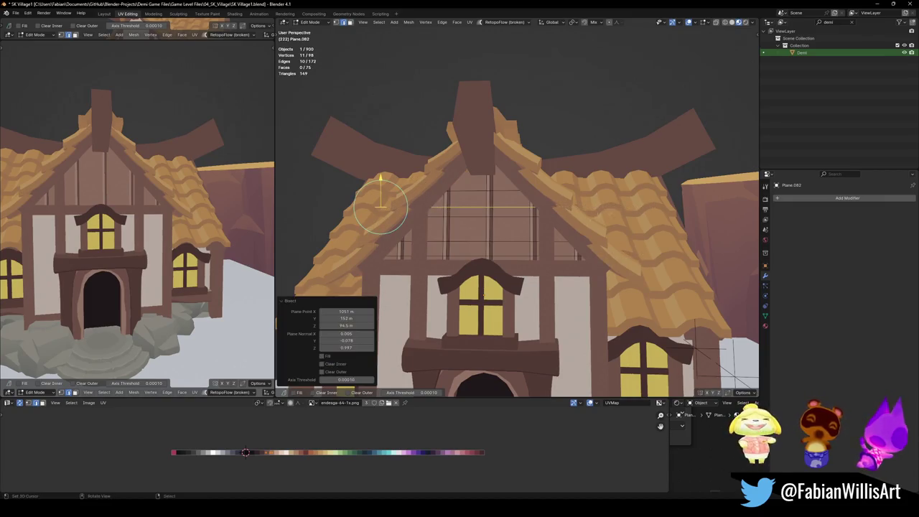
left_click_drag(380, 180, 382, 175)
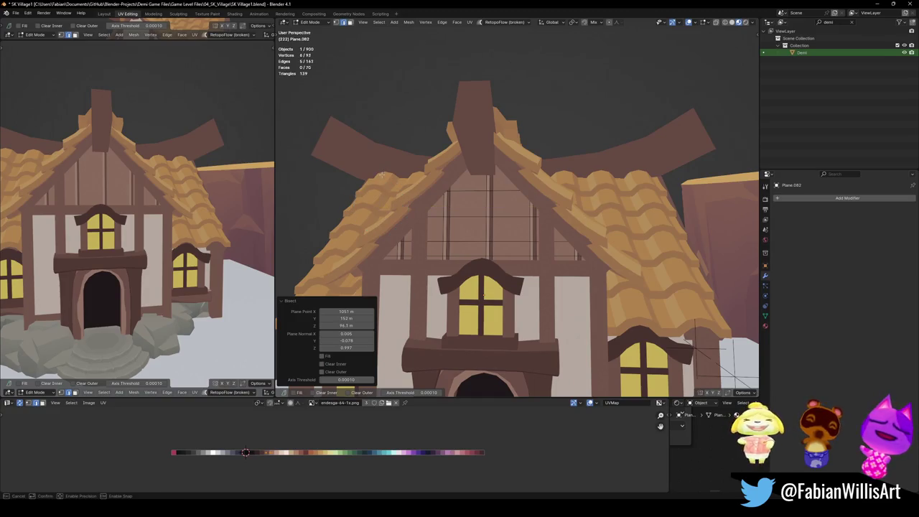
left_click_drag(377, 206, 374, 225)
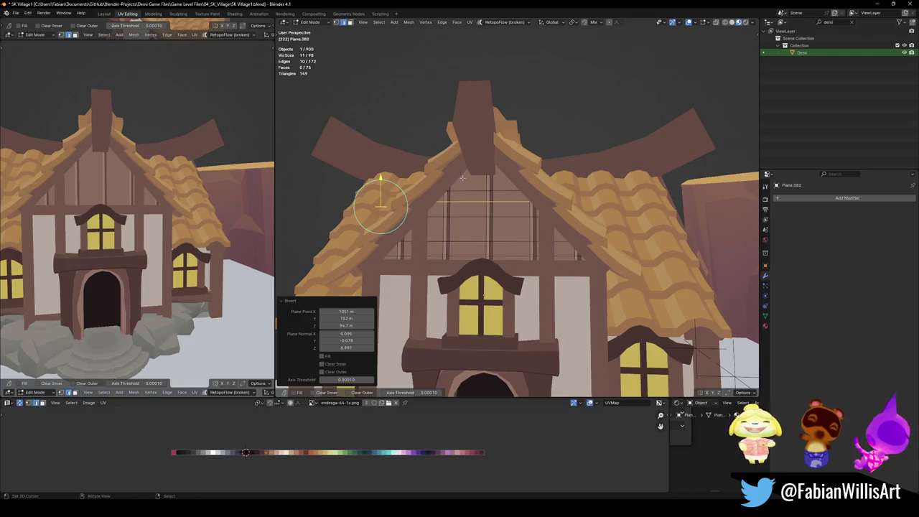
left_click(462, 178)
key("a")
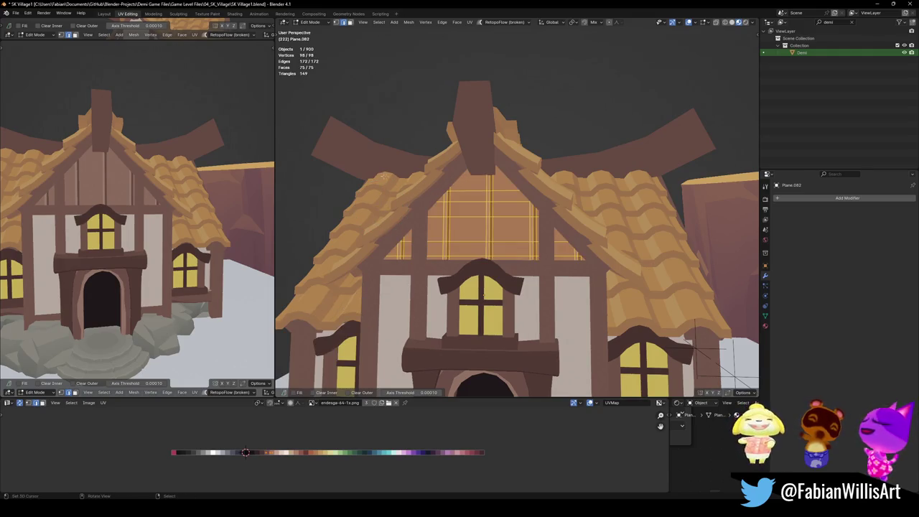
left_click_drag(383, 175, 544, 175)
left_click_drag(636, 175, 636, 174)
left_click(479, 206)
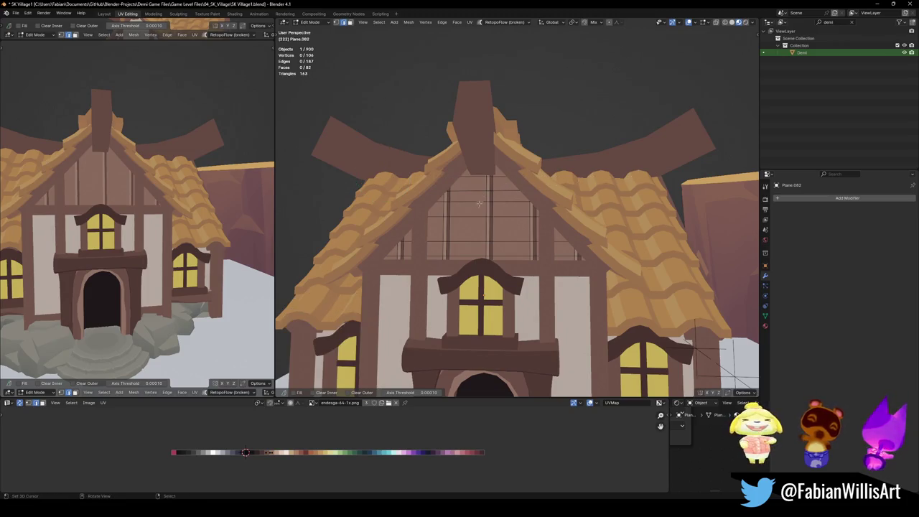
- Offset part of the central gable beam into a slanted section
scroll(479, 216, "up", 5)
scroll(480, 216, "down", 5)
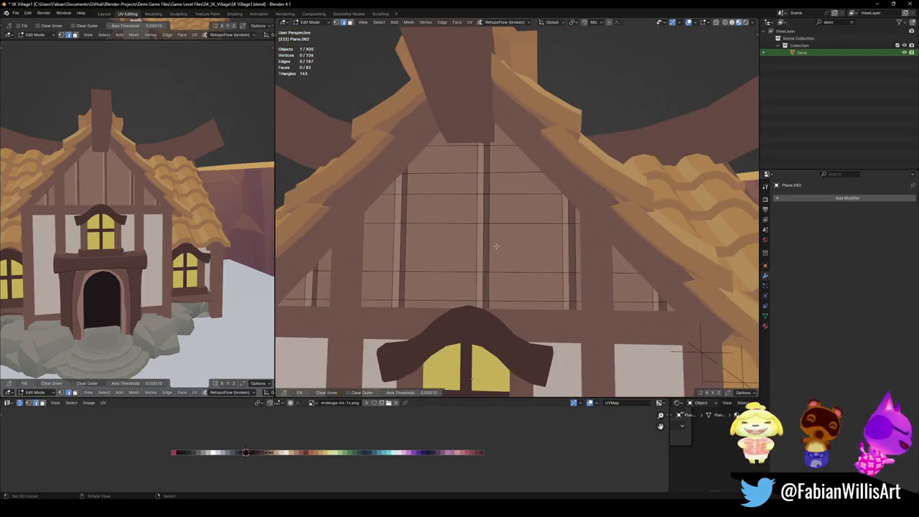
key("ctrl+z")
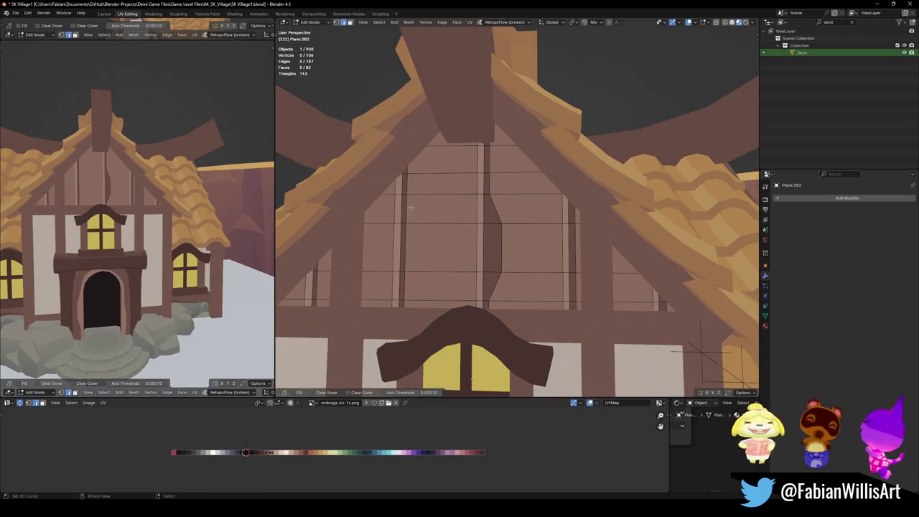
key("g")
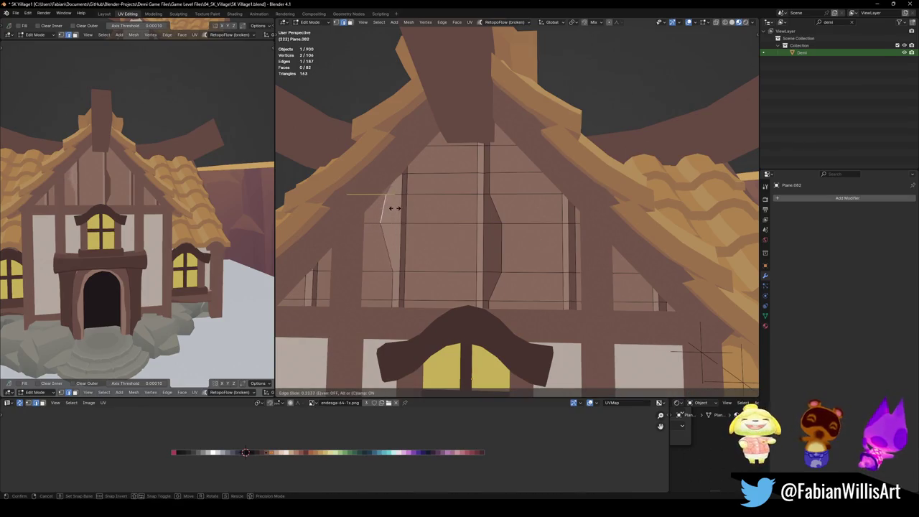
left_click(391, 208)
key("alt+a")
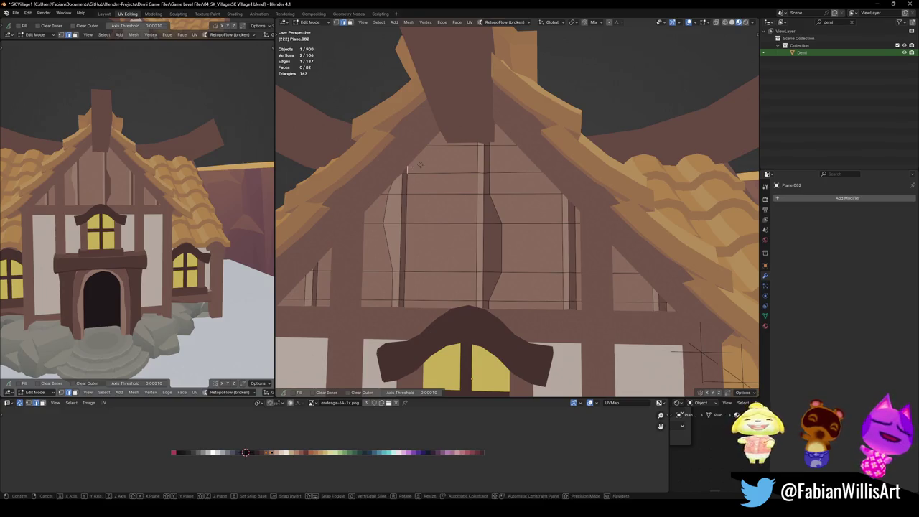
- Edge-slide three beam edges along the framing, setting the last slide factor to 0.081
key("g")
key("g")
left_click(409, 303)
key("alt+a")
key("g")
key("g")
left_click(586, 284)
left_click(564, 248)
key("g")
key("g")
right_click(561, 198)
key("g")
key("g")
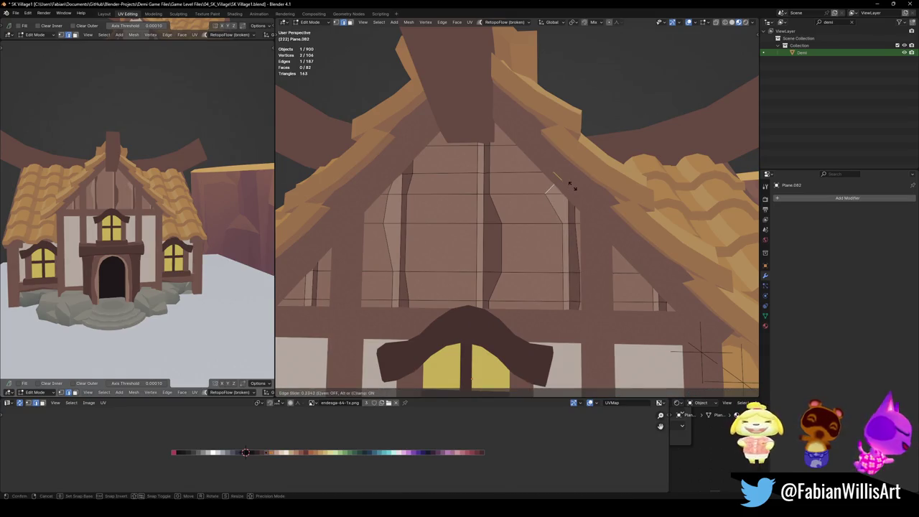
left_click(576, 186)
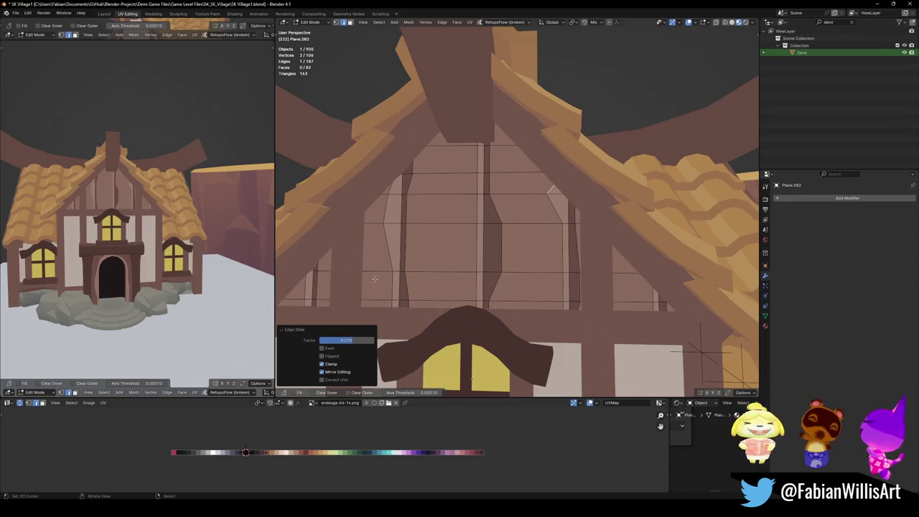
left_click_drag(347, 340, 327, 340)
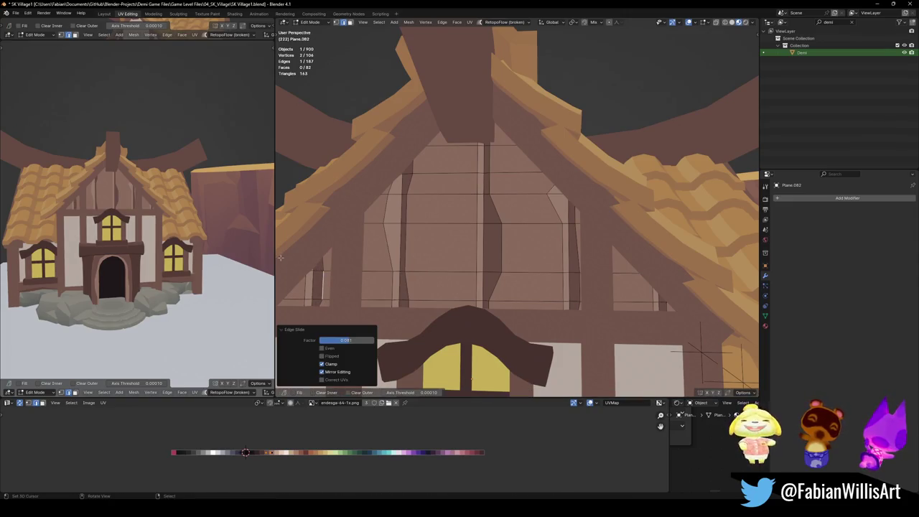
- Save SK Village1.blend, leave local view and Edit Mode, and delete one object
scroll(148, 189, "up", 2)
mouse_move(148, 189)
middle_mouse_down()
mouse_move(189, 216)
mouse_move(195, 202)
mouse_move(242, 194)
middle_mouse_up()
key("ctrl+s")
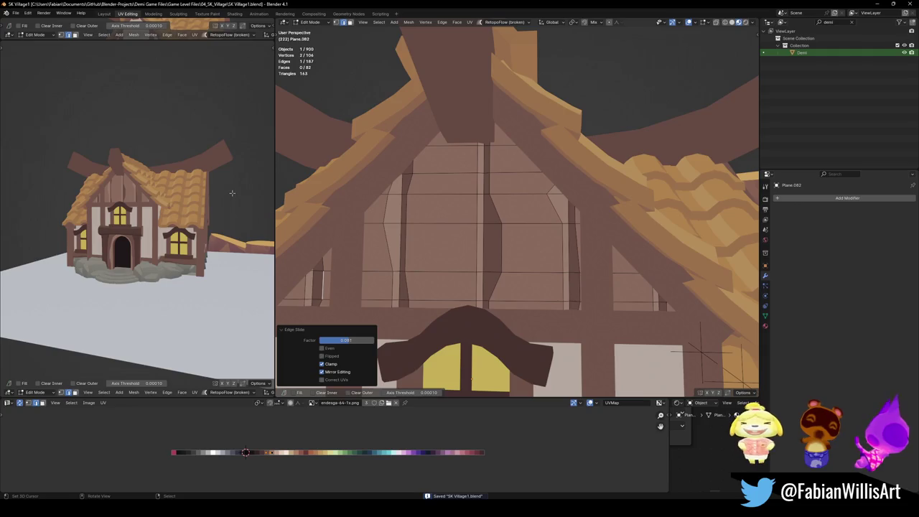
key("slash")
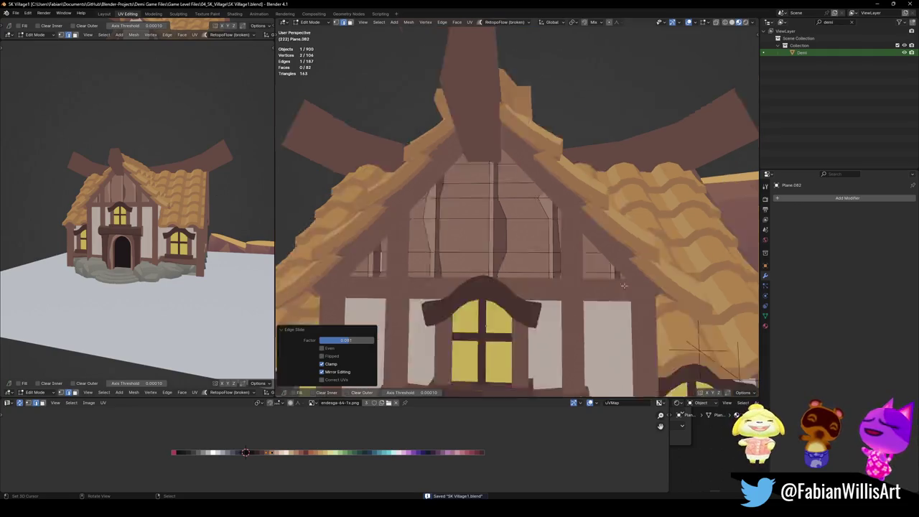
key("Tab")
key("Delete")
- Delete the small rock at the house base beside the door steps
left_click(555, 298)
key("Delete")
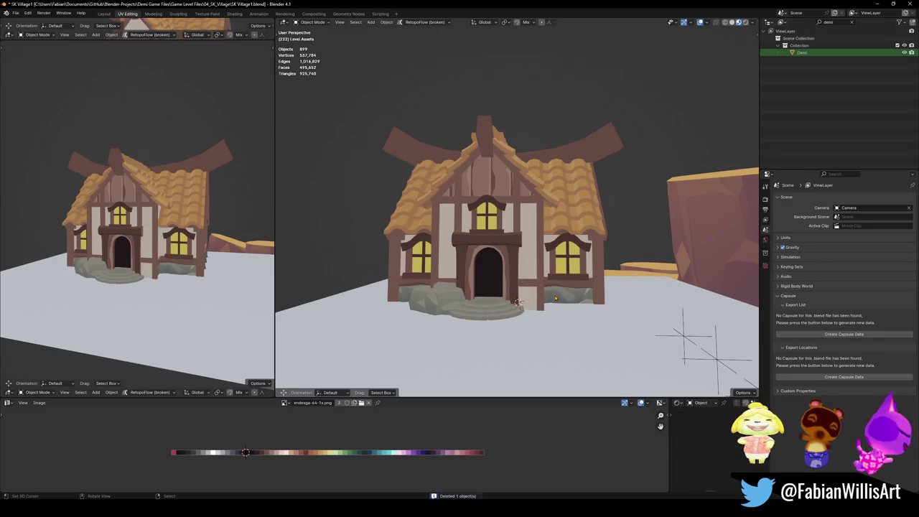
middle_click_drag(563, 299, 513, 333)
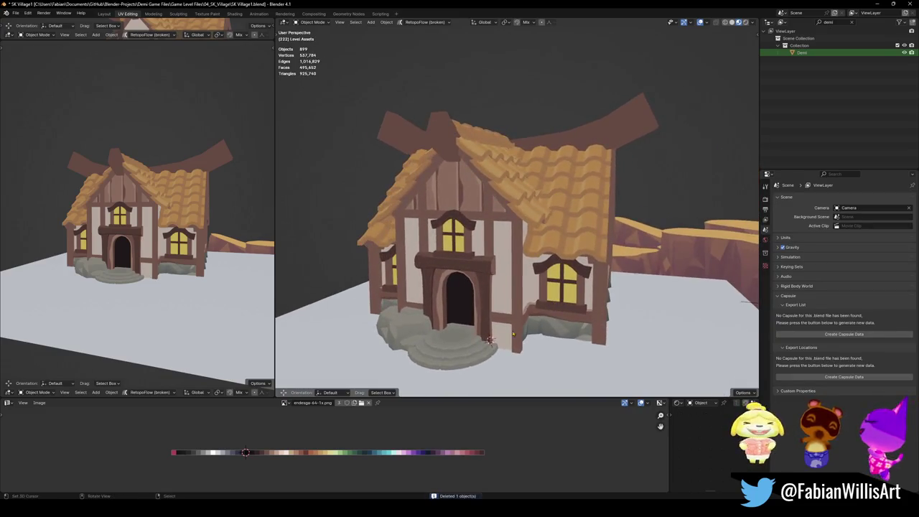
- Frame the door-frame wall piece in view and select the stone steps
left_click(501, 332)
key("KP_Decimal")
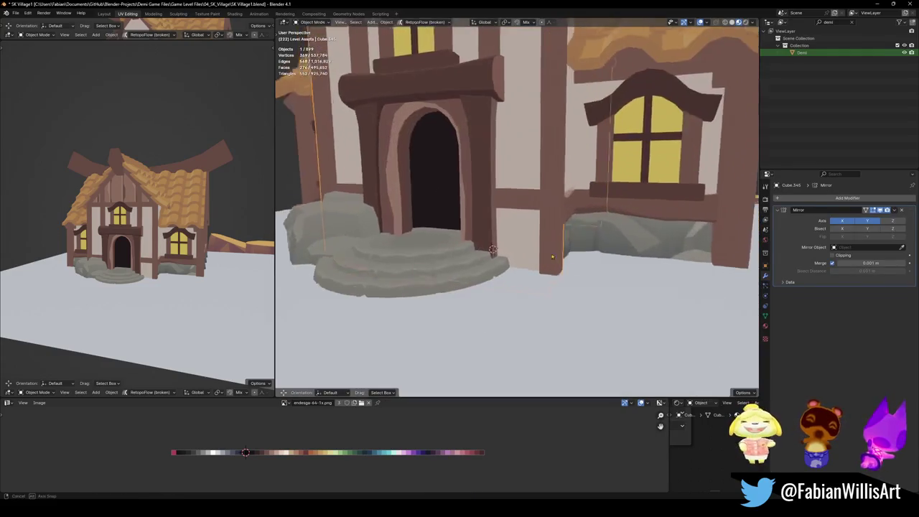
middle_click_drag(539, 279, 560, 258)
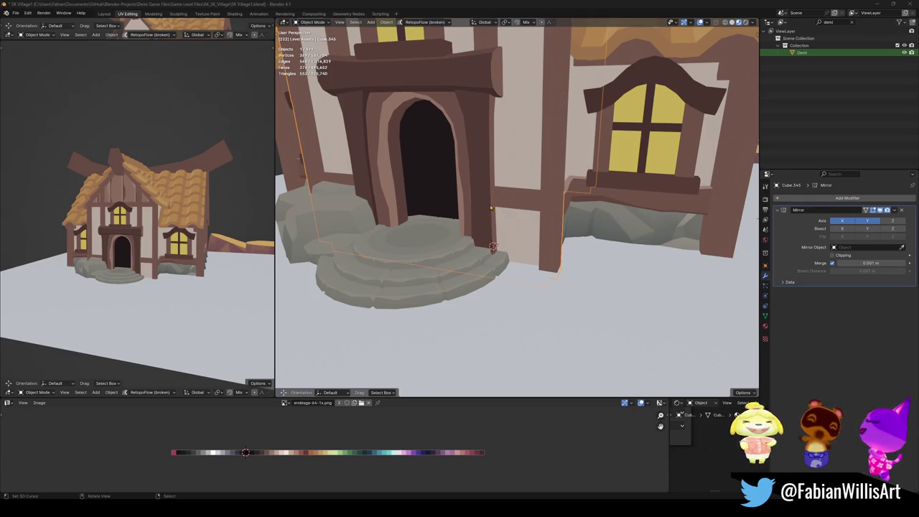
left_click(451, 266)
- Enlarge the stone steps' whole mesh in Edit Mode after cancelling an X-only scale
scroll(450, 266, "up", 3)
key("s")
key("x")
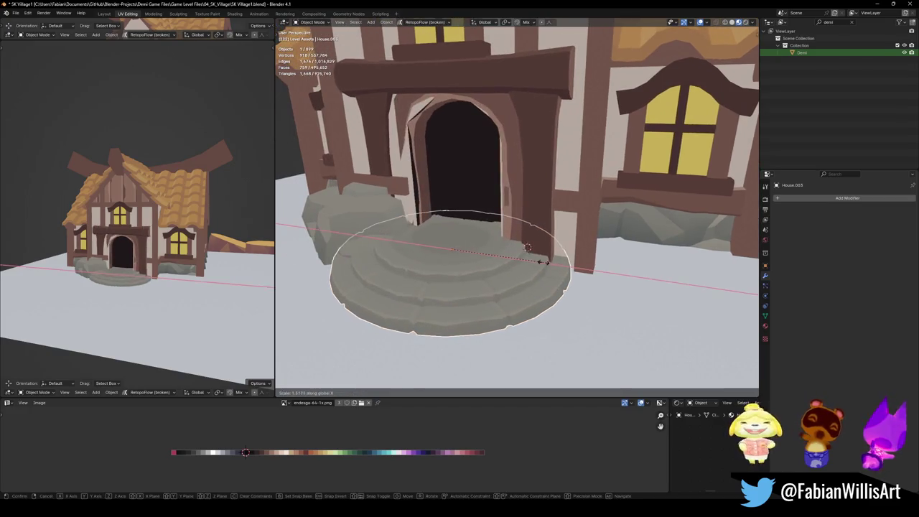
right_click(552, 262)
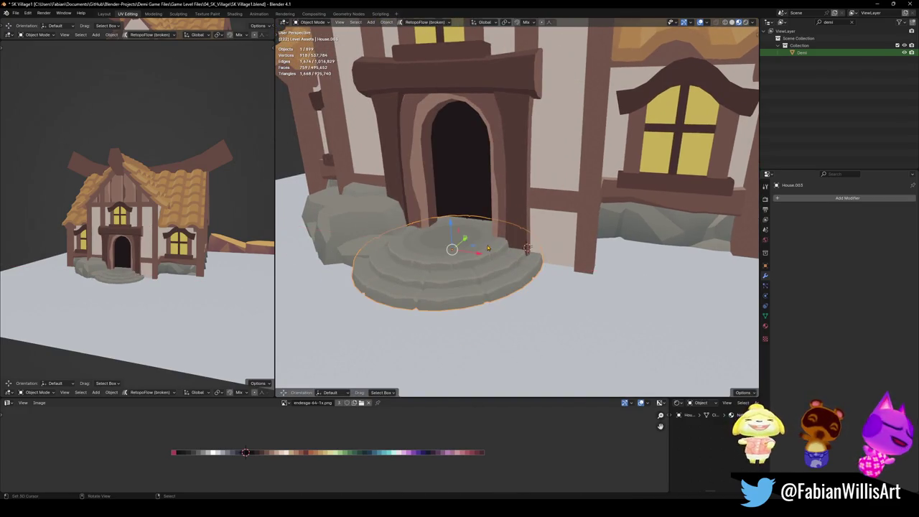
key("Tab")
key("s")
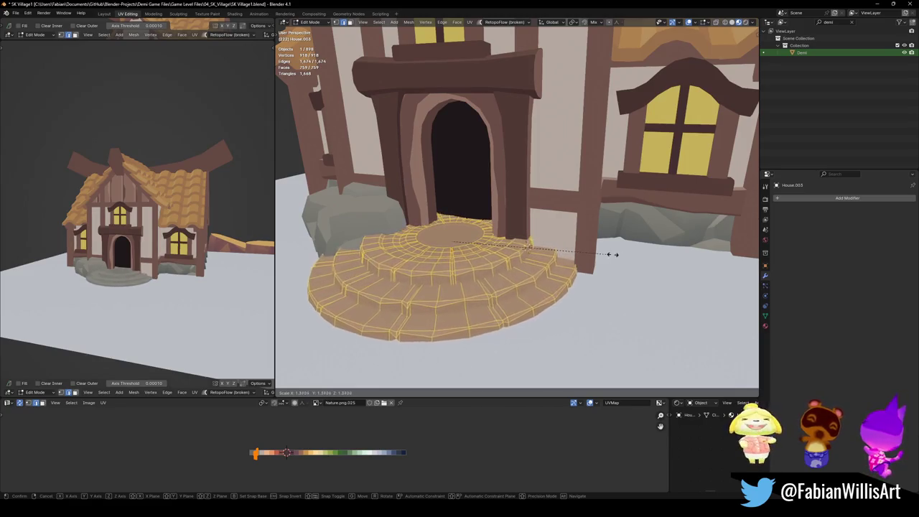
left_click(711, 258)
key("Tab")
- Delete one object, then rescale the steps to about 0.98 and return to Object Mode
mouse_move(590, 241)
middle_mouse_down()
mouse_move(503, 230)
mouse_move(515, 228)
mouse_move(481, 262)
middle_mouse_up()
key("Delete")
left_click(495, 253)
key("Tab")
key("s")
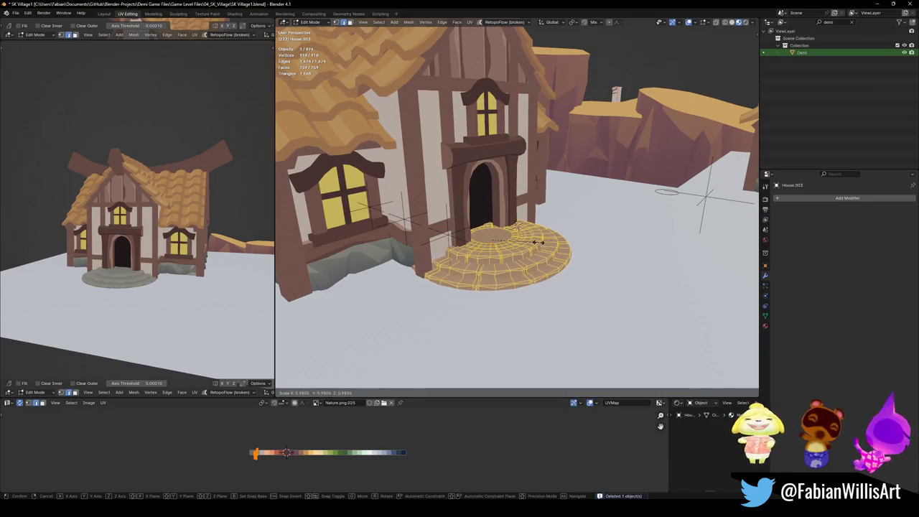
left_click(537, 242)
key("Tab")
mouse_move(537, 242)
middle_mouse_down()
mouse_move(523, 256)
mouse_move(506, 248)
middle_mouse_up()
scroll(227, 254, "up", 2)
scroll(227, 254, "up", 1)
scroll(216, 253, "up", 2)
mouse_move(215, 253)
middle_mouse_down()
mouse_move(184, 251)
mouse_move(199, 245)
middle_mouse_up()
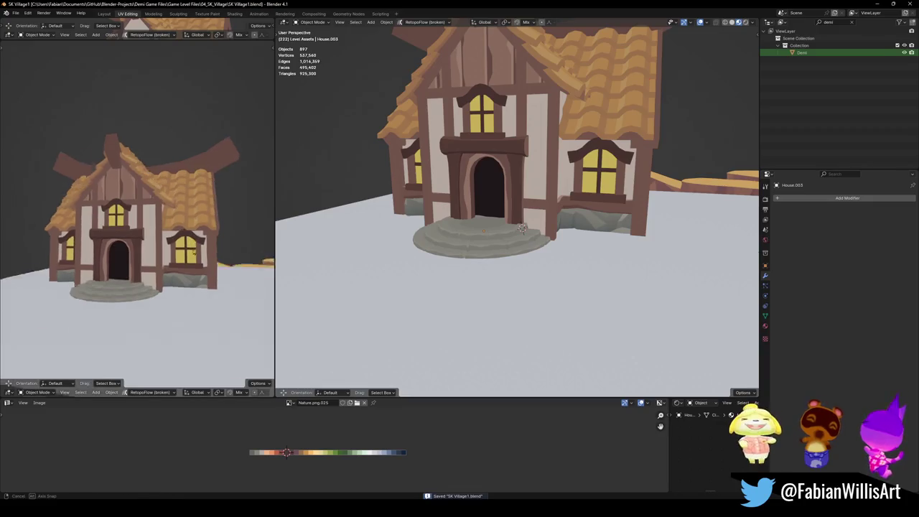
- Remove the stray roof beam from the house and save the village file
scroll(199, 245, "down", 3)
scroll(203, 246, "up", 3)
key("ctrl+s")
scroll(204, 246, "up", 3)
scroll(203, 245, "down", 2)
scroll(203, 246, "down", 1)
middle_click_drag(203, 246, 207, 249)
scroll(503, 216, "down", 3)
mouse_move(503, 215)
middle_mouse_down()
mouse_move(561, 173)
mouse_move(596, 172)
middle_mouse_up()
left_click(575, 154)
key("h")
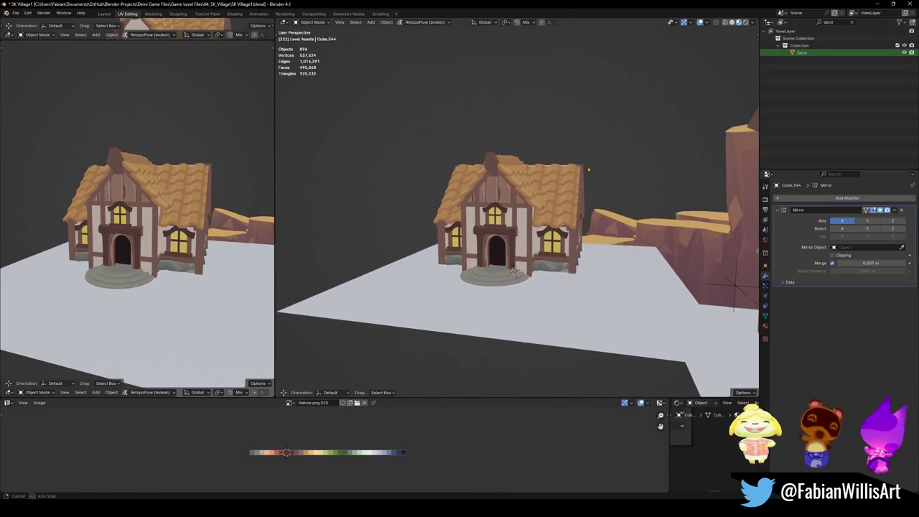
middle_click_drag(144, 244, 148, 244)
key("ctrl+s")
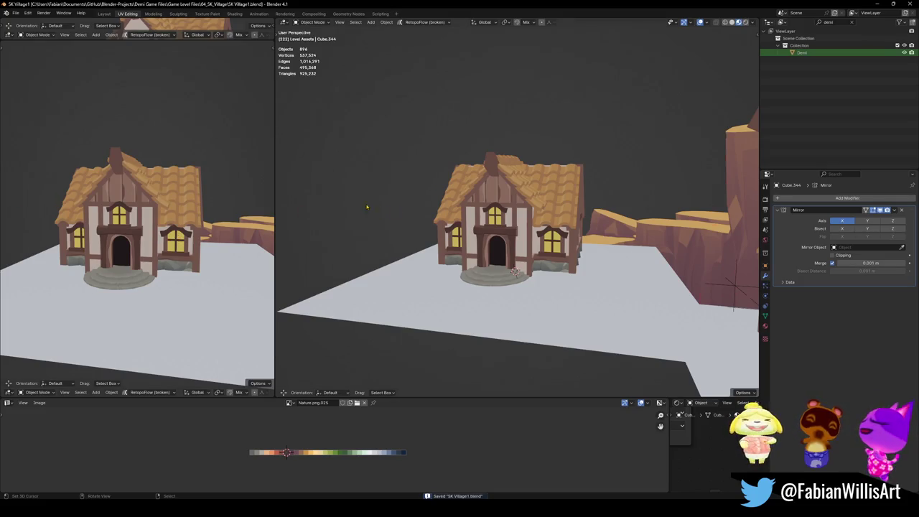
- Remove the curved roof plank, save the file, and select a roof tile row
scroll(594, 204, "down", 3)
middle_click_drag(498, 225, 517, 230)
scroll(517, 230, "down", 3)
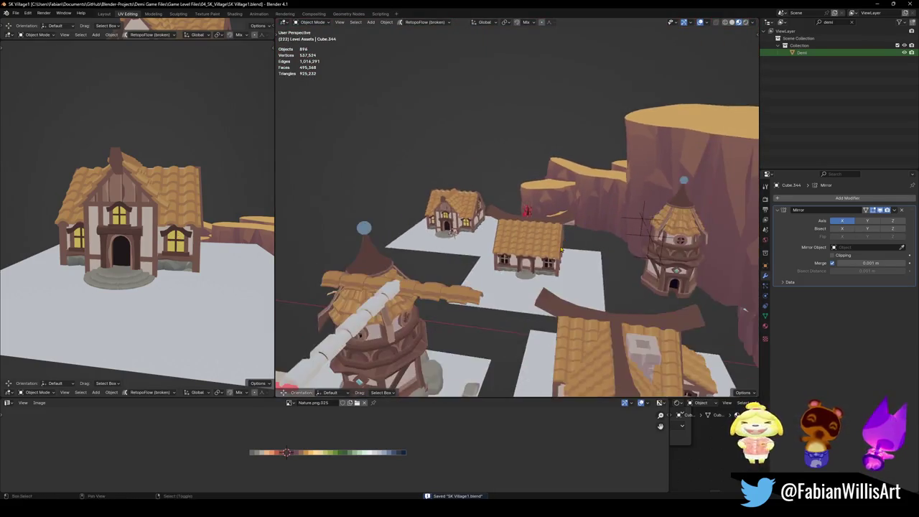
scroll(528, 238, "up", 5)
scroll(532, 234, "up", 3)
mouse_move(533, 230)
middle_mouse_down()
mouse_move(565, 158)
mouse_move(573, 172)
mouse_move(551, 188)
middle_mouse_up()
key("ctrl+z")
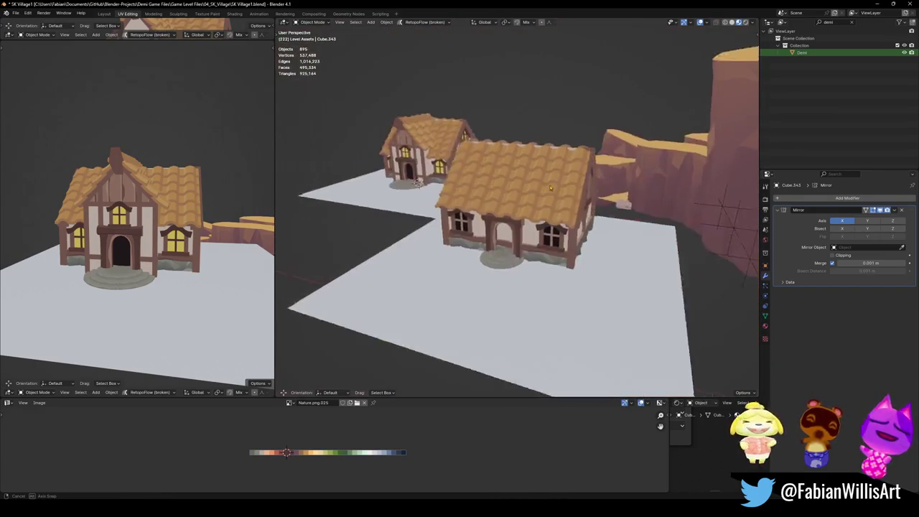
mouse_move(551, 188)
middle_mouse_down()
mouse_move(357, 115)
mouse_move(502, 216)
middle_mouse_up()
key("ctrl+s")
scroll(372, 117, "up", 5)
left_click(531, 230)
- Duplicate the roof tile row and turn the copy 90° about Z
key("g")
key("Escape")
type("rz")
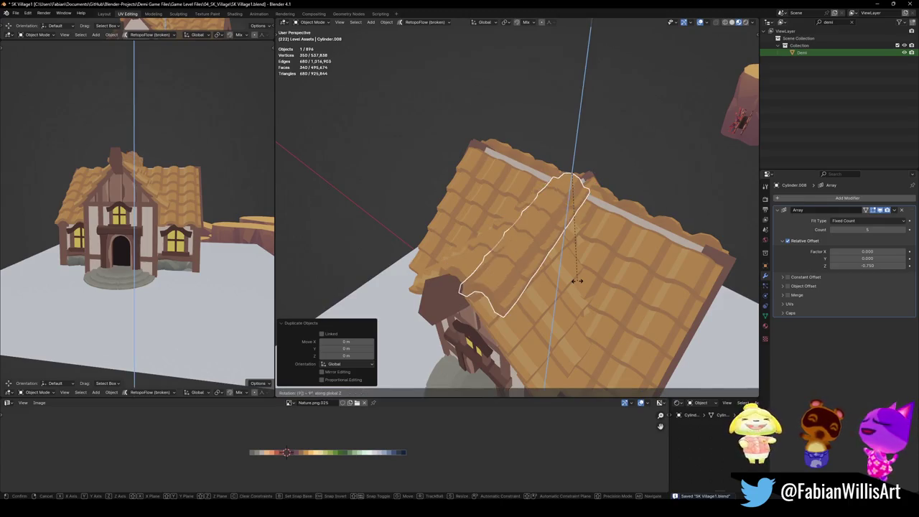
type("90")
key("Return")
middle_click_drag(578, 282, 509, 316)
- Move the copy along X and Y and lower it onto the far house's ridge
key("g")
key("x")
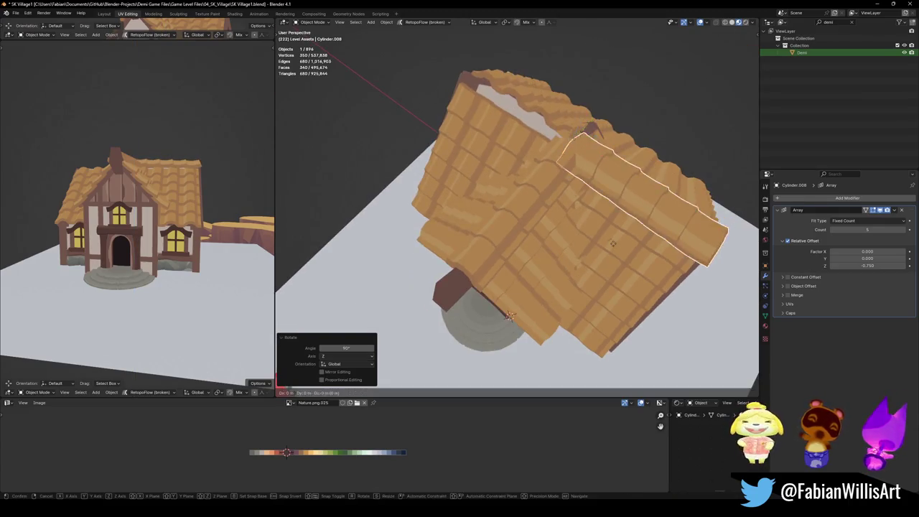
left_click(515, 170)
mouse_move(495, 110)
middle_mouse_down()
mouse_move(543, 217)
mouse_move(516, 234)
mouse_move(494, 222)
middle_mouse_up()
key("g")
key("y")
left_click(546, 219)
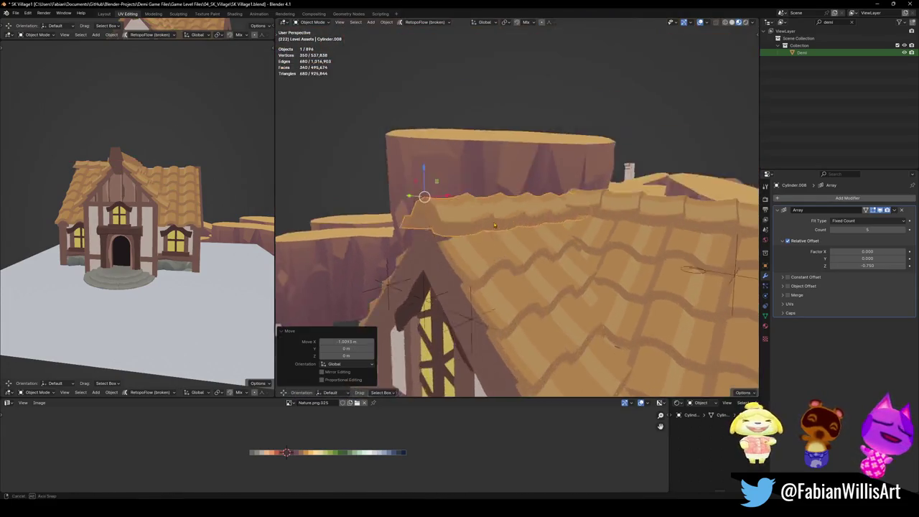
key("g")
key("x")
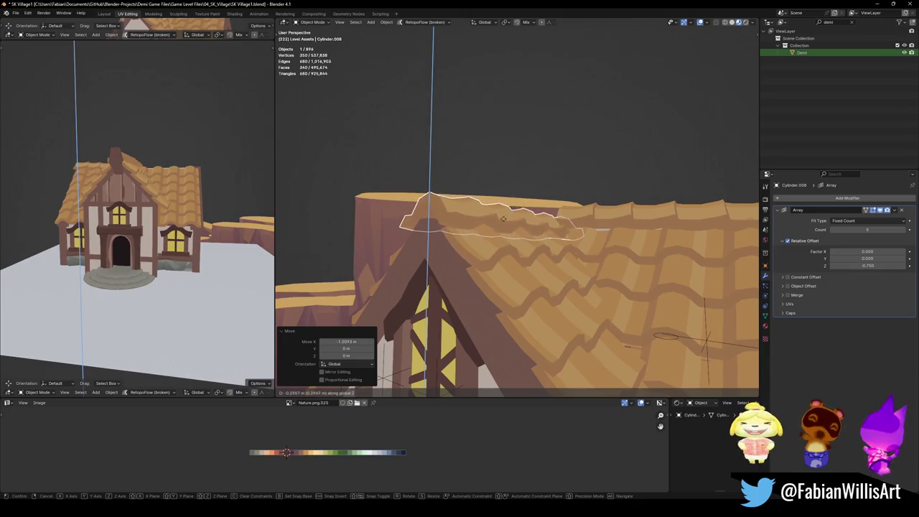
left_click(505, 215)
- Raise the ridge row's Array count by three tiles
middle_click_drag(505, 215, 472, 287)
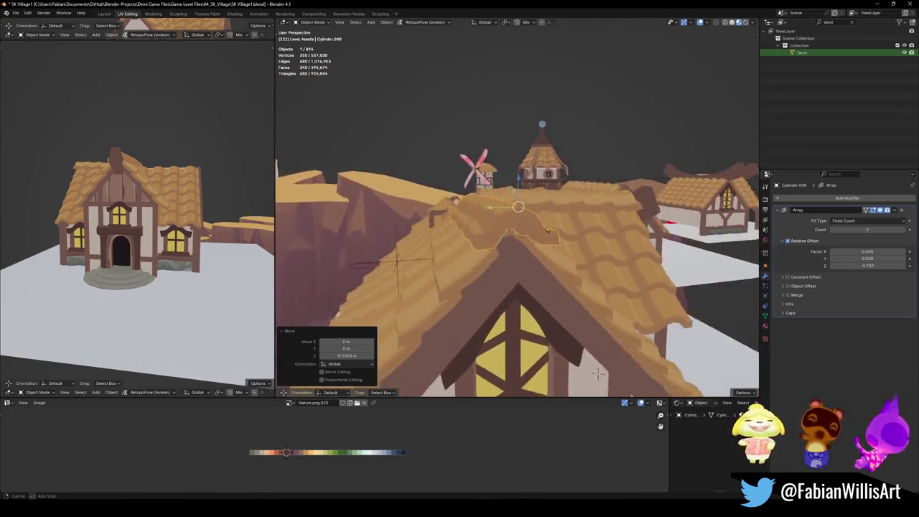
middle_click_drag(594, 247, 728, 237)
mouse_move(475, 243)
middle_mouse_down()
mouse_move(501, 225)
mouse_move(555, 269)
middle_mouse_up()
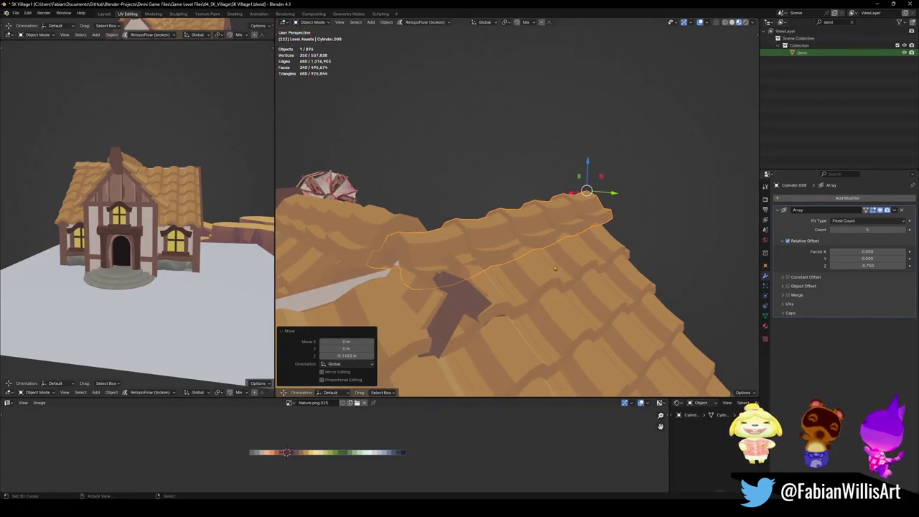
left_click(904, 230)
left_click(904, 230)
left_click(904, 231)
- Add one more ridge tile and tilt the row about Y to follow the roof peak
left_click(905, 230)
mouse_move(446, 258)
middle_mouse_down()
mouse_move(401, 240)
mouse_move(536, 225)
middle_mouse_up()
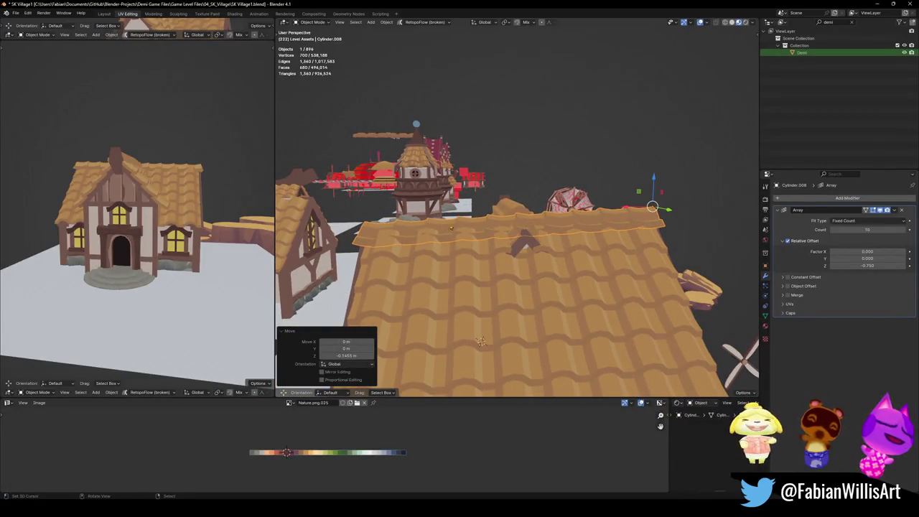
key("r")
key("y")
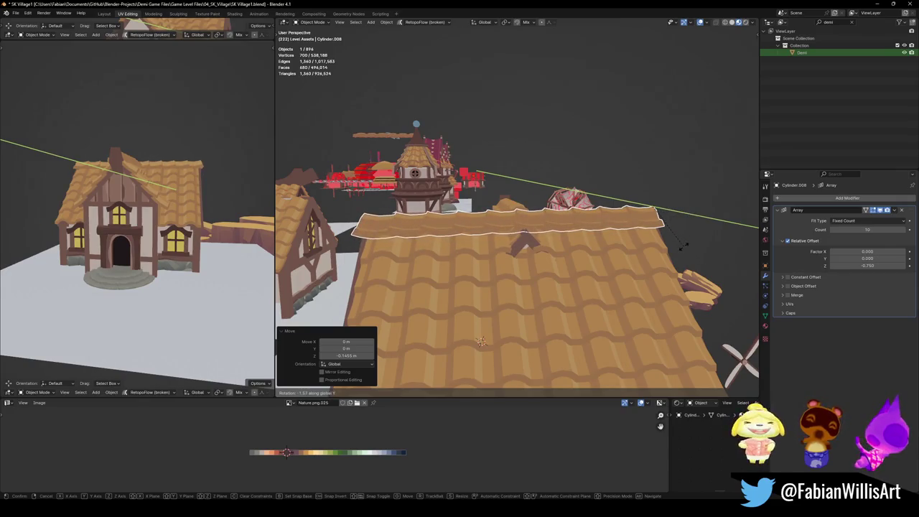
left_click(690, 234)
- Save SK Village1.blend and orbit out to view several houses and cliffs
mouse_move(658, 246)
middle_mouse_down()
mouse_move(567, 255)
mouse_move(592, 254)
middle_mouse_up()
key("ctrl+s")
scroll(145, 227, "down", 2)
mouse_move(146, 227)
middle_mouse_down()
mouse_move(183, 204)
mouse_move(143, 217)
mouse_move(188, 222)
mouse_move(169, 216)
middle_mouse_up()
key("ctrl+s")
scroll(188, 222, "up", 2)
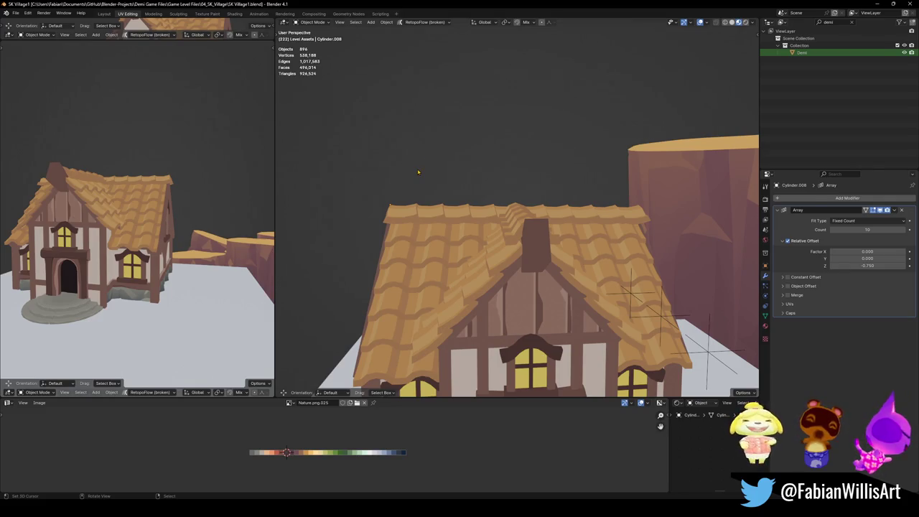
scroll(507, 229, "down", 5)
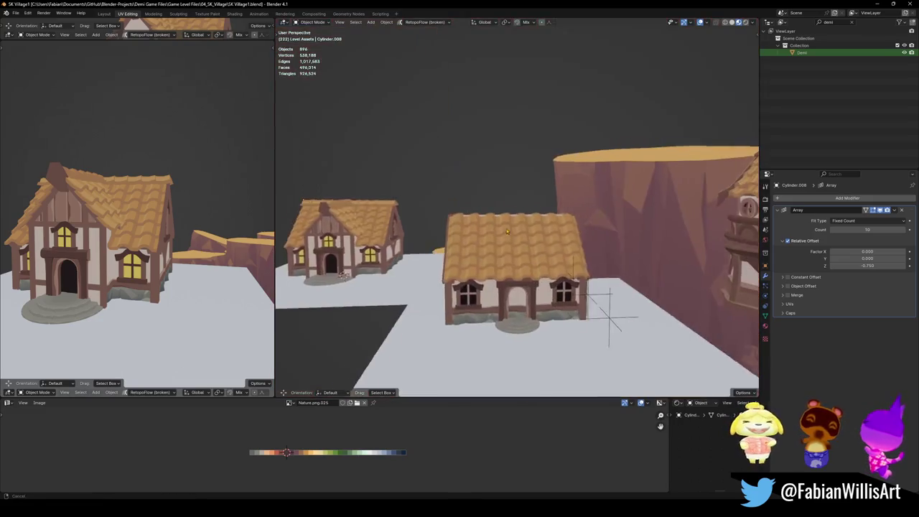
mouse_move(507, 228)
middle_mouse_down()
mouse_move(518, 218)
mouse_move(544, 224)
middle_mouse_up()
- Save the village and select the tower, deleting a stray duplicate of it
key("ctrl+s")
left_click(707, 321)
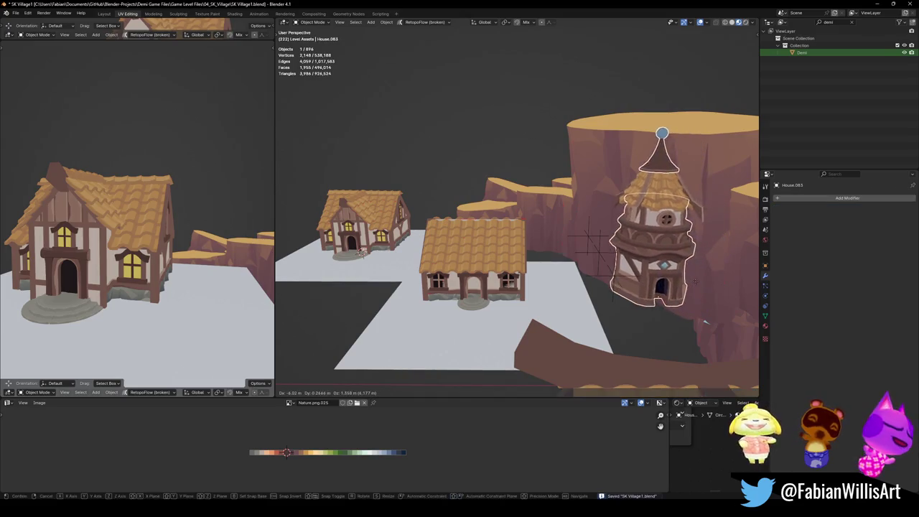
mouse_move(706, 322)
middle_mouse_down()
mouse_move(718, 333)
mouse_move(725, 324)
middle_mouse_up()
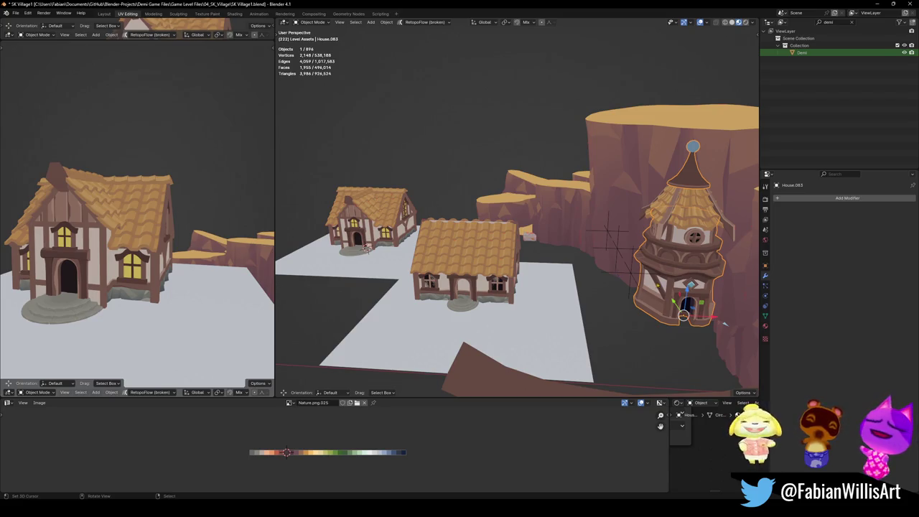
key("shift+d")
left_click(726, 324)
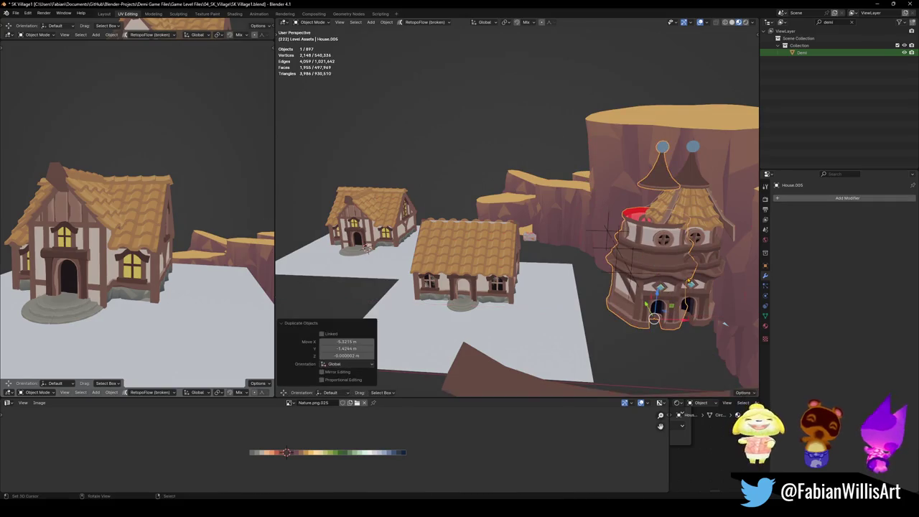
key("Delete")
middle_click_drag(726, 324, 721, 327)
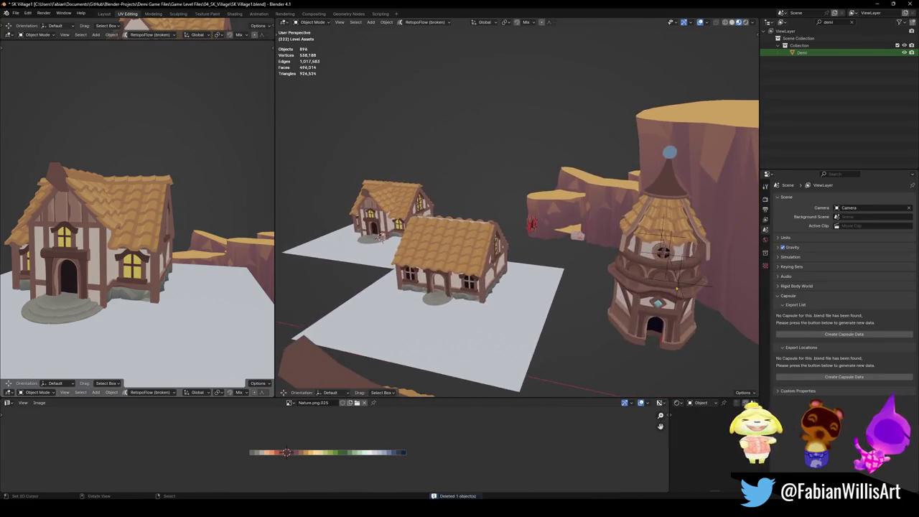
- Move the tower with its height locked so it stands beside the front house
key("g")
middle_click_drag(381, 237, 388, 228)
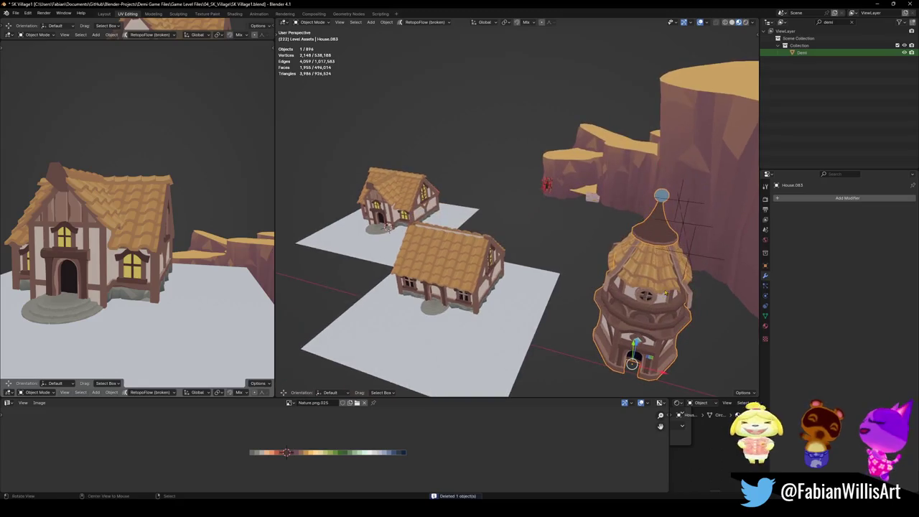
key("g")
key("shift+z")
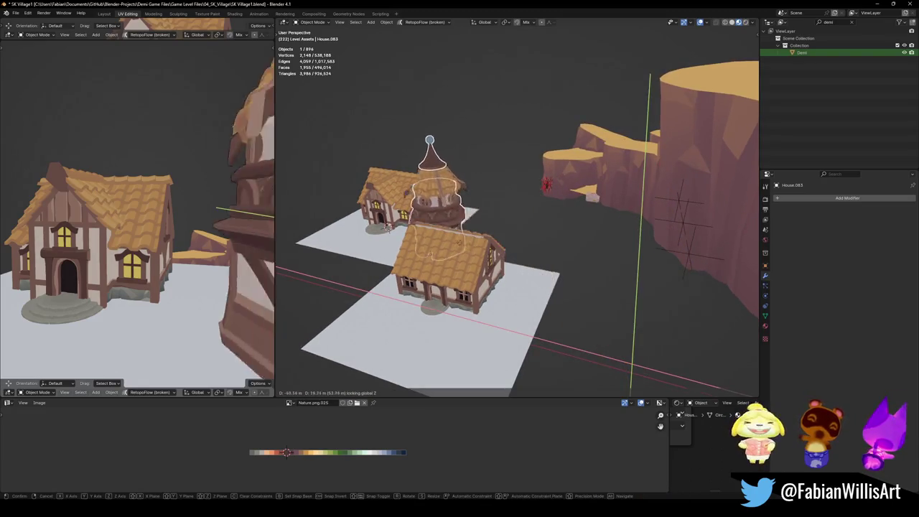
left_click(560, 316)
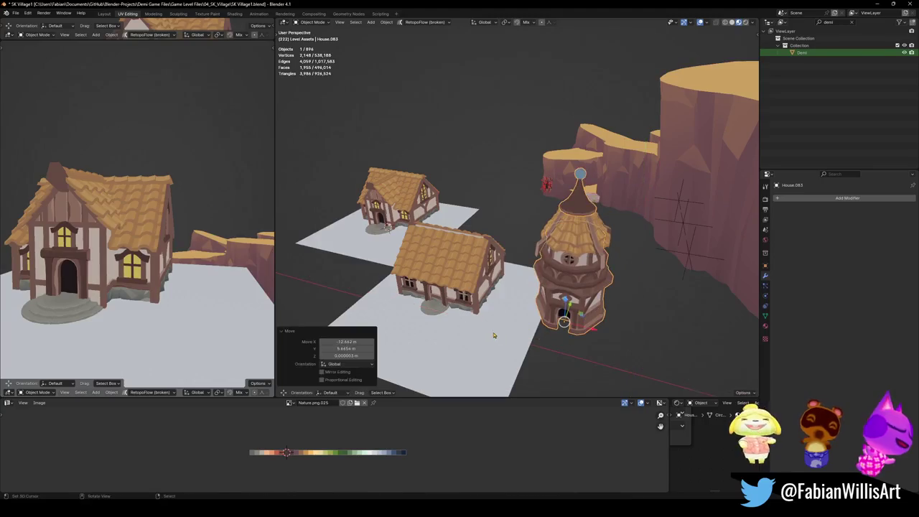
- Select a ground plane with the tower and move both together
left_click(492, 341)
left_click(568, 288, "shift")
key("g")
key("shift+z")
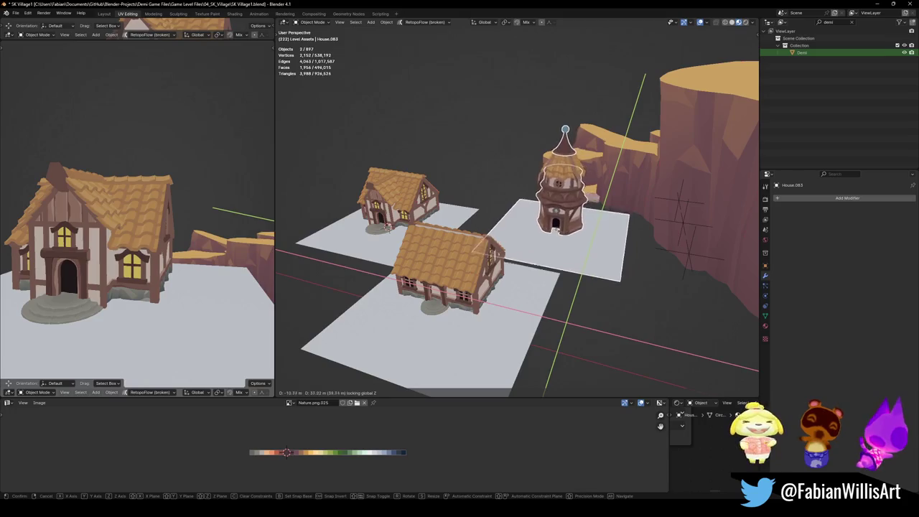
left_click(596, 237)
- Settle the ground plane under the tower and save SK Village1.blend
left_click(595, 237)
mouse_move(596, 237)
middle_mouse_down()
mouse_move(577, 222)
mouse_move(512, 293)
middle_mouse_up()
scroll(577, 222, "up", 5)
left_click(512, 293)
key("g")
left_click(512, 293)
key("ctrl+s")
mouse_move(561, 277)
middle_mouse_down()
mouse_move(535, 274)
mouse_move(603, 260)
mouse_move(546, 259)
mouse_move(568, 216)
middle_mouse_up()
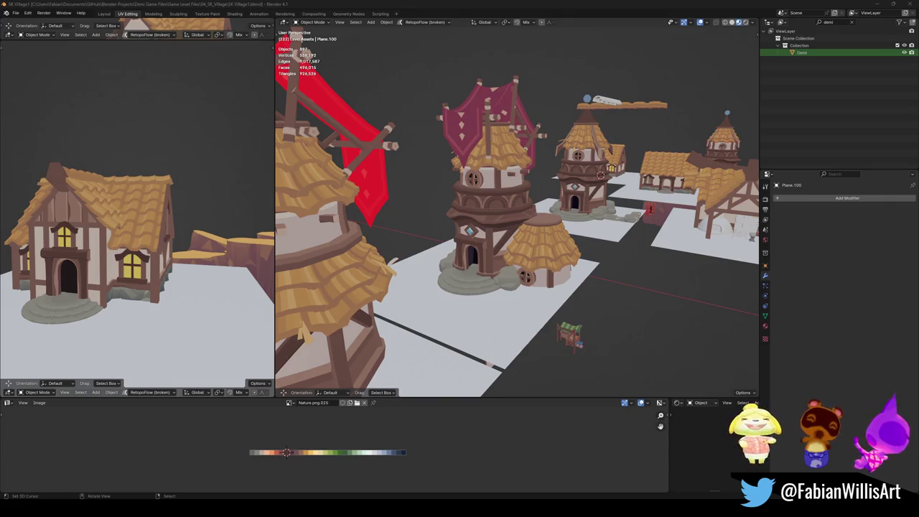
- Select the back tower and the ground plane beneath it
mouse_move(506, 181)
middle_mouse_down()
mouse_move(506, 245)
mouse_move(524, 302)
middle_mouse_up()
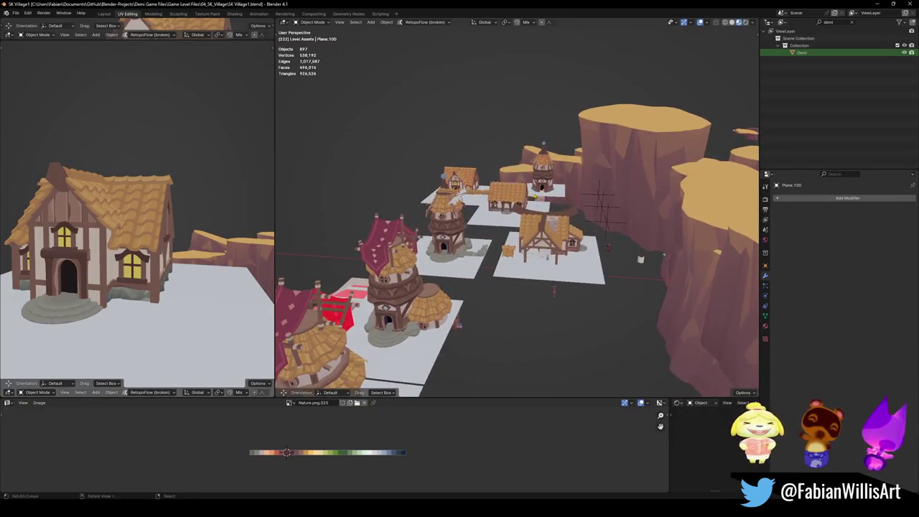
scroll(538, 172, "up", 5)
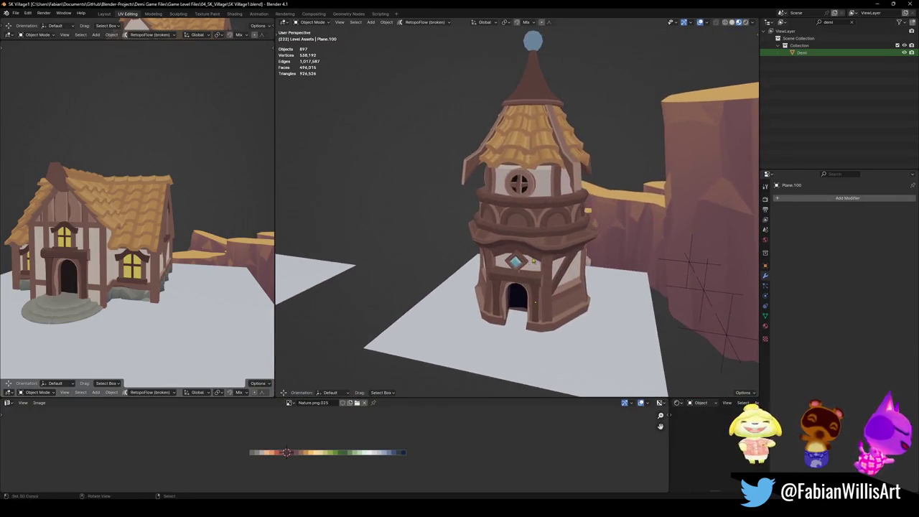
scroll(526, 262, "down", 4)
middle_click_drag(525, 237, 526, 262)
left_click(522, 215)
key("KP_Decimal")
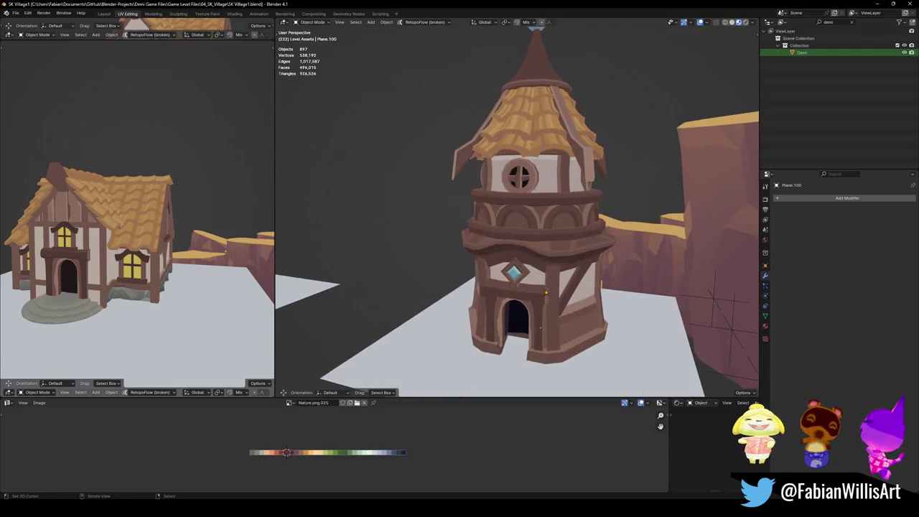
scroll(546, 282, "up", 3)
scroll(546, 282, "down", 3)
left_click(543, 309, "shift")
scroll(542, 309, "down", 2)
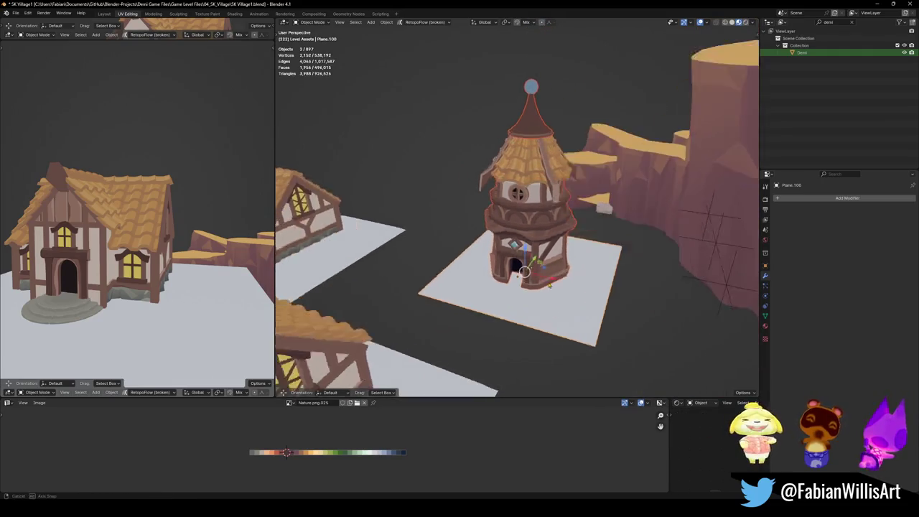
middle_click_drag(542, 309, 546, 203)
scroll(524, 216, "down", 3)
- Add the tower's attached parts and place a duplicate of everything beside the original
key("c")
left_click(524, 185)
right_click(524, 185)
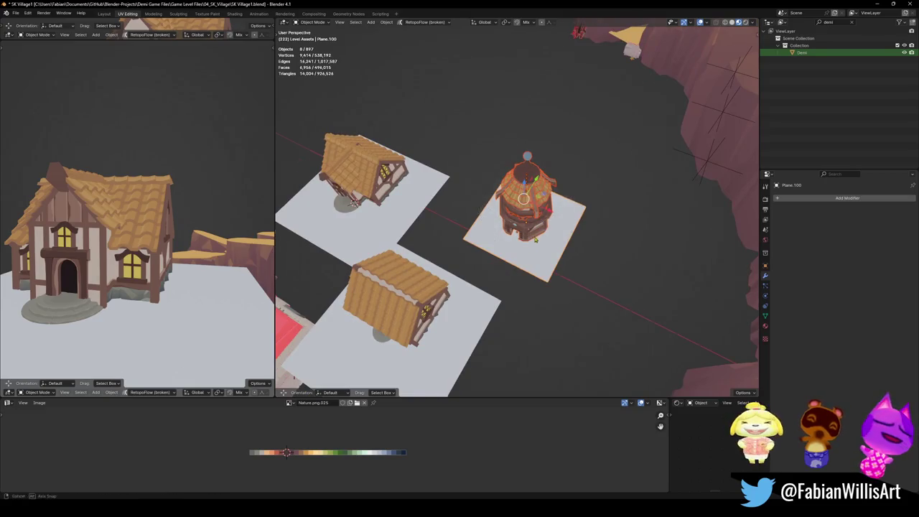
scroll(553, 233, "up", 3)
key("shift+d")
left_click(553, 234)
- Select the copied tower's body and its tiled roof
key("alt+a")
scroll(523, 272, "up", 5)
middle_click_drag(522, 272, 527, 172)
left_click(521, 272)
left_click(527, 173)
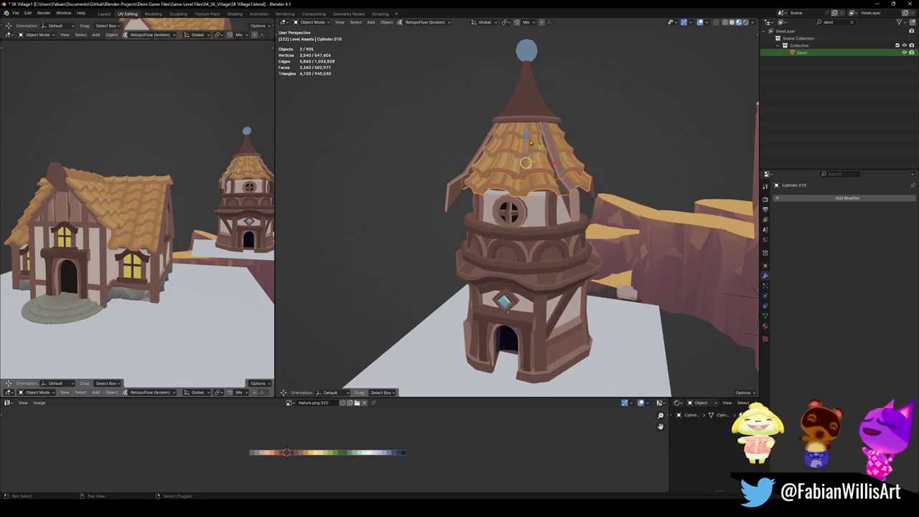
- Cancel and undo an accidental duplicate of the roof piece
key("shift+d")
key("z")
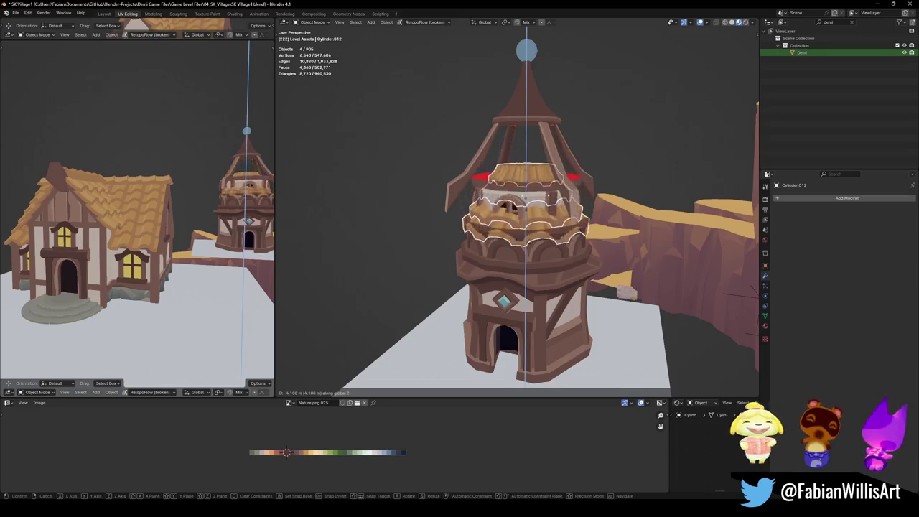
key("Escape")
key("ctrl+z")
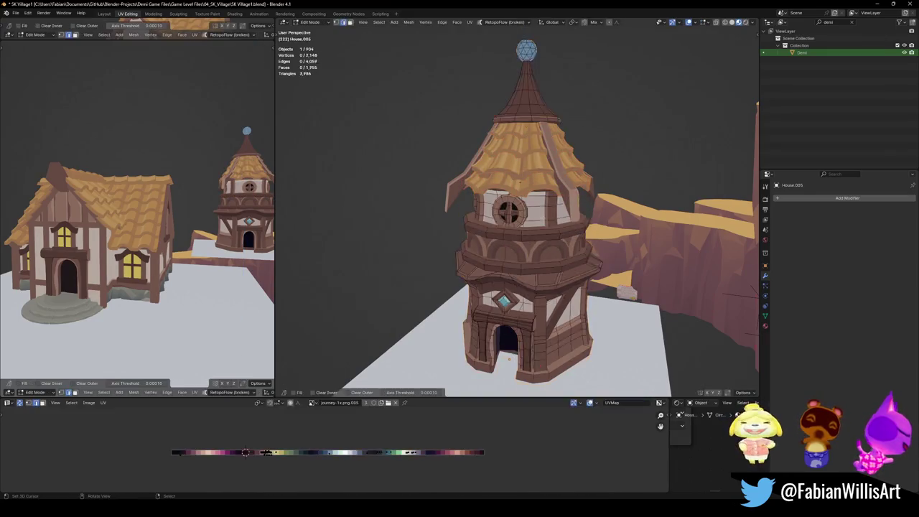
scroll(520, 223, "up", 3)
- Select the round-window wall panels and glass, and delete those faces
key("l")
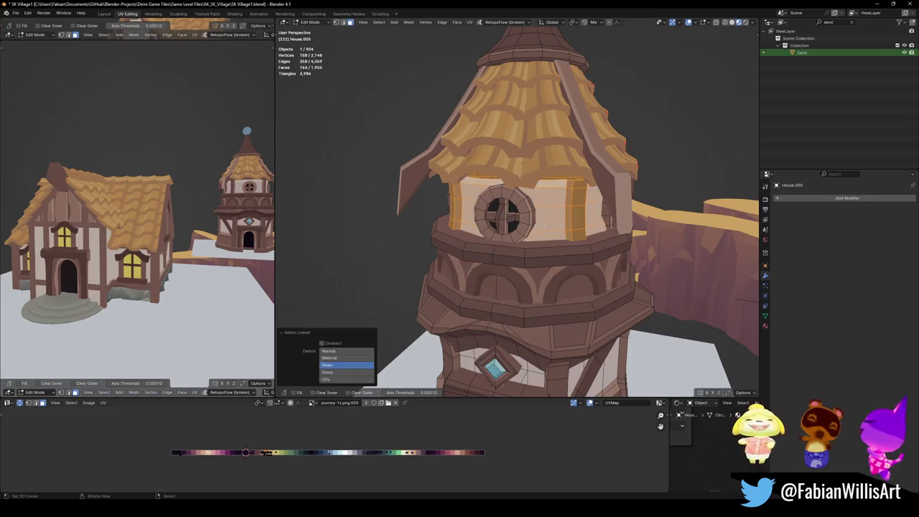
key("l")
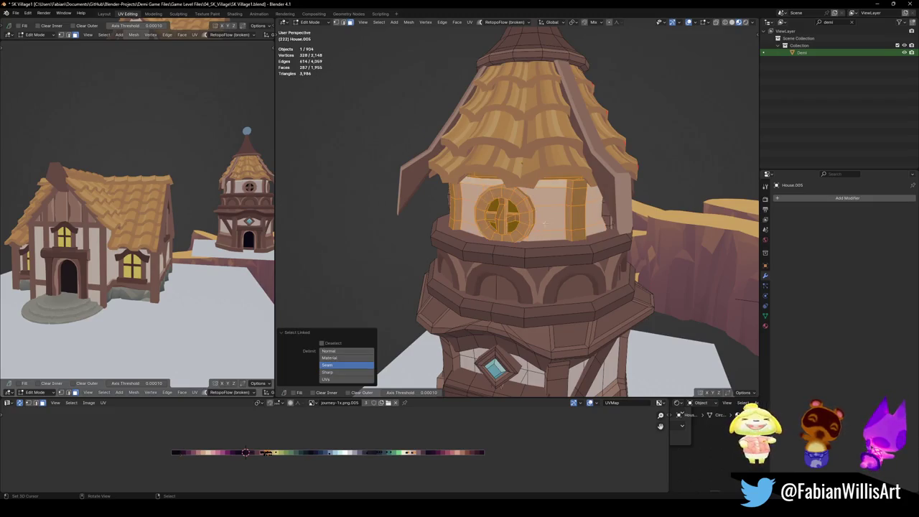
mouse_move(580, 217)
middle_mouse_down()
mouse_move(637, 245)
mouse_move(594, 263)
mouse_move(416, 224)
mouse_move(348, 184)
middle_mouse_up()
key("l")
key("l")
key("l")
key("l")
key("l")
key("l")
key("l")
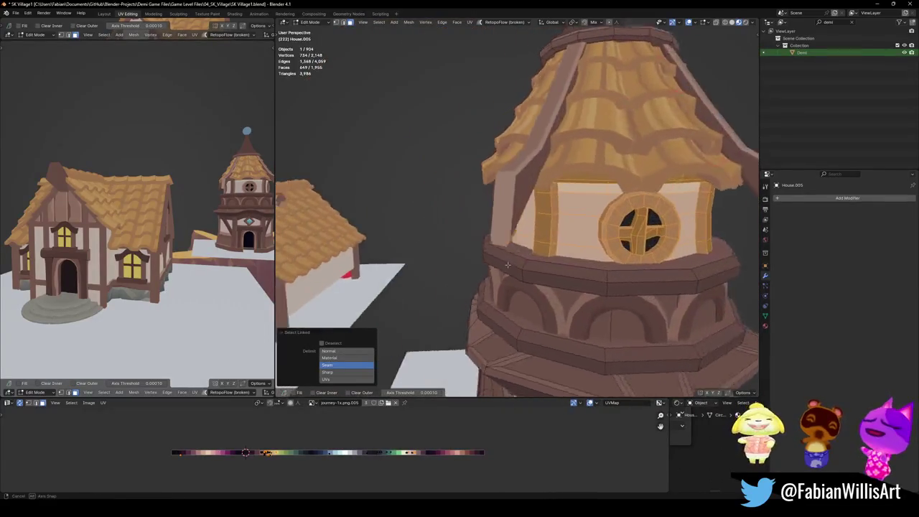
key("l")
key("x")
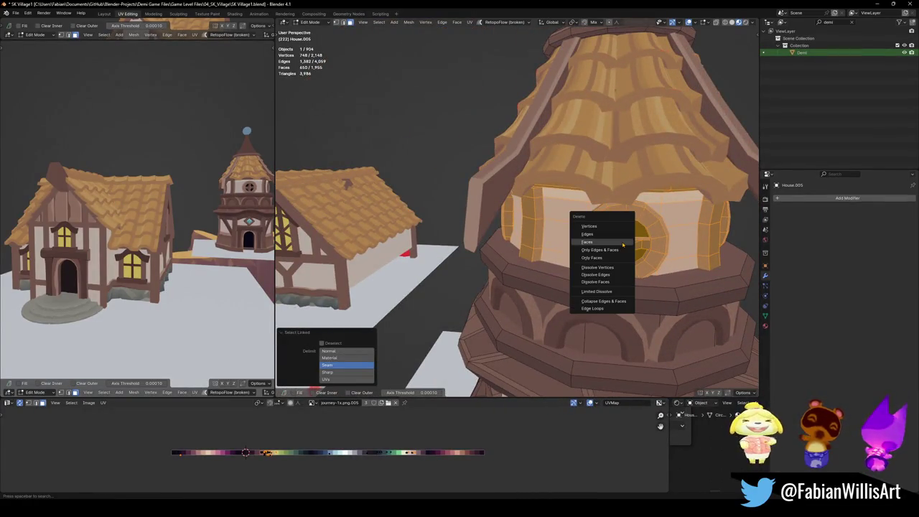
left_click(623, 245)
key("Tab")
middle_click_drag(623, 245, 525, 177)
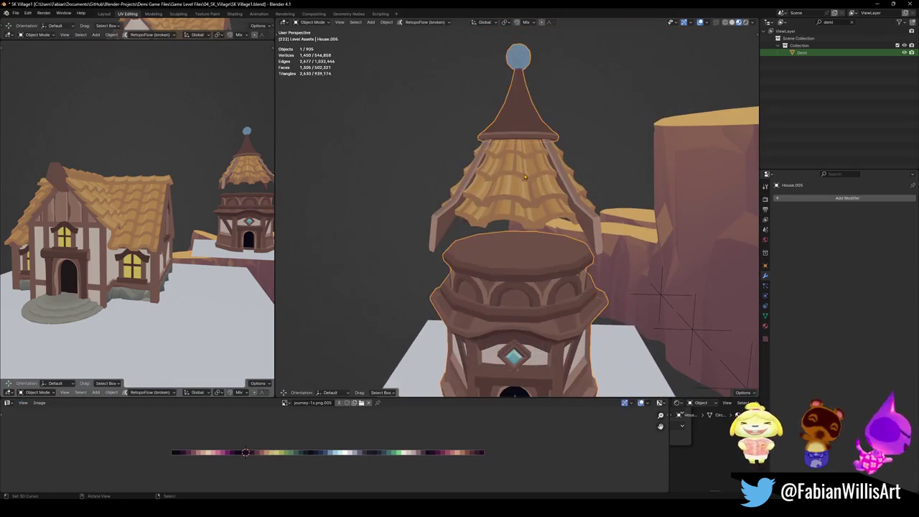
- Join the four roof pieces into one object, then join it with the tower base and cone
left_click(525, 178, "shift")
left_click(520, 170, "shift")
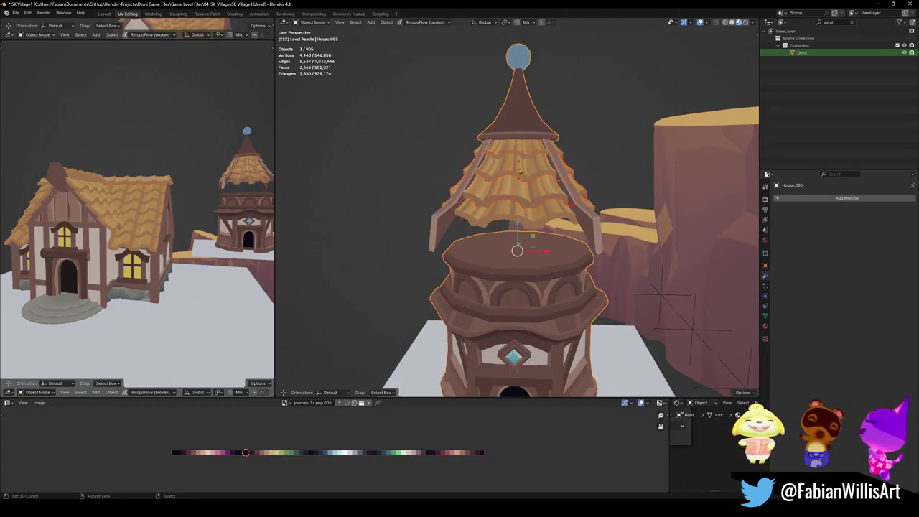
left_click(525, 150, "shift")
left_click(512, 188, "shift")
left_click(518, 148, "shift")
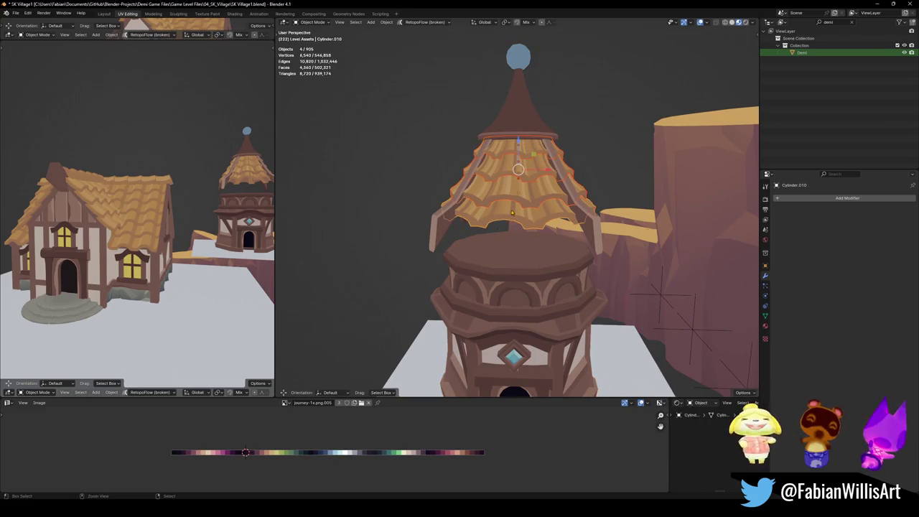
key("ctrl+j")
left_click(526, 135, "shift")
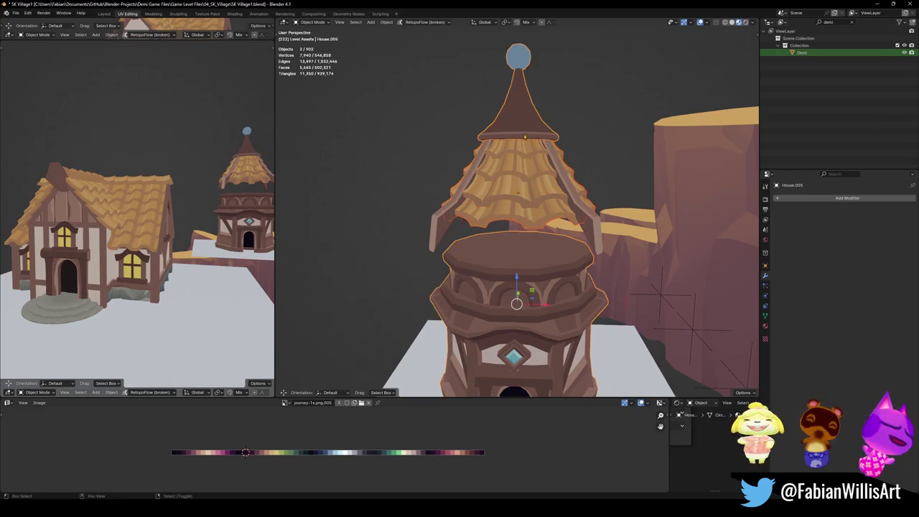
key("ctrl+j")
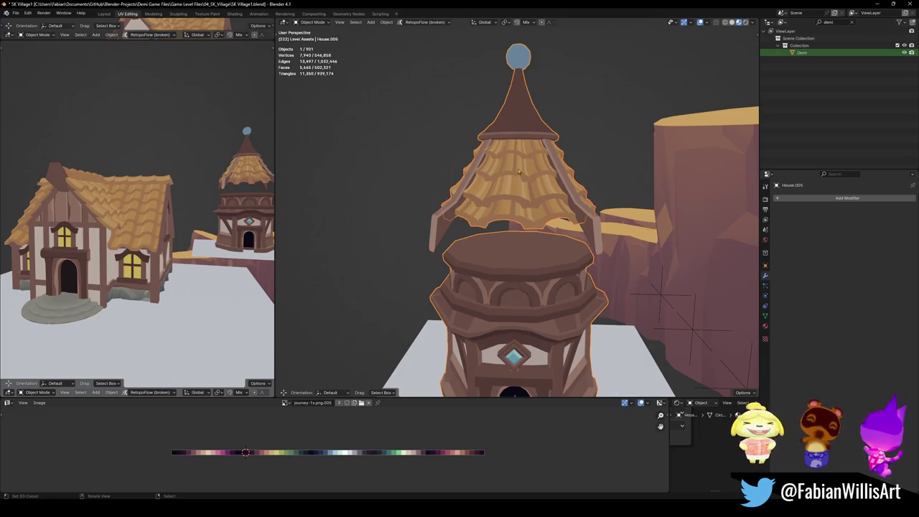
- Box-select the roof vertices around the spire, then switch to editing the mirrored roof object
key("Tab")
key("KP_Decimal")
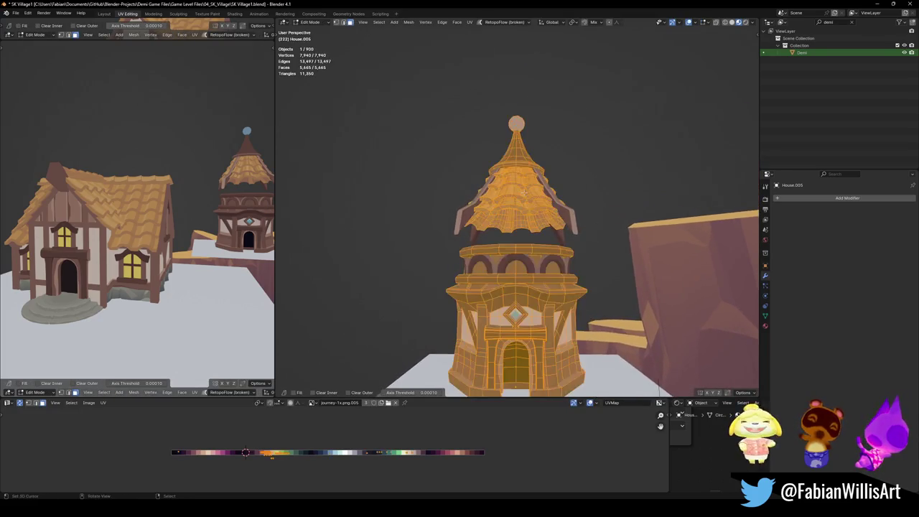
key("1")
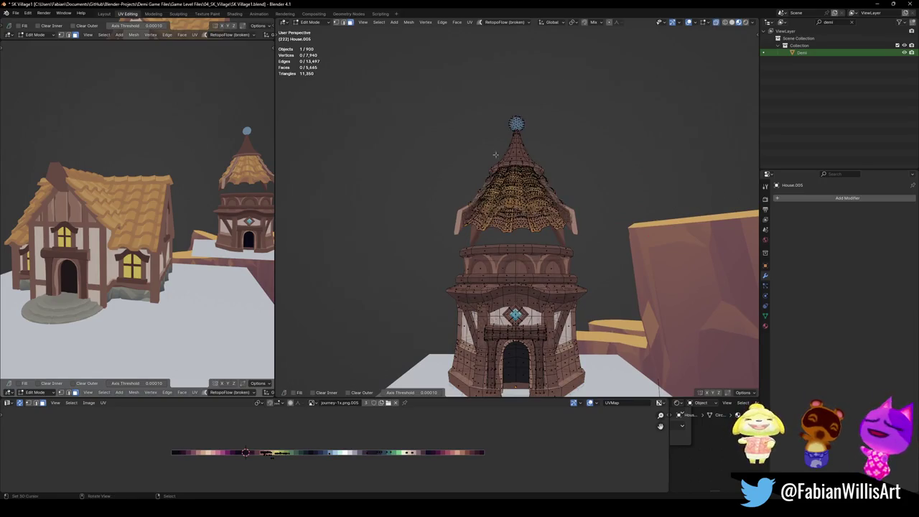
key("a")
key("ctrl+z")
mouse_move(423, 73)
left_mouse_down()
mouse_move(579, 184)
mouse_move(604, 242)
left_mouse_up()
key("Tab")
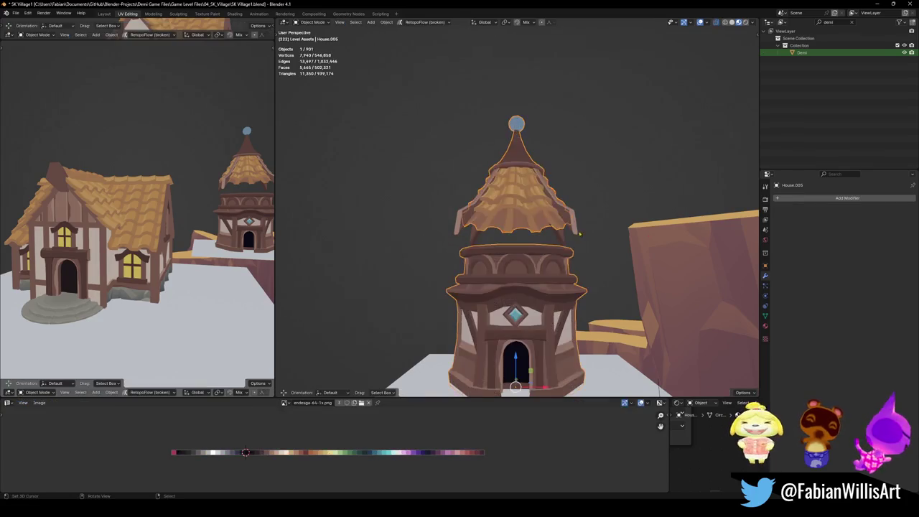
left_click(578, 226, "shift")
key("Tab")
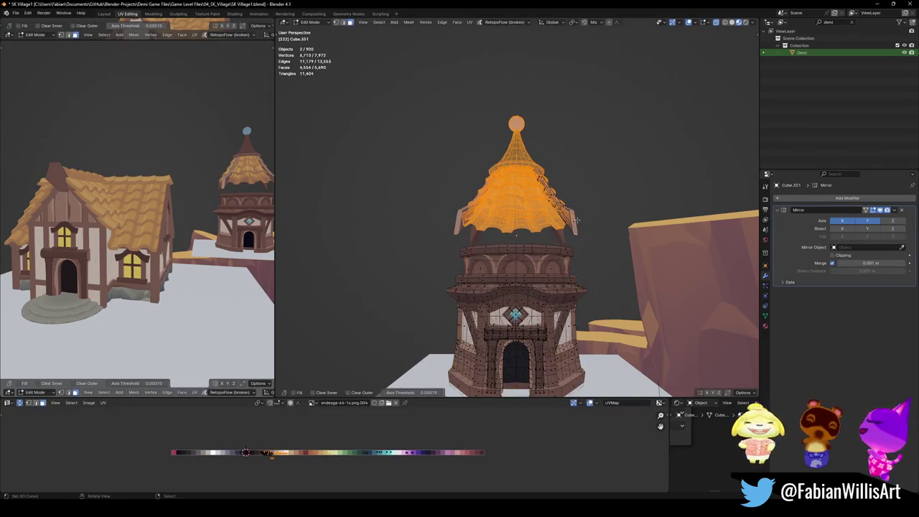
key("Tab")
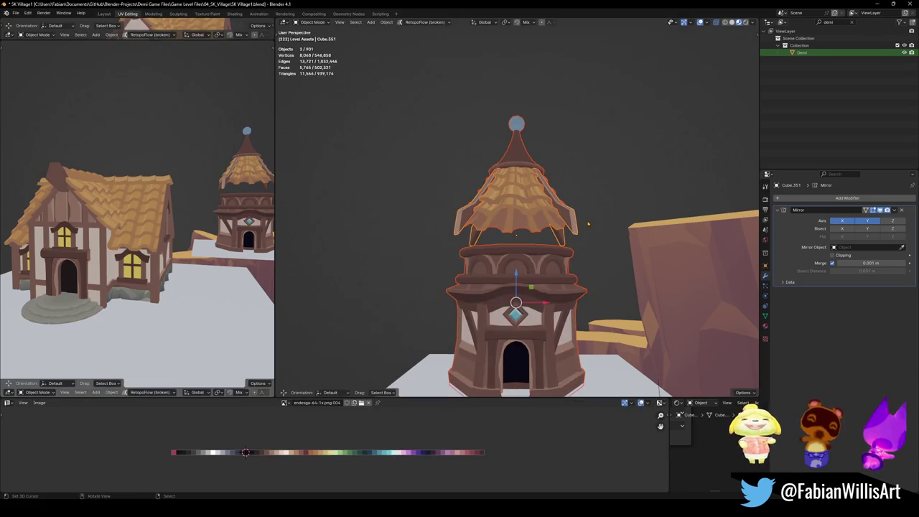
key("Tab")
- Select the connected roof geometry and lower it 3.221 m onto the shortened tower
key("l")
mouse_move(516, 234)
middle_mouse_down()
mouse_move(529, 229)
mouse_move(386, 270)
mouse_move(460, 273)
middle_mouse_up()
key("g")
key("z")
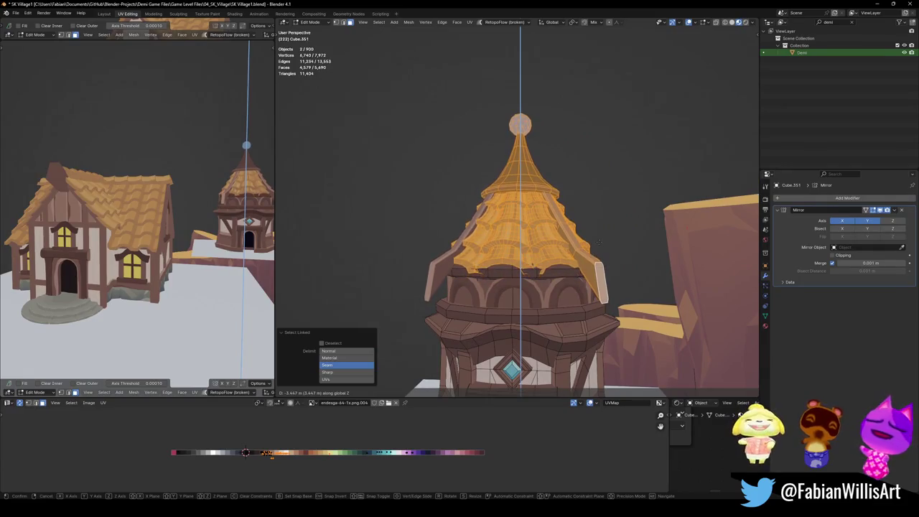
left_click(582, 230)
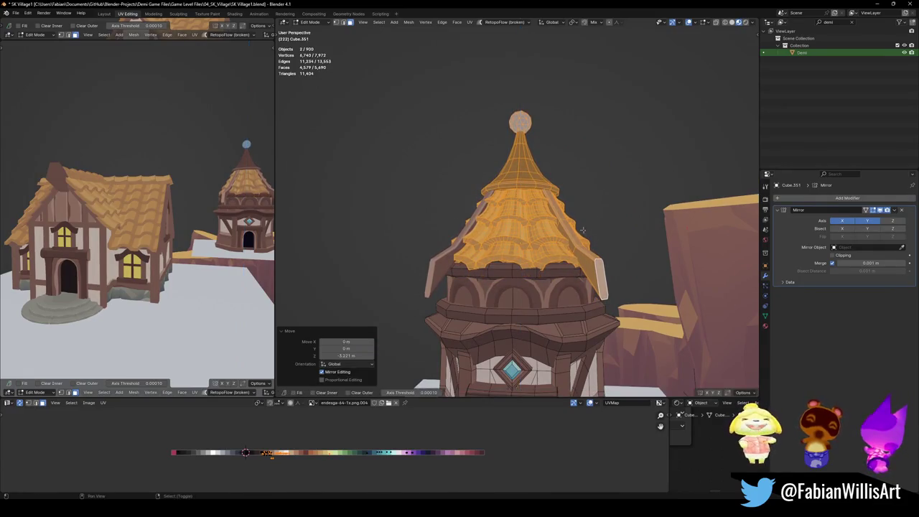
key("Tab")
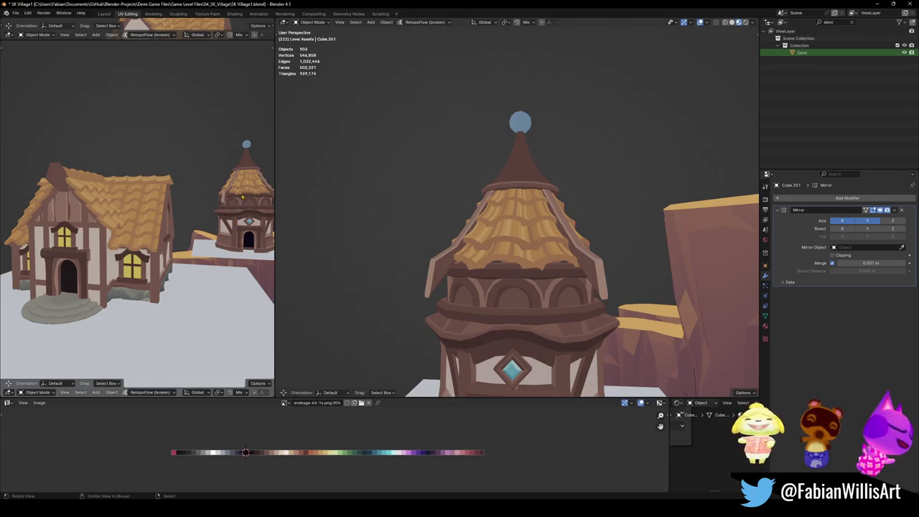
- Select the roof trim and apply its Mirror modifier
key("KP_Decimal")
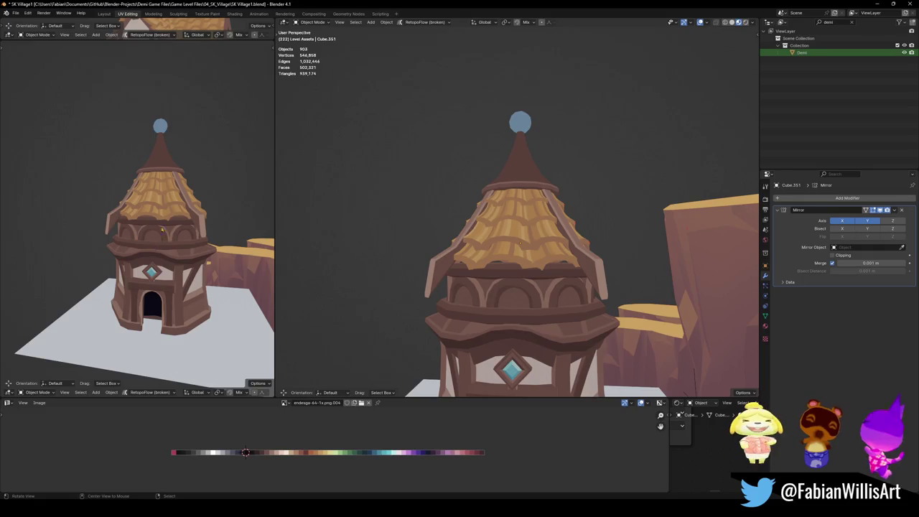
middle_click_drag(522, 239, 543, 242)
left_click(531, 235)
mouse_move(535, 195)
middle_mouse_down()
mouse_move(564, 257)
mouse_move(543, 227)
middle_mouse_up()
left_click(543, 227)
scroll(532, 243, "down", 4)
left_click(550, 222)
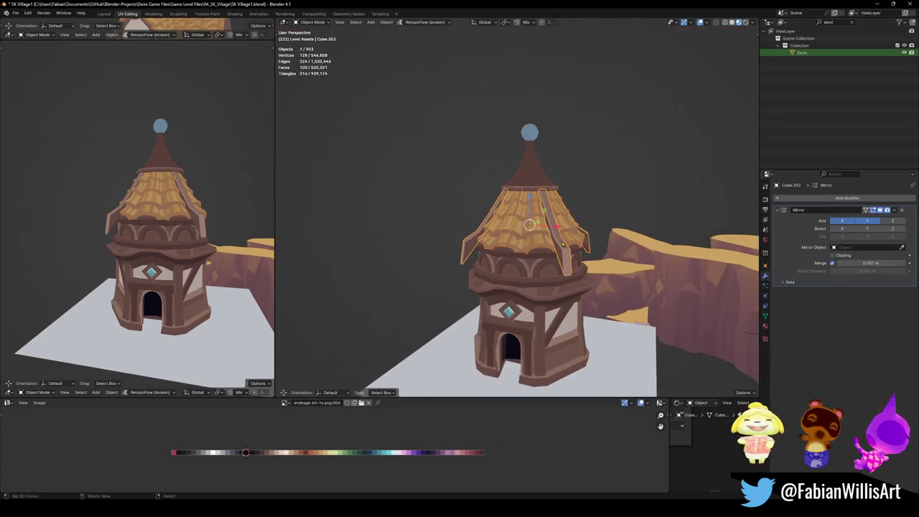
key("ctrl+a")
- Join the roof trim into the roof object
scroll(538, 230, "up", 3)
key("alt+a")
left_click(564, 241)
left_click(530, 247, "shift")
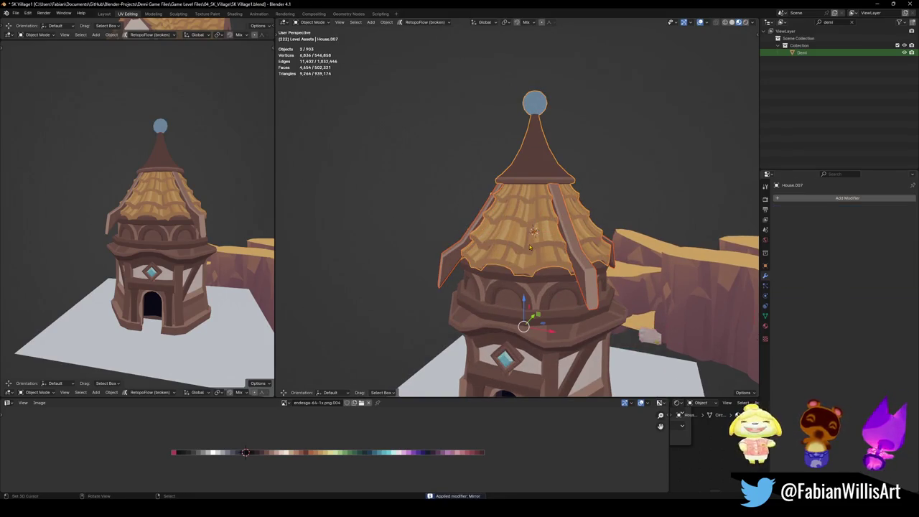
key("ctrl+j")
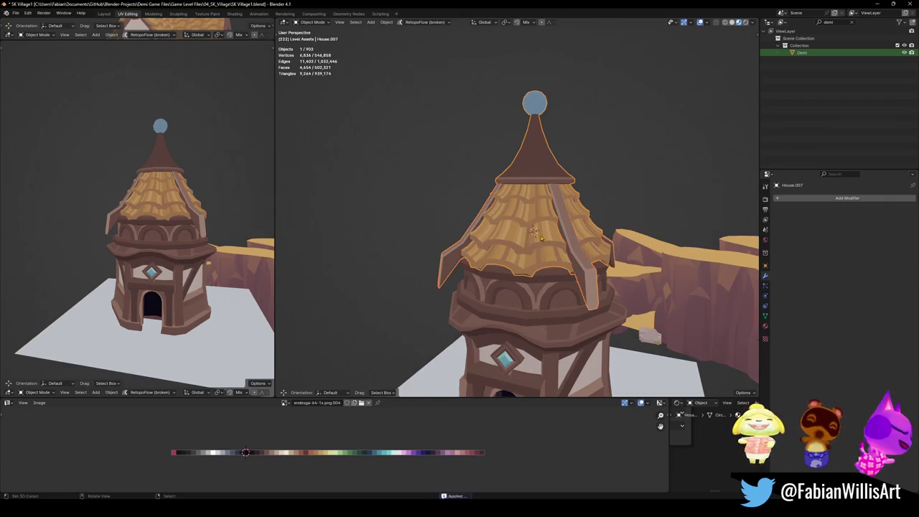
scroll(567, 234, "down", 3)
- Set the roof's origin to the 3D cursor, lower it 1.7233 m and scale it to 1.085
right_click(570, 231)
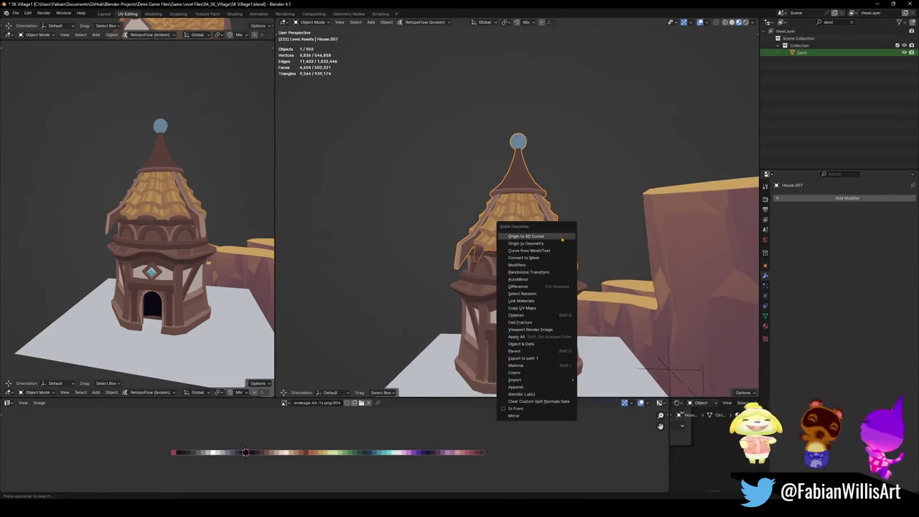
left_click(560, 235)
key("s")
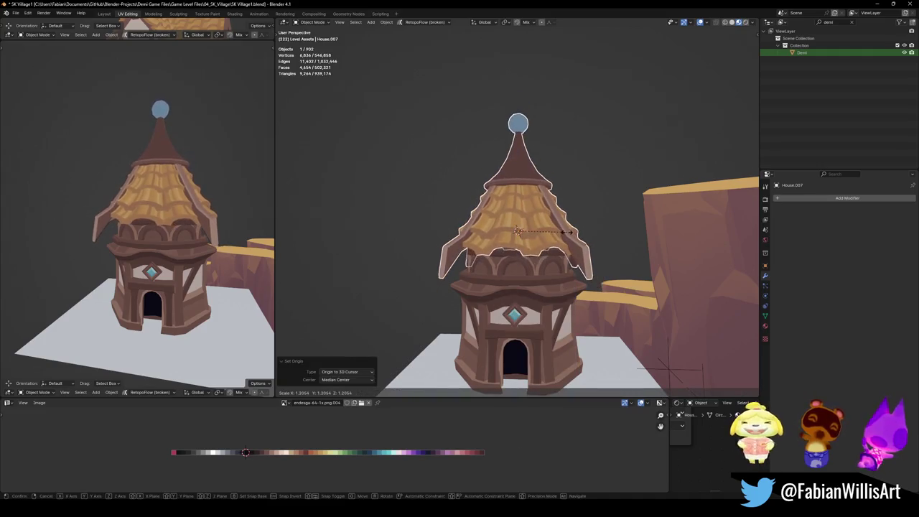
left_click(567, 232)
key("g")
key("z")
left_click(573, 246)
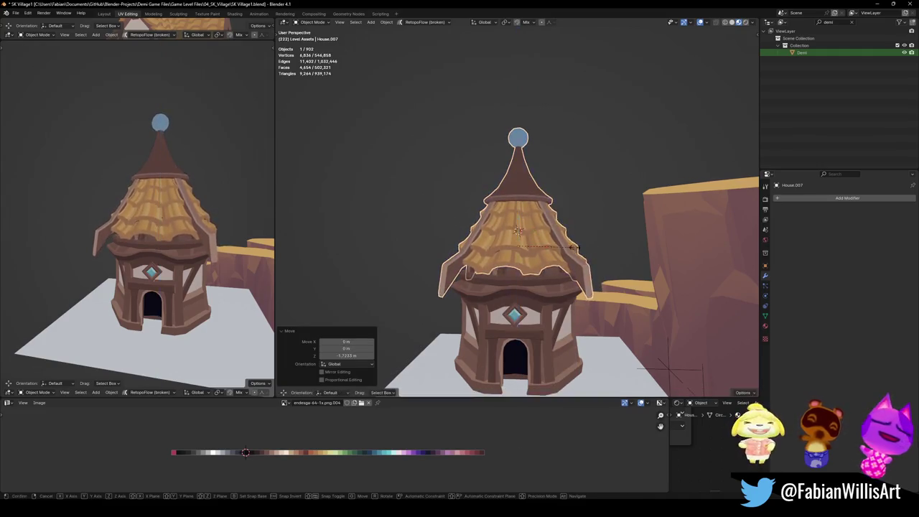
key("s")
left_click(567, 246)
- Readjust the roof's vertical position from a low side view
mouse_move(144, 215)
middle_mouse_down()
mouse_move(166, 203)
mouse_move(179, 211)
middle_mouse_up()
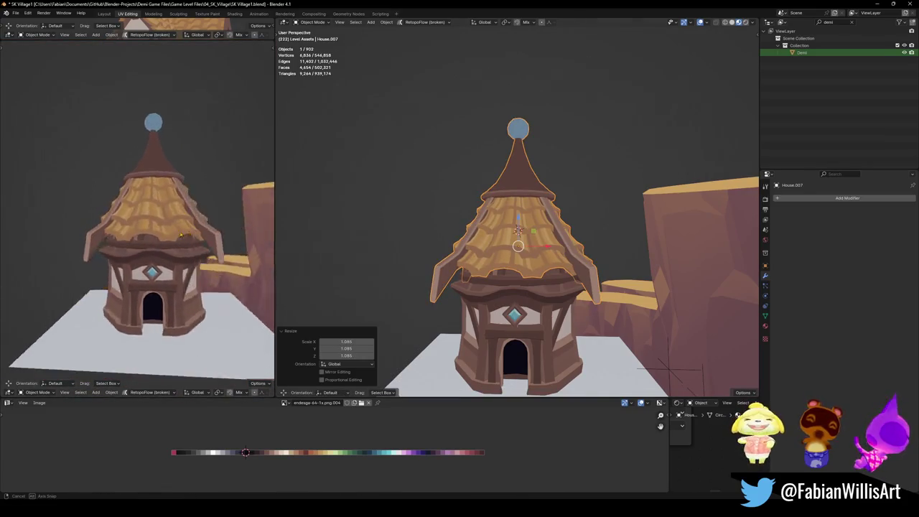
scroll(181, 213, "up", 5)
scroll(181, 213, "down", 6)
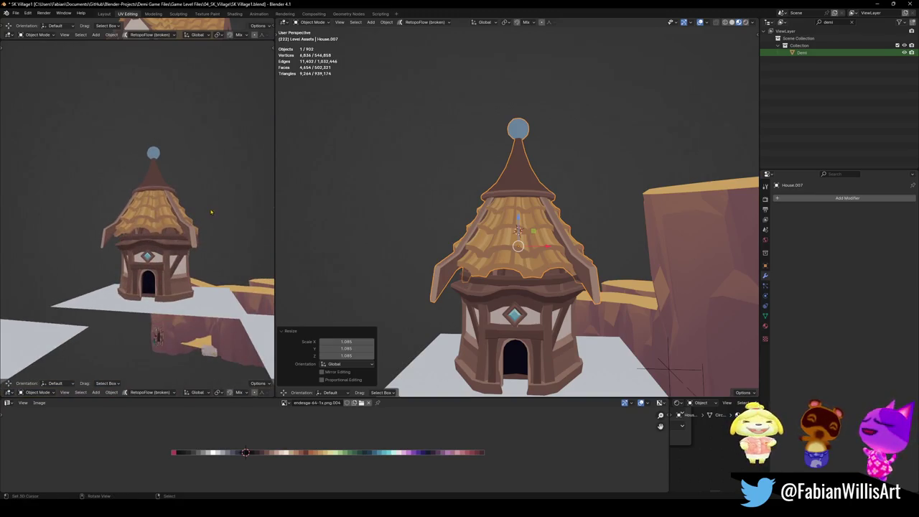
key("g")
key("z")
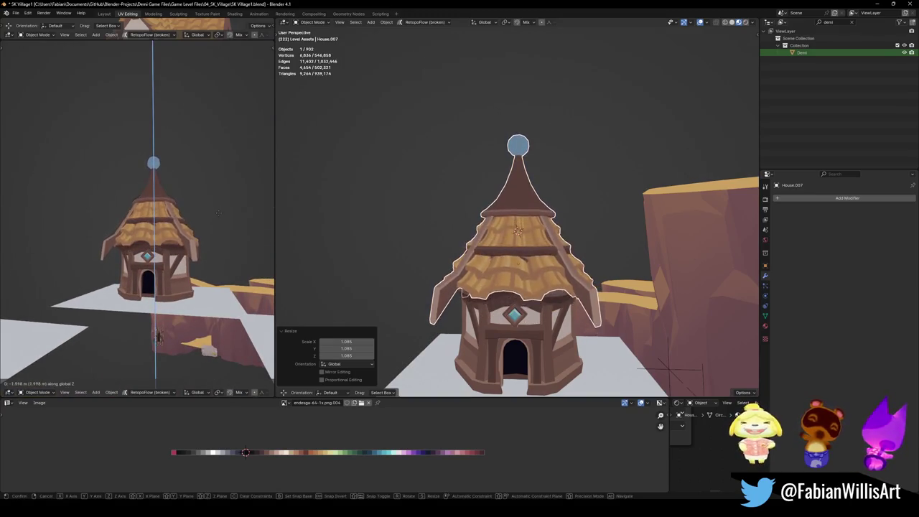
left_click(218, 214)
- Select the roof and hide it from view
scroll(517, 273, "up", 3)
mouse_move(517, 273)
middle_mouse_down()
mouse_move(543, 273)
mouse_move(531, 274)
middle_mouse_up()
key("Tab")
key("Tab")
left_click(557, 271)
key("h")
middle_click_drag(216, 246, 269, 247)
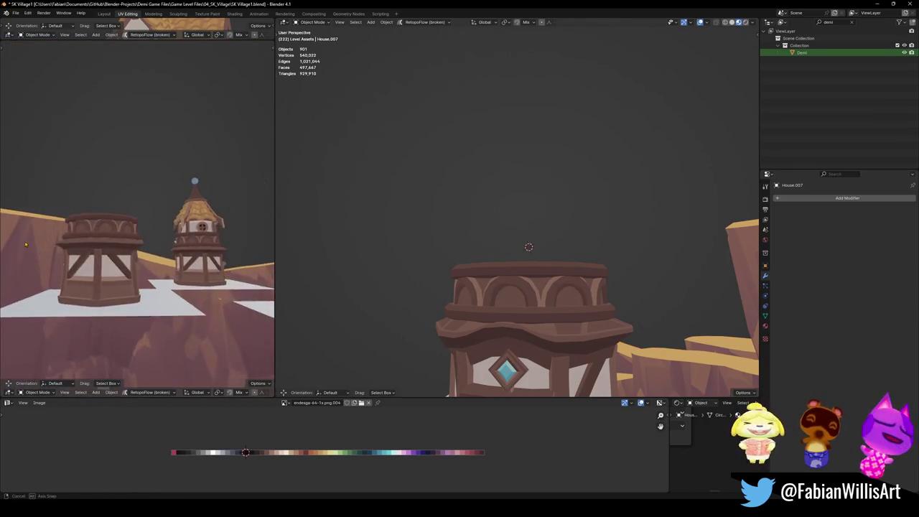
- Duplicate the timber-frame house's tiled roof, leaving the copy in its original place
middle_click_drag(269, 247, 267, 242)
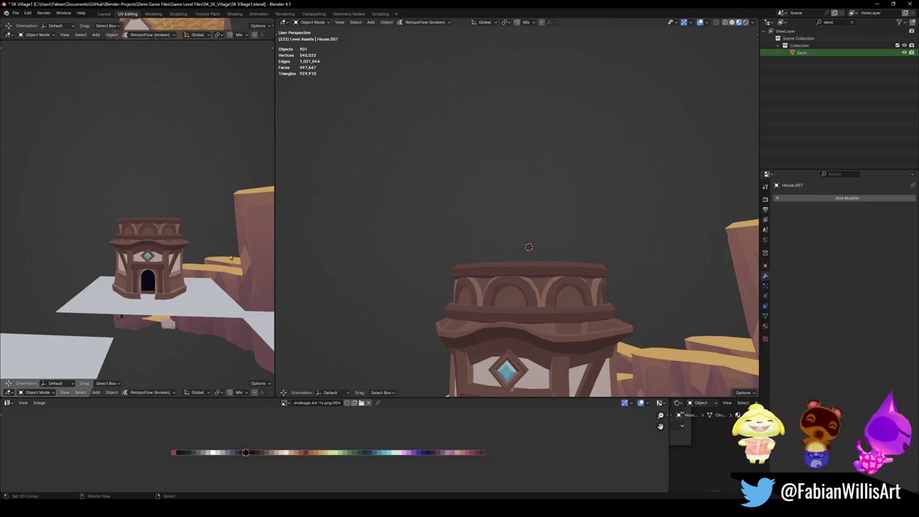
scroll(506, 254, "down", 5)
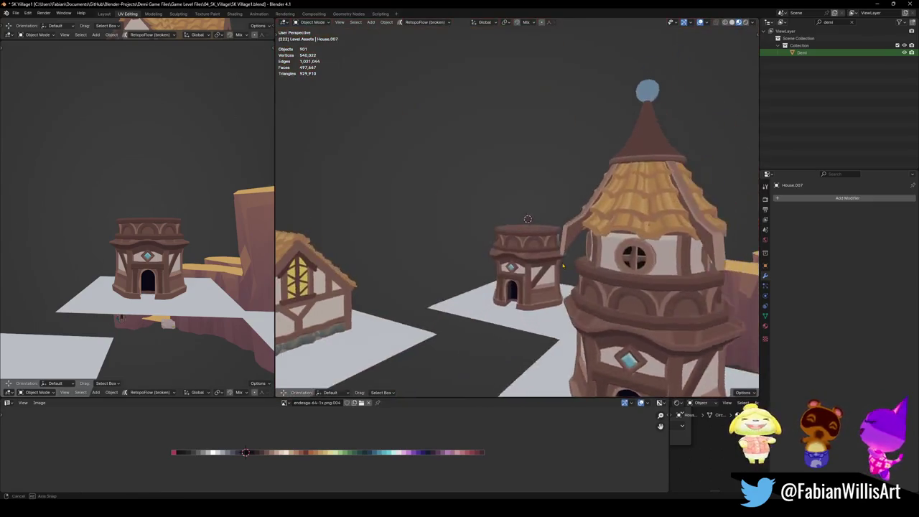
middle_click_drag(505, 254, 569, 272)
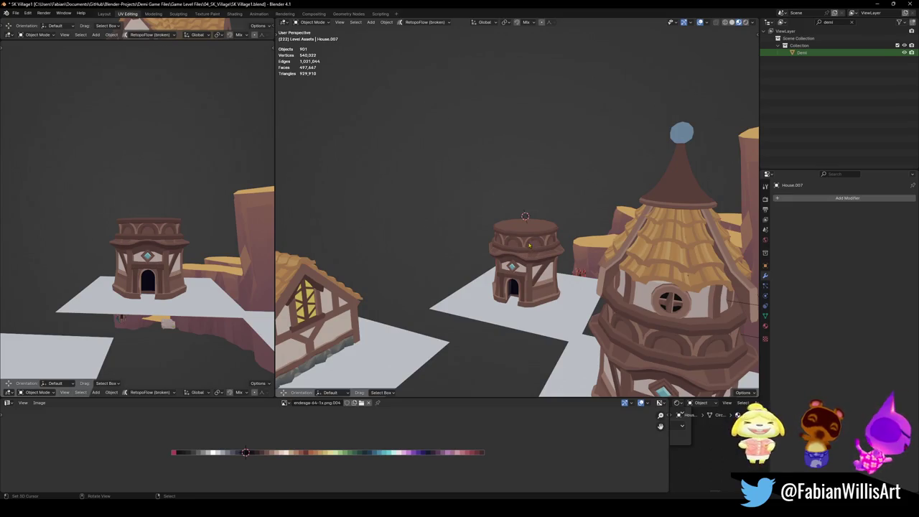
middle_click_drag(529, 245, 423, 300)
left_click(423, 300)
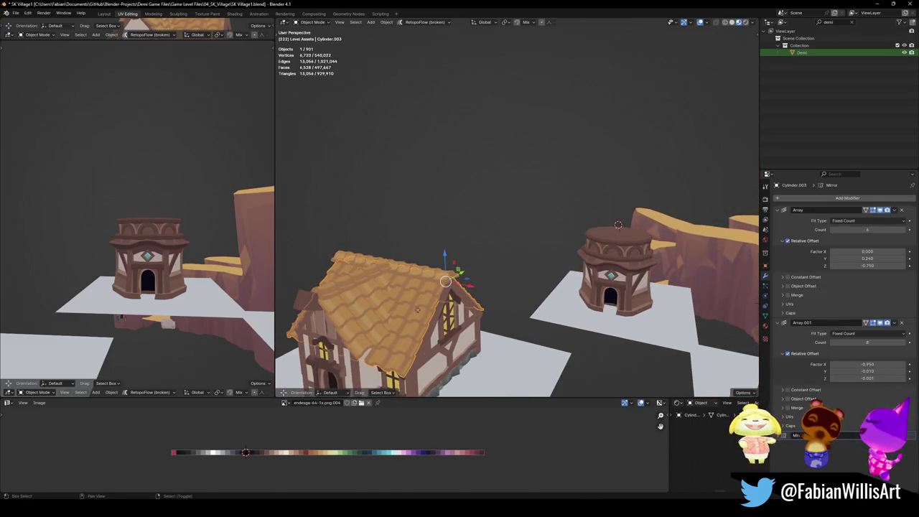
key("shift+d")
key("Escape")
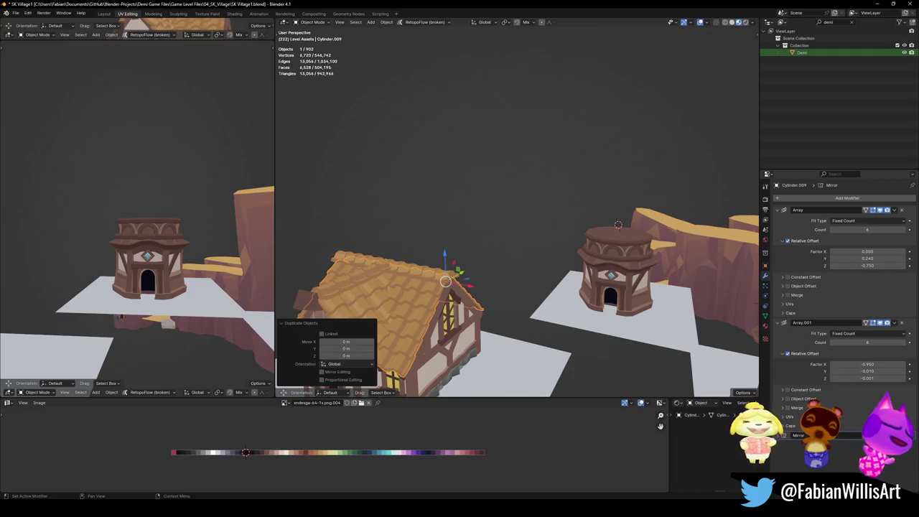
- Delete the roof copy's Mirror modifier and move the copy beside the small tower
key("ctrl+x")
key("g")
key("shift+z")
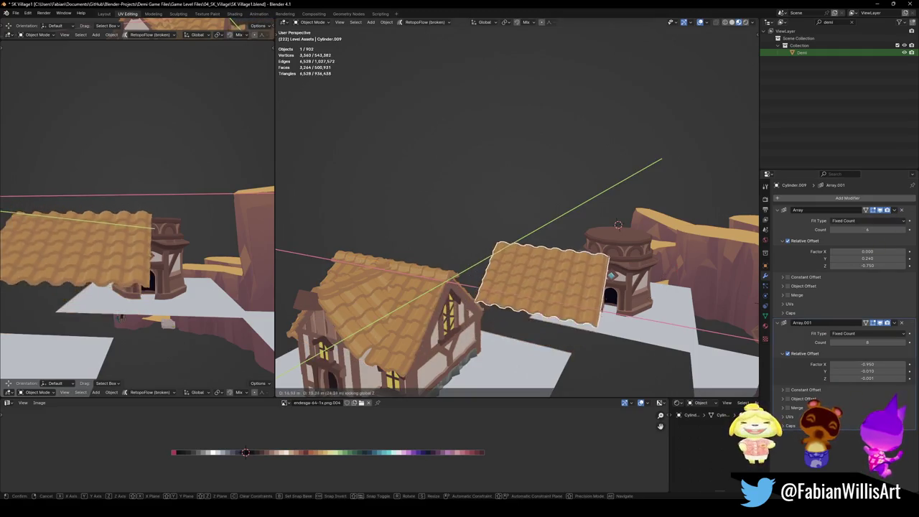
left_click(503, 251)
middle_click_drag(503, 251, 467, 230)
middle_click_drag(597, 257, 555, 279)
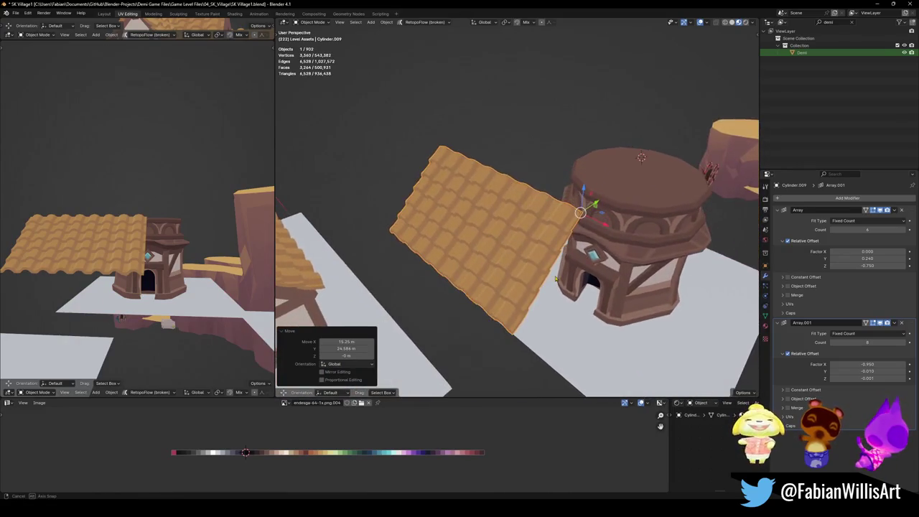
- Clear the copy's rotation so it stands upright and add a Simple Deform modifier
key("alt+r")
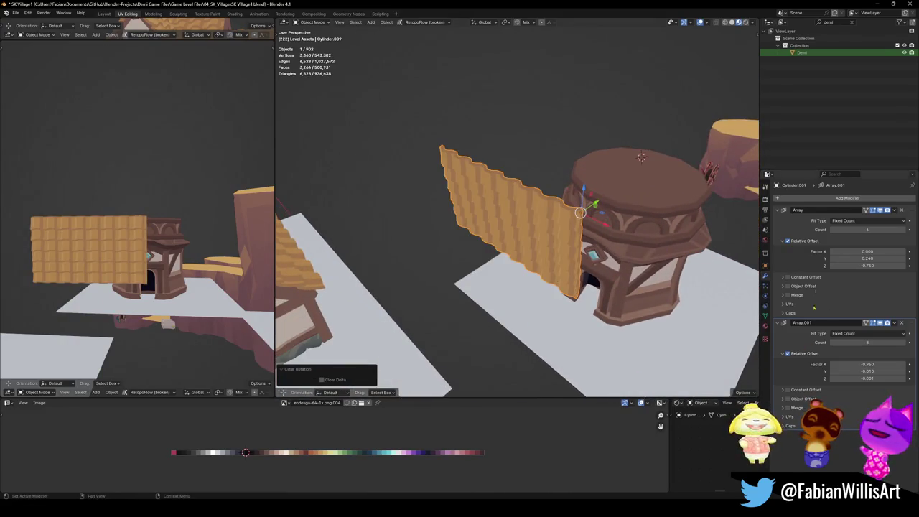
left_click(848, 198)
type("simp")
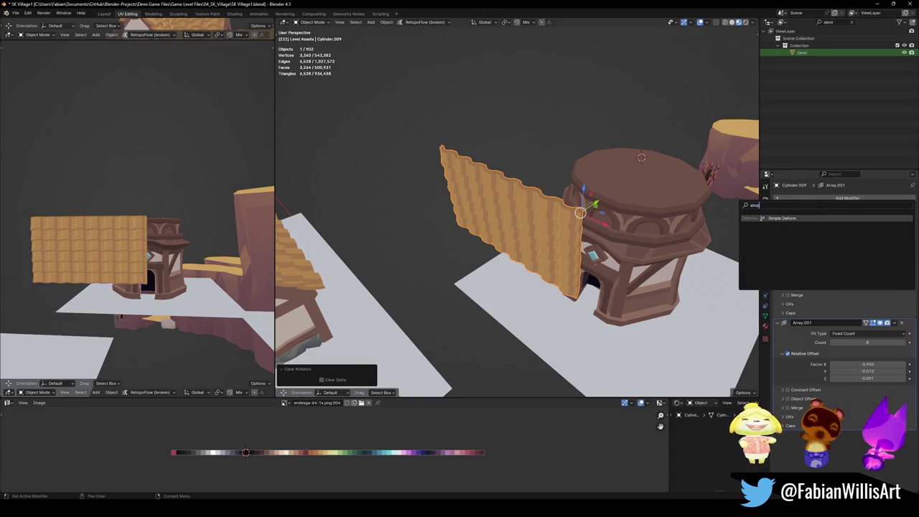
key("Return")
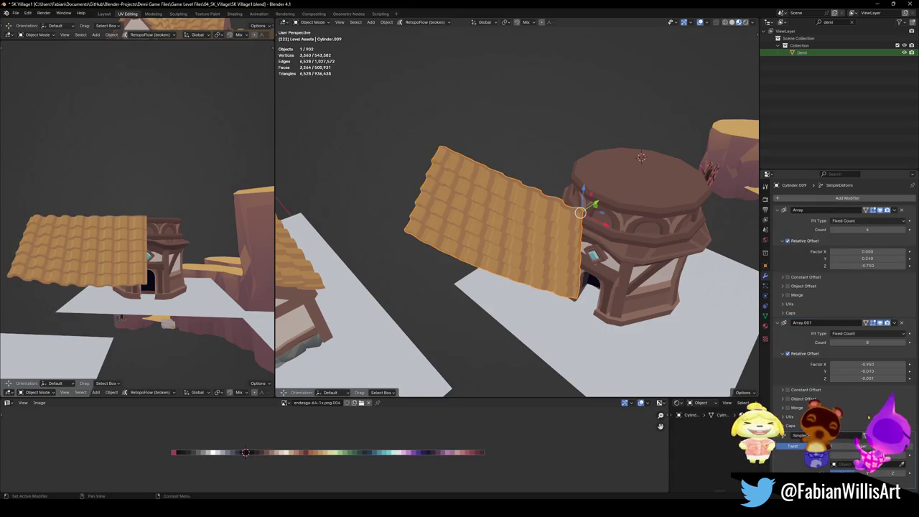
- Set Simple Deform to Bend and raise the angle to curl the tiles into a tube
left_click(826, 446)
left_click(861, 447)
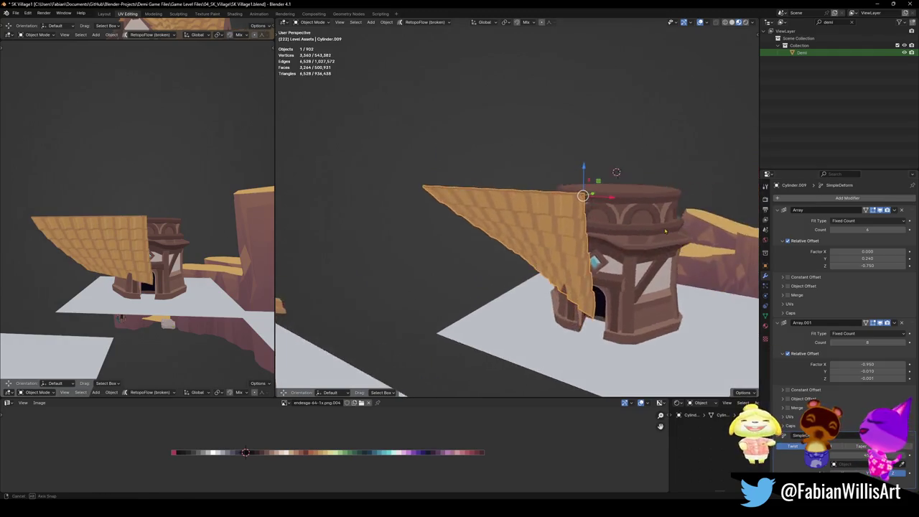
middle_click_drag(682, 287, 742, 289)
left_click(833, 447)
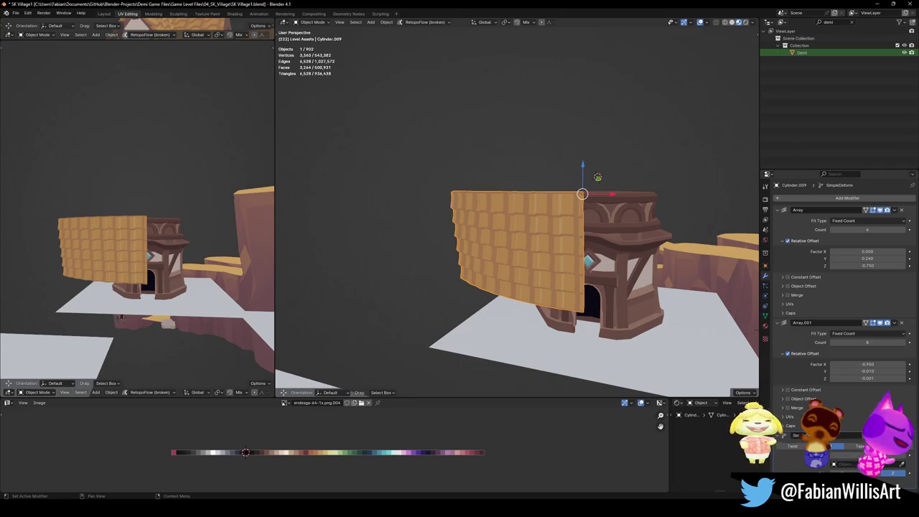
left_click_drag(866, 455, 906, 455)
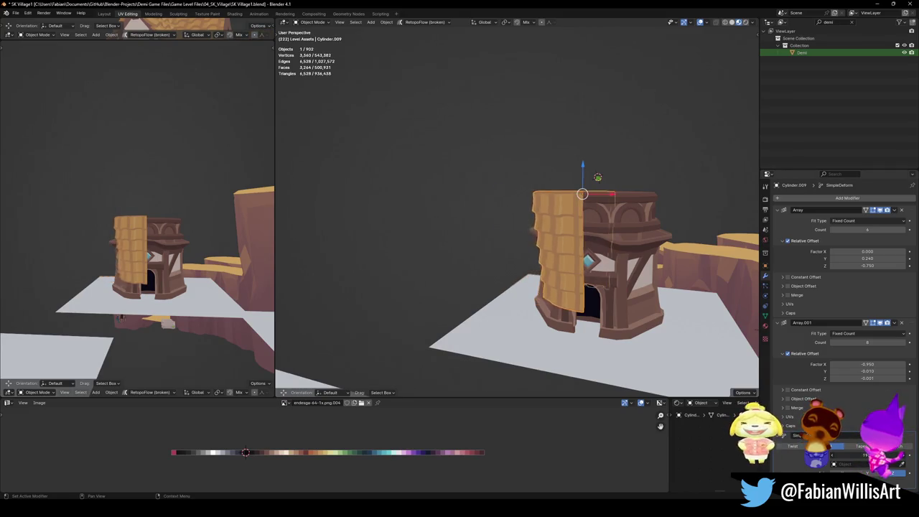
left_click(861, 446)
- Shift the curled tile piece left so it sits beside the tower
mouse_move(597, 177)
middle_mouse_down()
mouse_move(545, 237)
mouse_move(533, 275)
middle_mouse_up()
key("g")
key("shift+z")
left_click(534, 255)
middle_click_drag(548, 309, 596, 280)
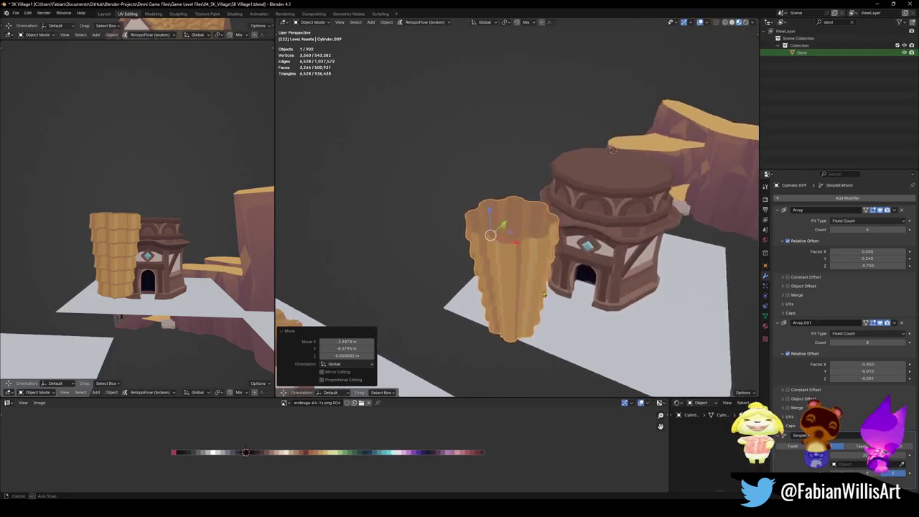
- Clear the tiled piece's rotation, abandoning an attempted scale
key("s")
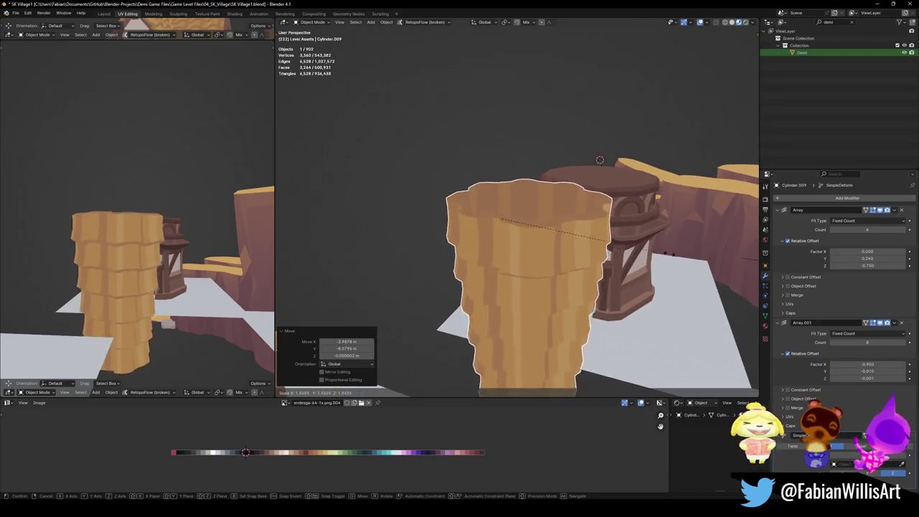
key("Escape")
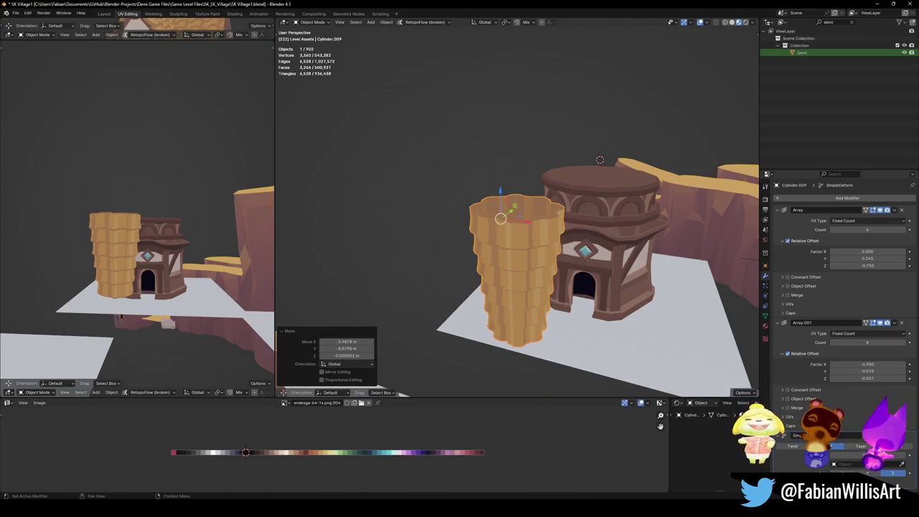
key("alt+r")
mouse_move(563, 287)
middle_mouse_down()
mouse_move(533, 280)
mouse_move(529, 265)
mouse_move(553, 227)
mouse_move(539, 198)
middle_mouse_up()
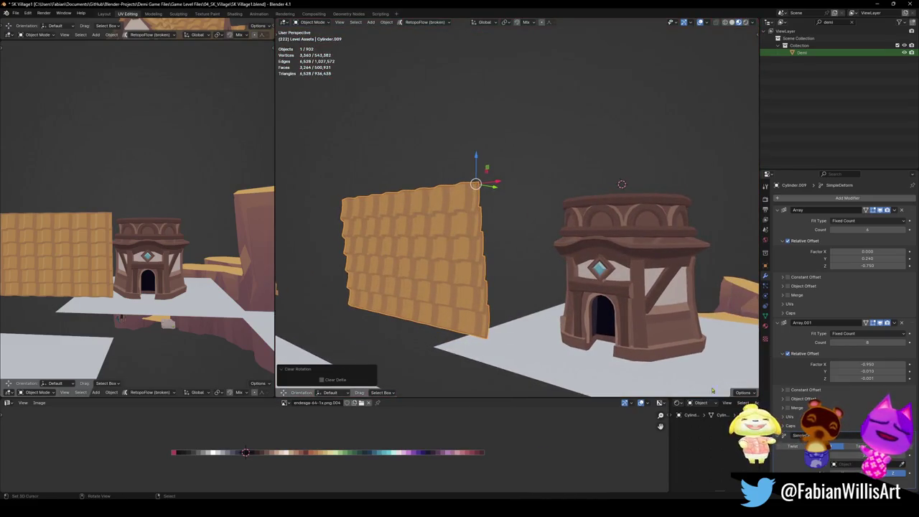
- Set the Array Relative Offset Factor Y to 0 and re-enable the Bend deform
mouse_move(867, 259)
left_mouse_down()
mouse_move(844, 258)
mouse_move(858, 259)
left_mouse_up()
left_click(868, 259)
type("0.000")
key("Return")
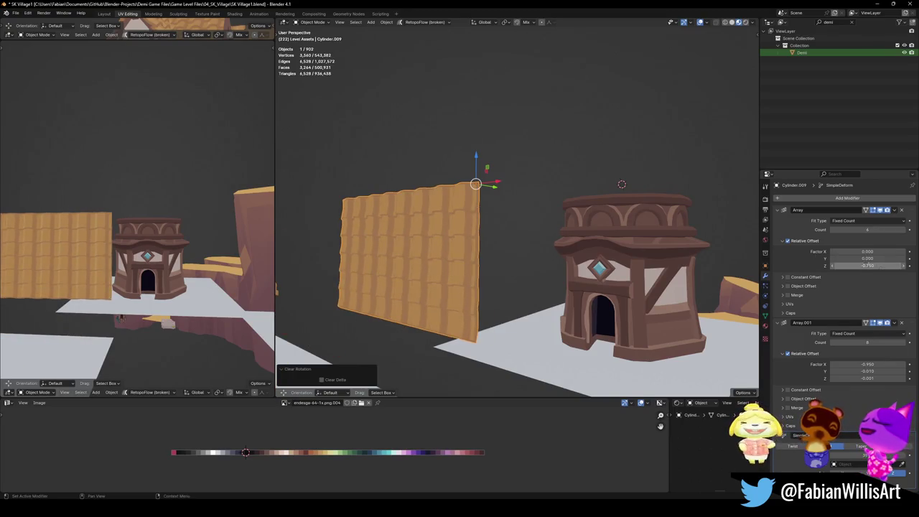
mouse_move(531, 215)
middle_mouse_down()
mouse_move(560, 201)
mouse_move(648, 313)
mouse_move(698, 334)
mouse_move(643, 349)
middle_mouse_up()
left_click(837, 446)
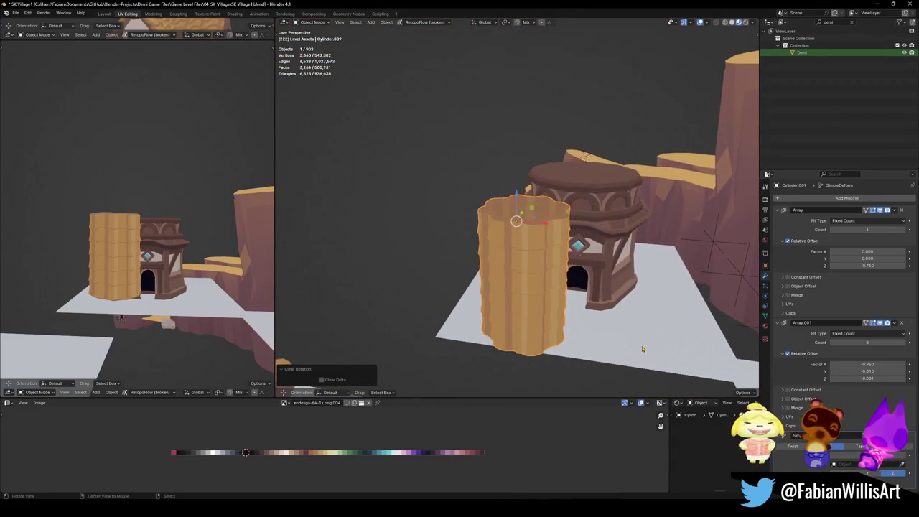
- Raise the Array.001 count to 12 to close the tiles into a wider cylinder
left_click_drag(867, 342, 898, 342)
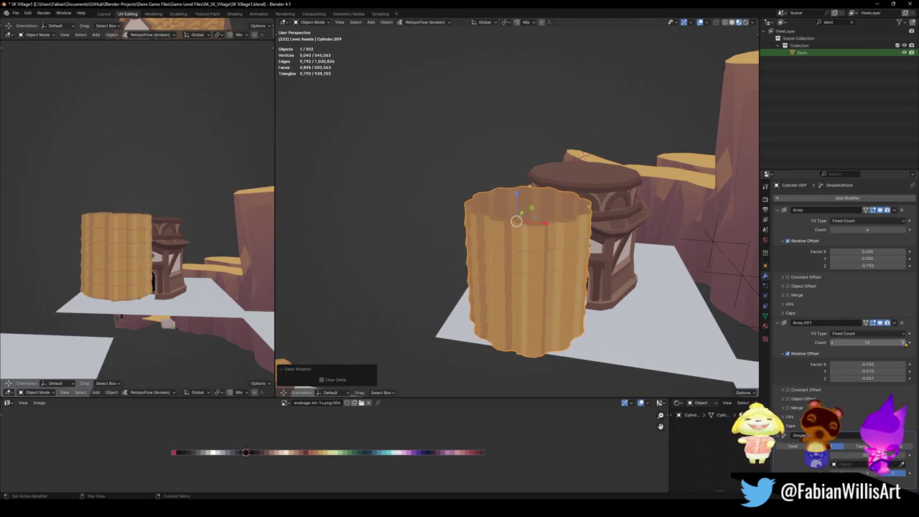
middle_click_drag(603, 309, 585, 273)
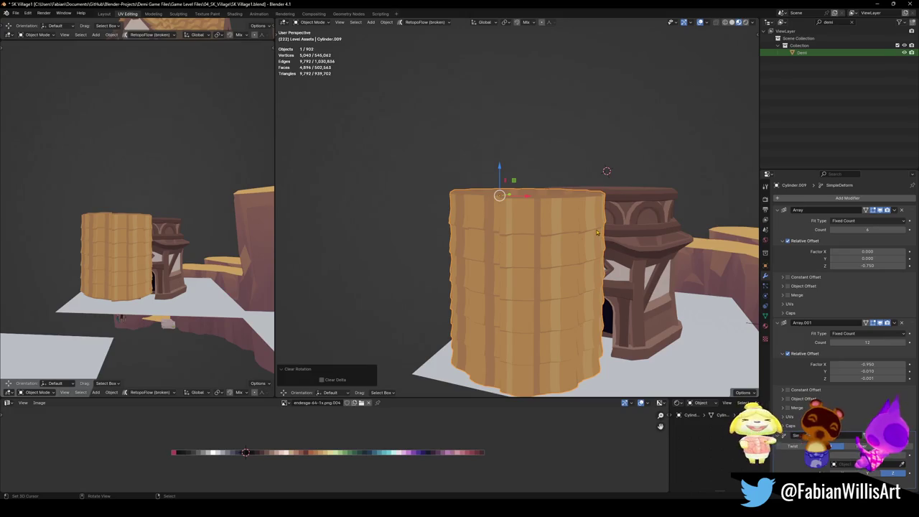
left_click(880, 322)
left_click(881, 322)
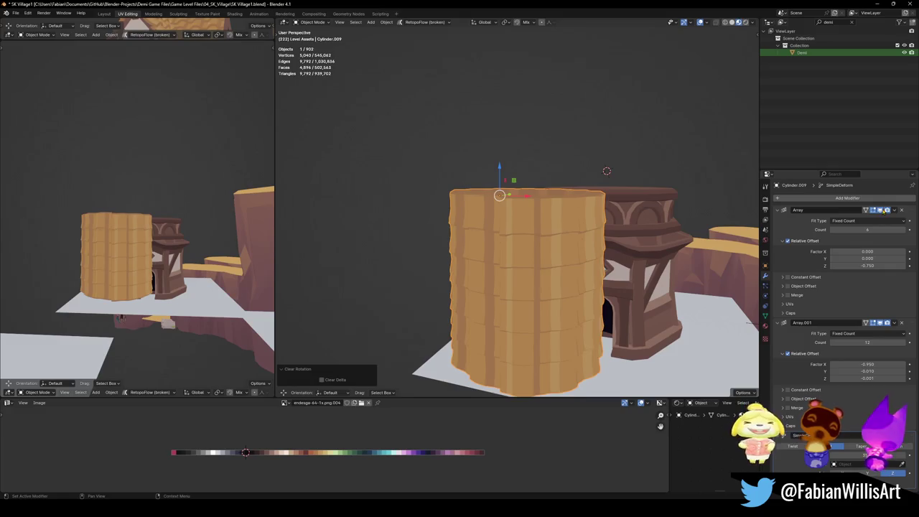
key("Tab")
middle_click_drag(546, 302, 596, 255)
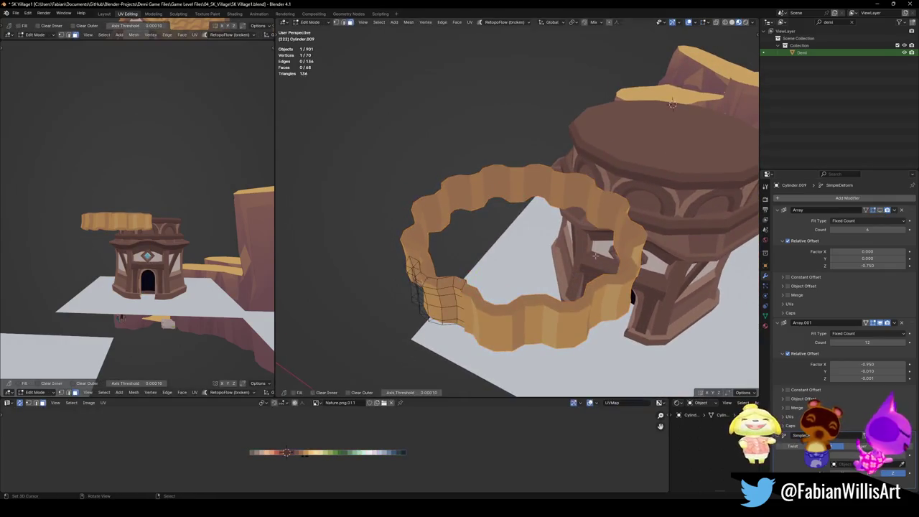
- Select the whole ring mesh and rotate it around the X axis
key("a")
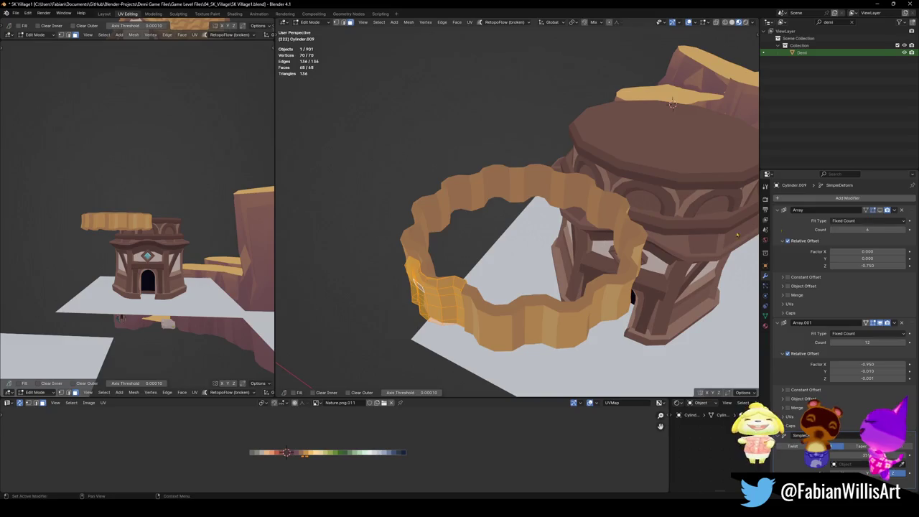
middle_click_drag(510, 258, 537, 224)
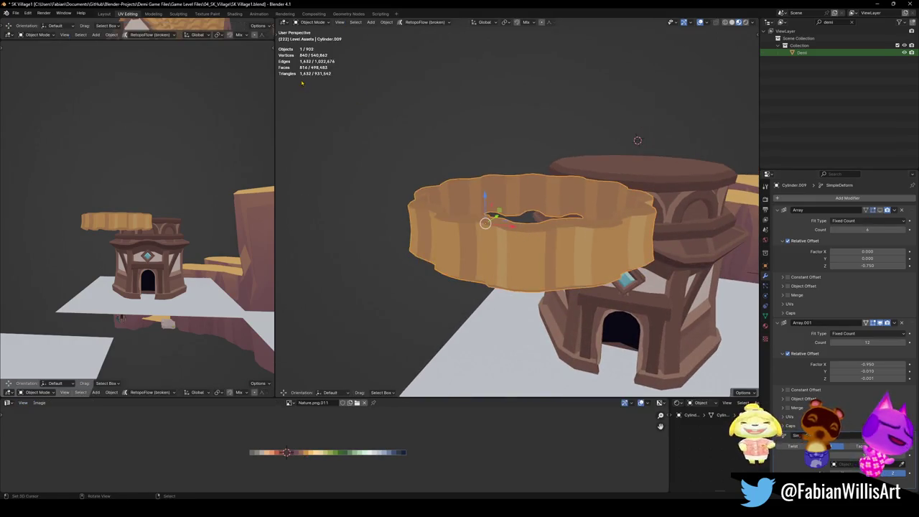
key("t")
key("shift+space")
key("g")
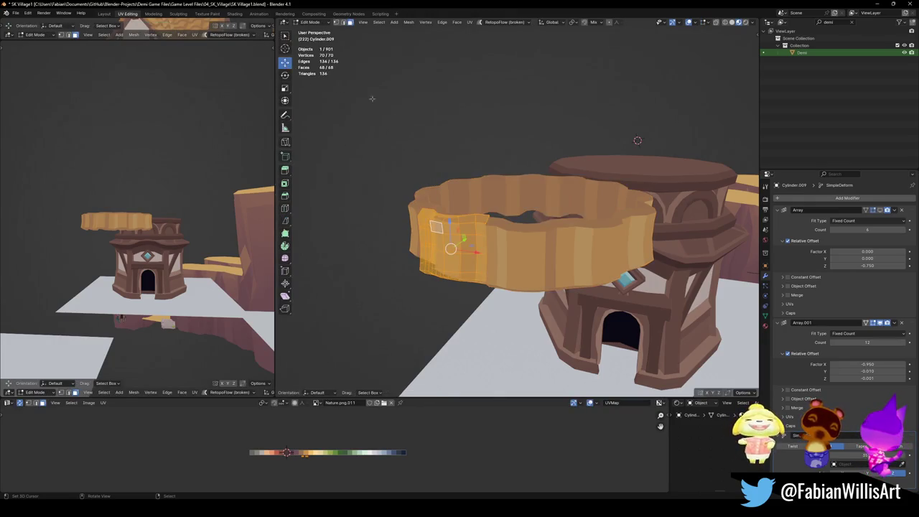
middle_click_drag(553, 227, 523, 254)
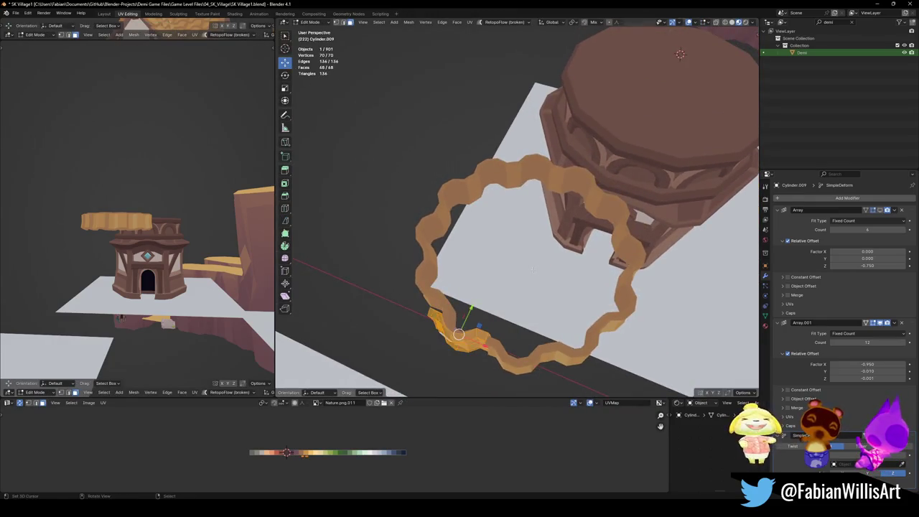
key("r")
key("x")
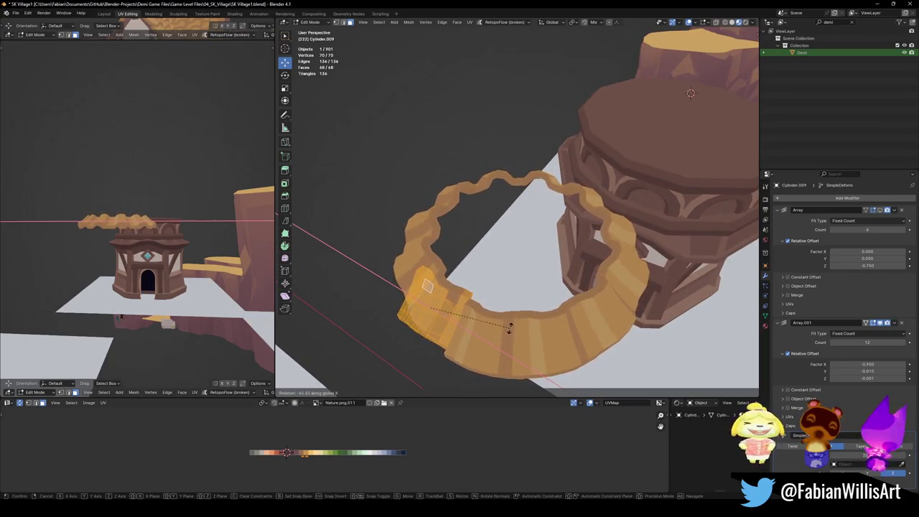
left_click(468, 307)
- Select one edge loop of the ring and scale it smaller
key("alt+a")
middle_click_drag(452, 287, 485, 201)
scroll(484, 201, "up", 2)
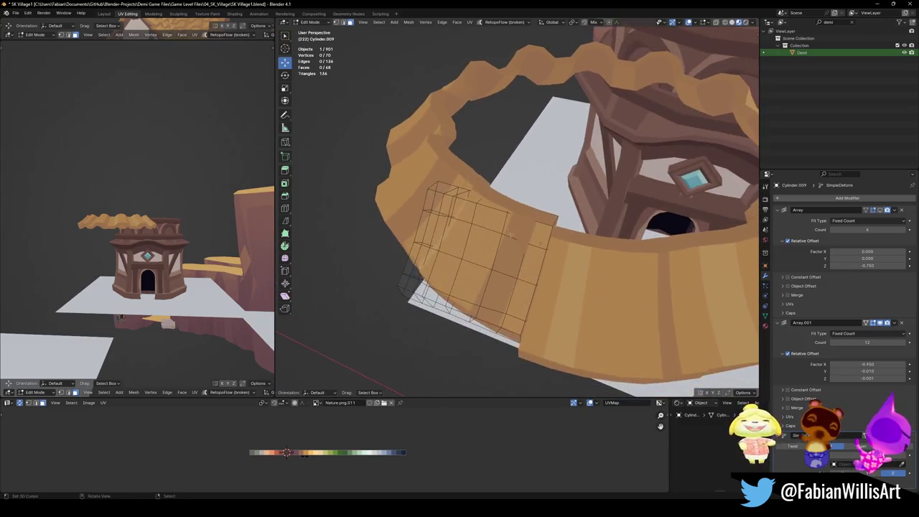
left_click(484, 196, "alt")
left_click(484, 195, "alt")
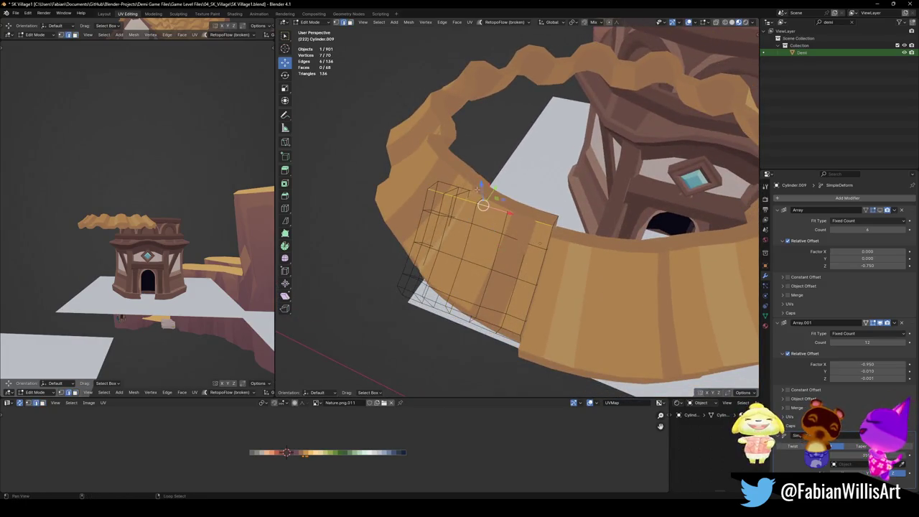
middle_click_drag(485, 201, 488, 203)
key("s")
left_click(578, 206)
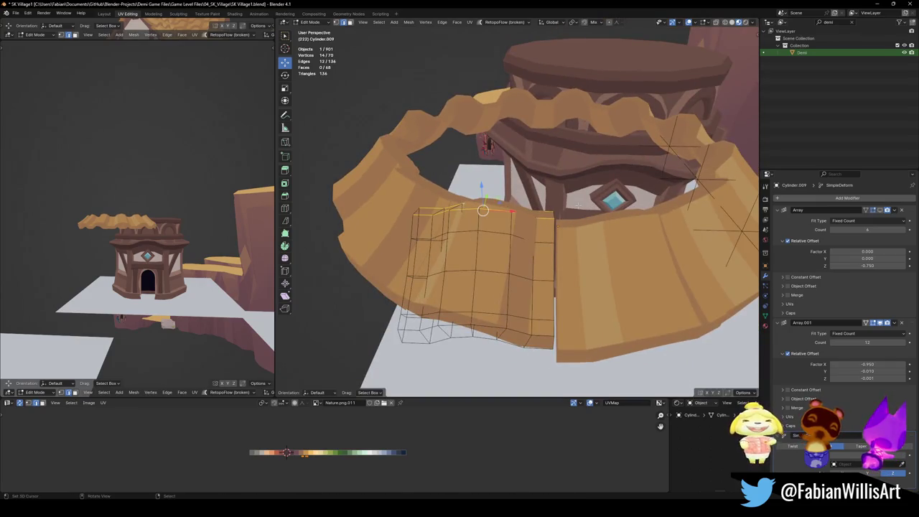
- Resize the loop to 0.730 with proportional editing so the ring flares, then exit Edit Mode
key("s")
scroll(571, 215, "up", 3)
scroll(571, 216, "down", 2)
scroll(571, 215, "down", 3)
scroll(571, 216, "down", 2)
scroll(571, 216, "down", 1)
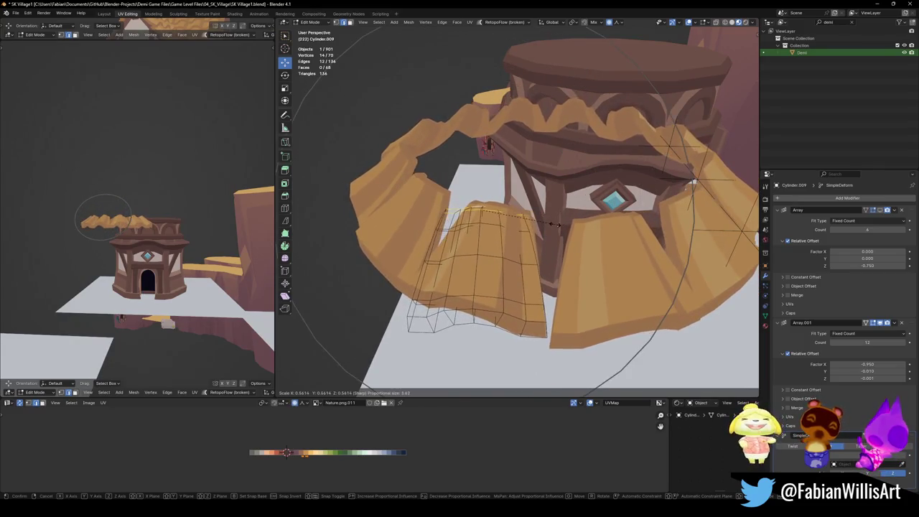
left_click(575, 219)
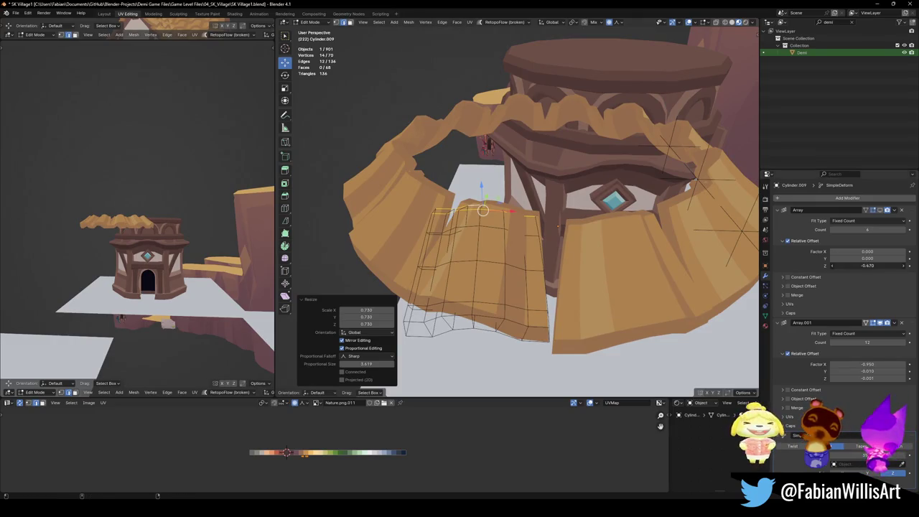
key("Tab")
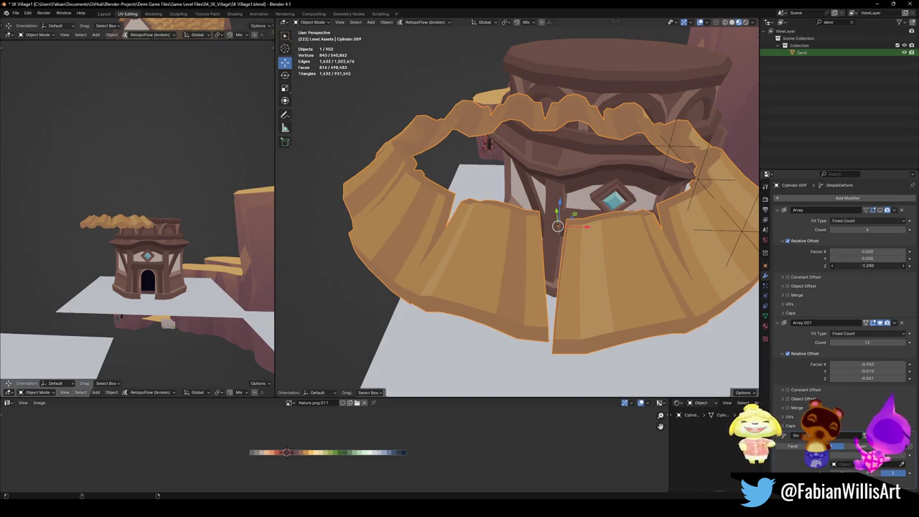
- Set the Array Relative Offset Z to -0.750 and adjust tile spacing and bend, undoing the last change
left_click_drag(862, 265, 884, 265)
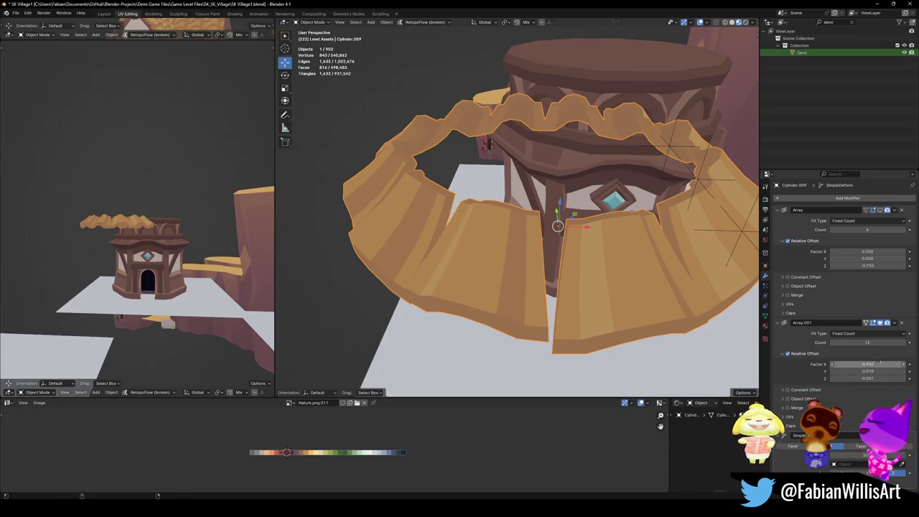
mouse_move(878, 364)
left_mouse_down()
mouse_move(898, 365)
mouse_move(883, 364)
left_mouse_up()
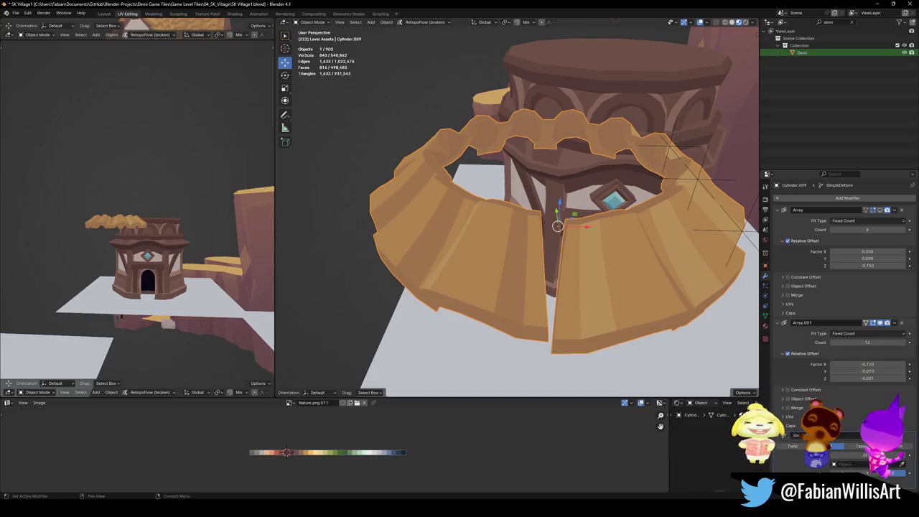
left_click_drag(866, 455, 869, 456)
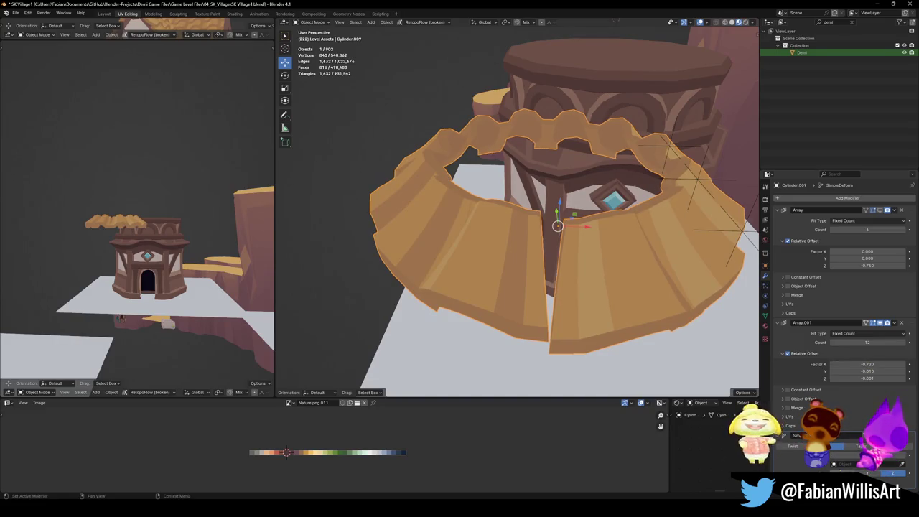
middle_click_drag(517, 216, 542, 203)
mouse_move(635, 237)
middle_mouse_down()
mouse_move(615, 265)
mouse_move(557, 285)
mouse_move(540, 277)
mouse_move(542, 290)
middle_mouse_up()
key("ctrl+z")
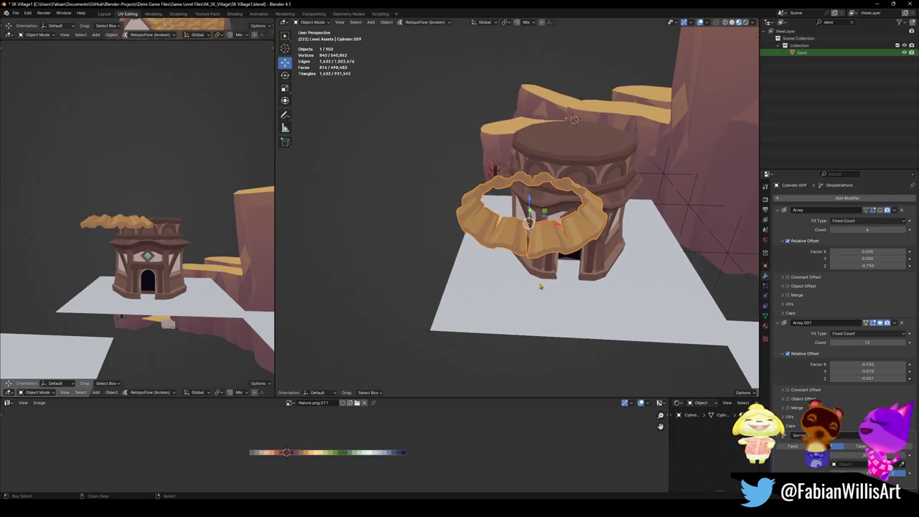
- Try an Array.001 Z offset of 0, then revert it to -0.001
key("Tab")
mouse_move(553, 280)
middle_mouse_down()
mouse_move(564, 272)
mouse_move(578, 285)
mouse_move(597, 273)
middle_mouse_up()
key("Tab")
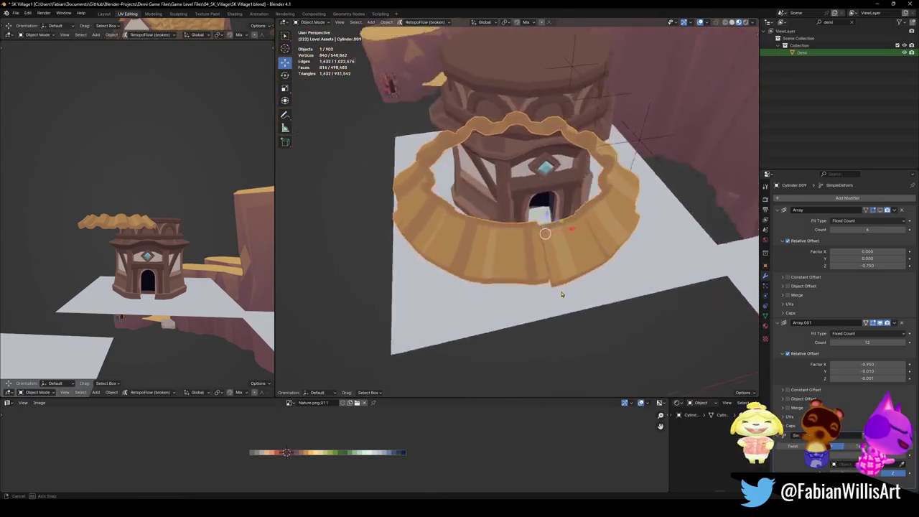
left_click(868, 378)
type("0")
key("Return")
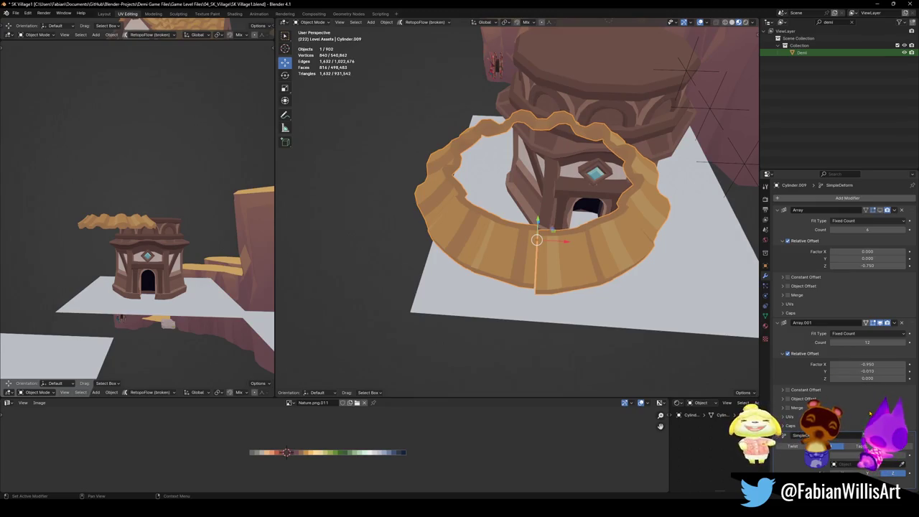
key("ctrl+z")
- Set the Array.001 Y offset to 0, collapse its panel, and save SK Village1.blend
left_click(868, 371)
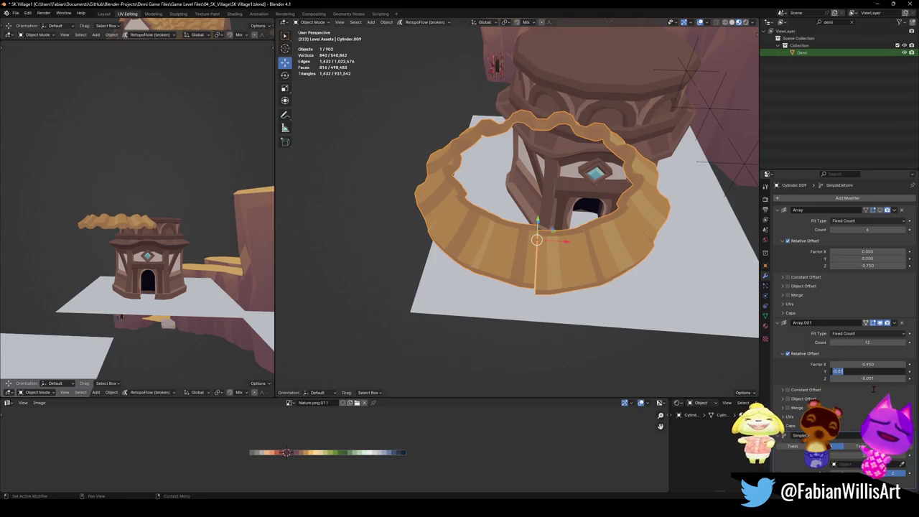
type("0")
key("Return")
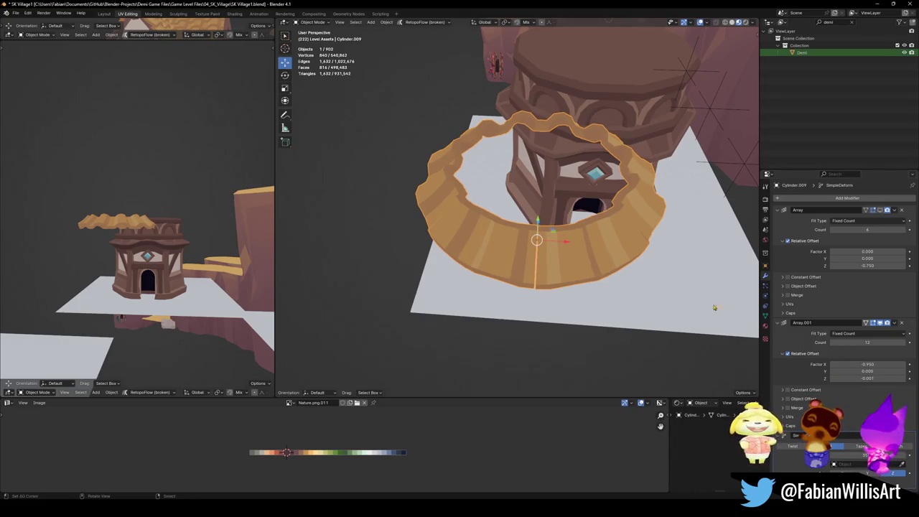
middle_click_drag(715, 307, 575, 252)
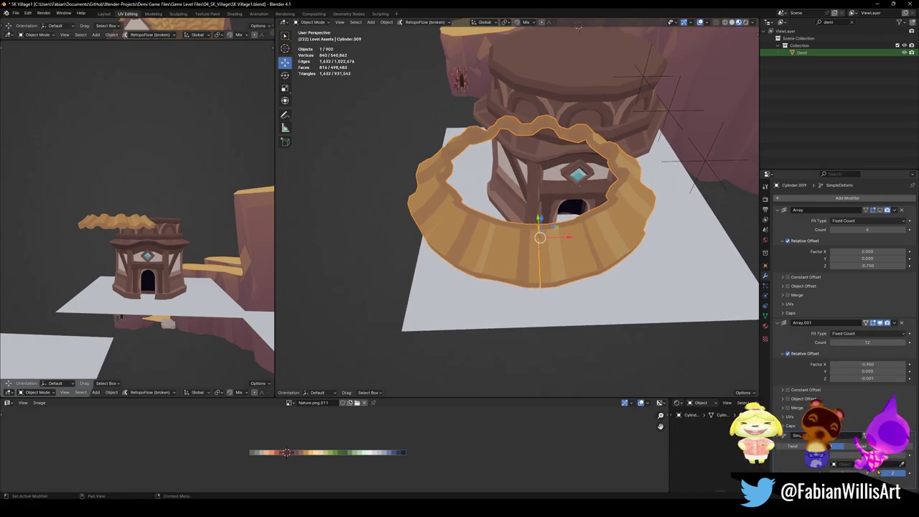
left_click(784, 323)
mouse_move(647, 287)
middle_mouse_down()
mouse_move(626, 270)
mouse_move(561, 268)
mouse_move(561, 278)
middle_mouse_up()
key("ctrl+s")
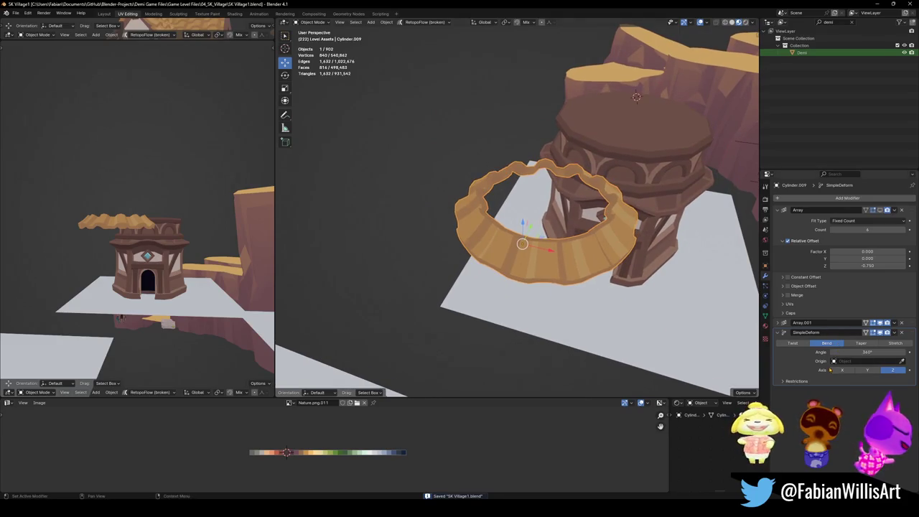
- Delete the SimpleDeform modifier so the tile strip lies straight again
left_click(902, 332)
middle_click_drag(618, 309, 635, 319)
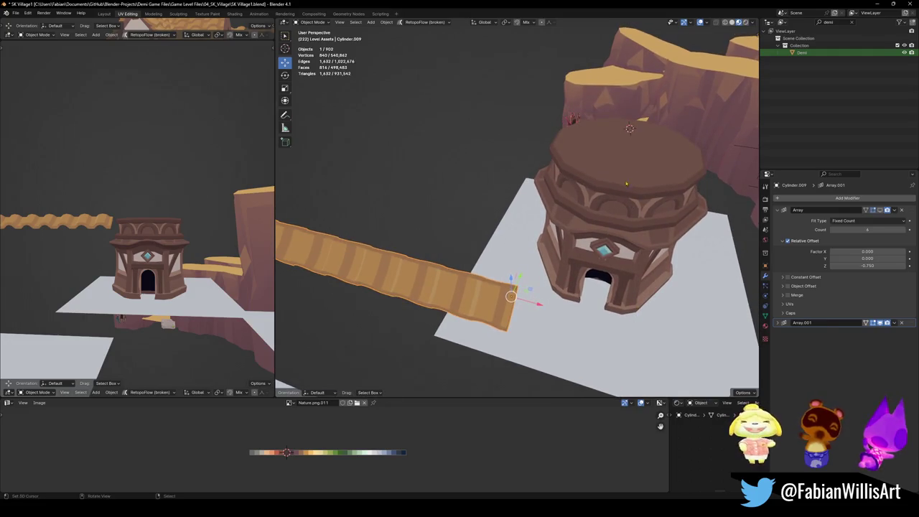
middle_click_drag(626, 184, 595, 243)
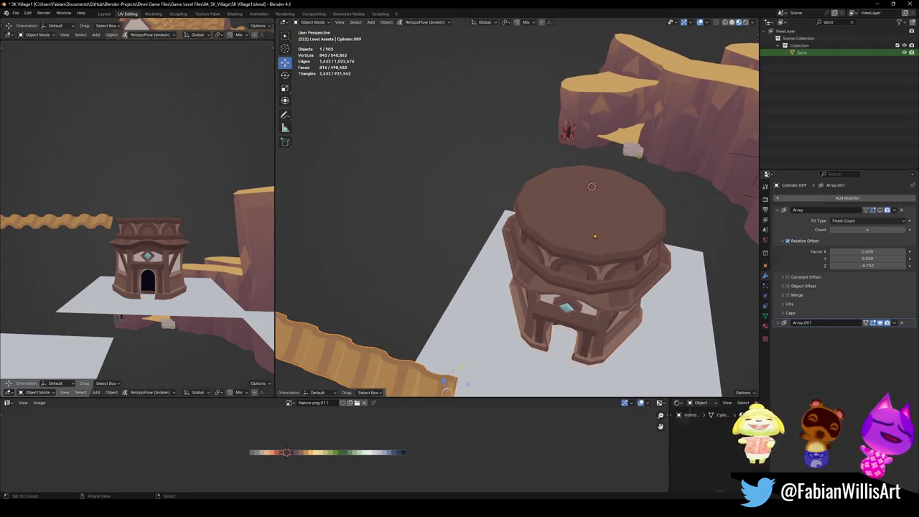
- Duplicate the tower's top face and lift the copy straight up along Z
left_click(595, 235)
key("Tab")
left_click(595, 230)
key("g")
key("z")
left_click(592, 207)
key("Tab")
- Delete Only Faces on the separated disc, leaving a 14-vertex edge loop
left_click(582, 217)
key("Tab")
left_click(584, 203)
key("x")
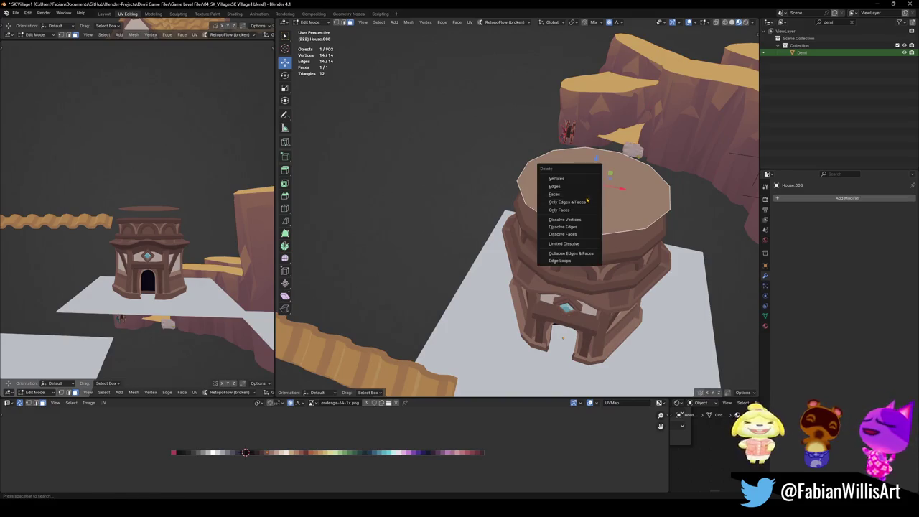
left_click(579, 211)
key("Tab")
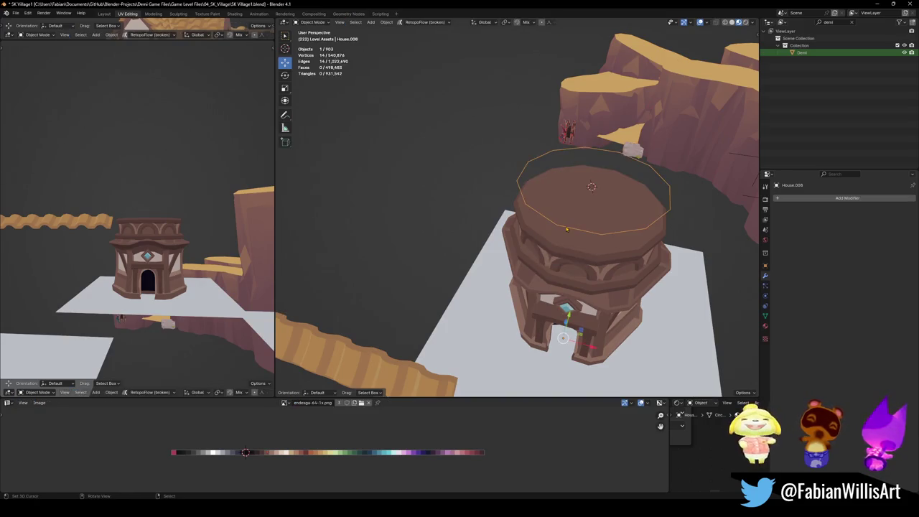
- Set the House.008 loop's origin to the 3D cursor
key("q")
left_click(567, 228)
key("q")
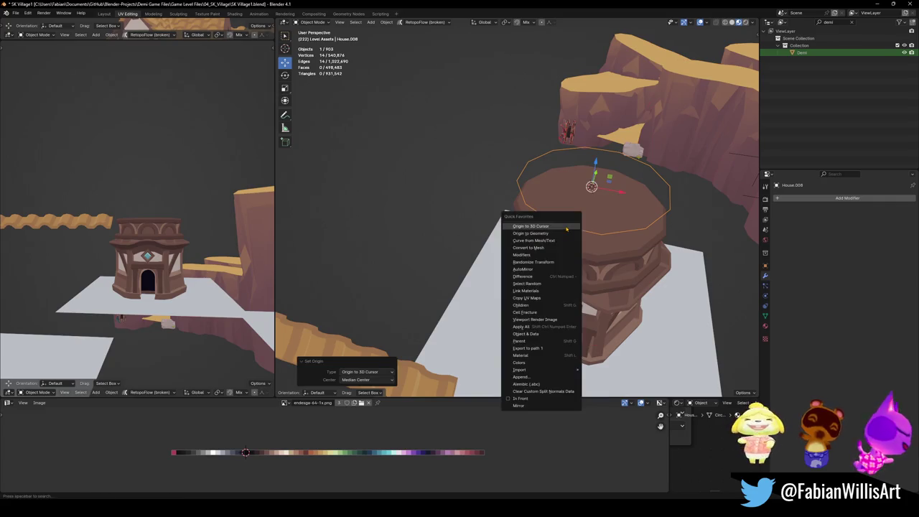
left_click(528, 406)
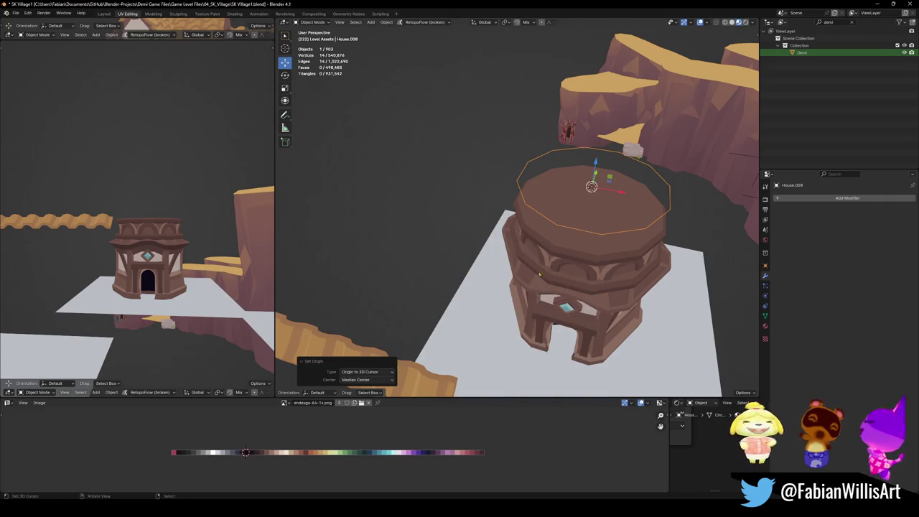
- Convert the rim loop to a curve and snap the tile strip to the 3D cursor
key("q")
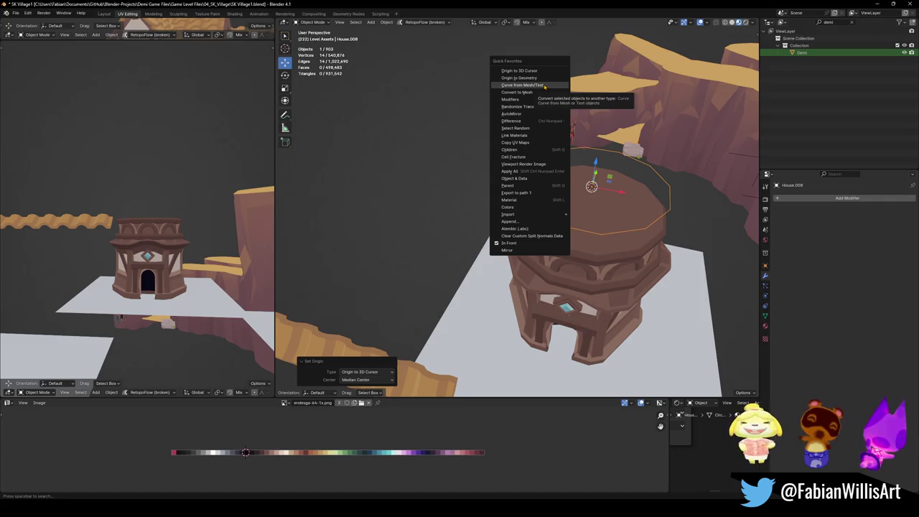
left_click(544, 85)
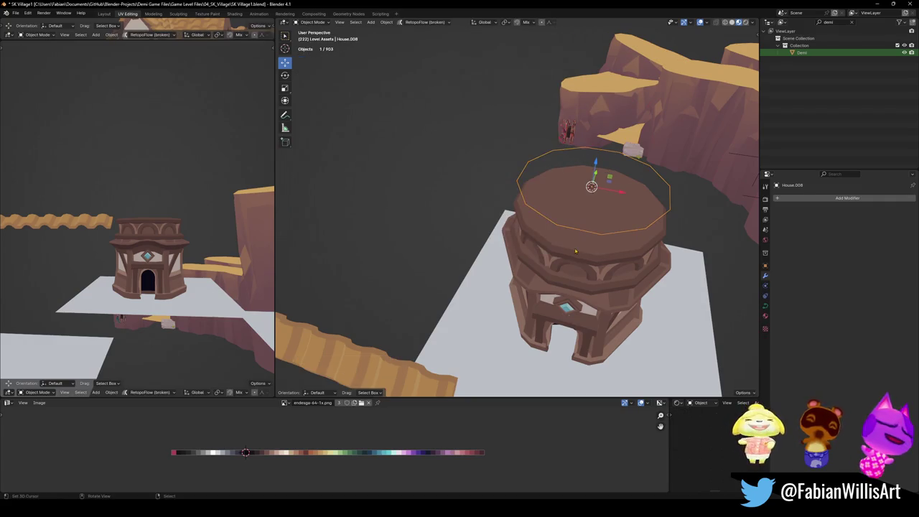
left_click(384, 365)
key("shift+s")
left_click(532, 220)
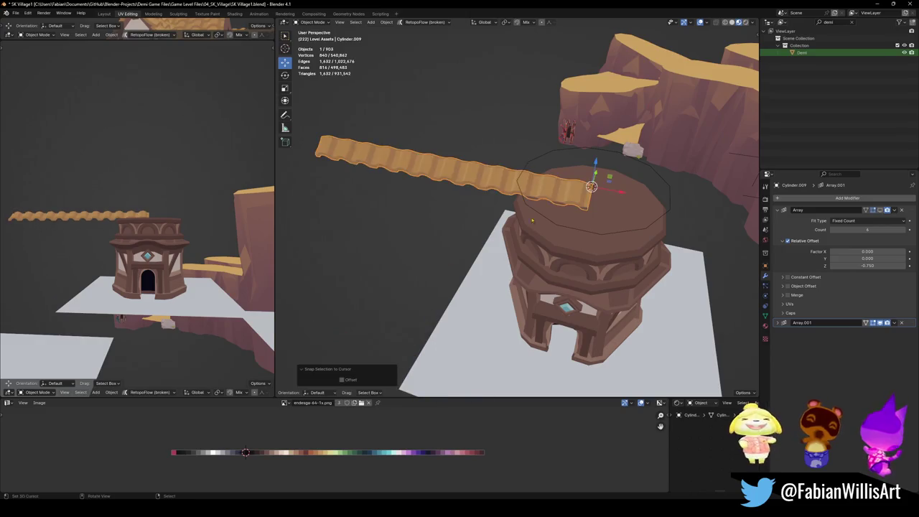
scroll(570, 190, "up", 2)
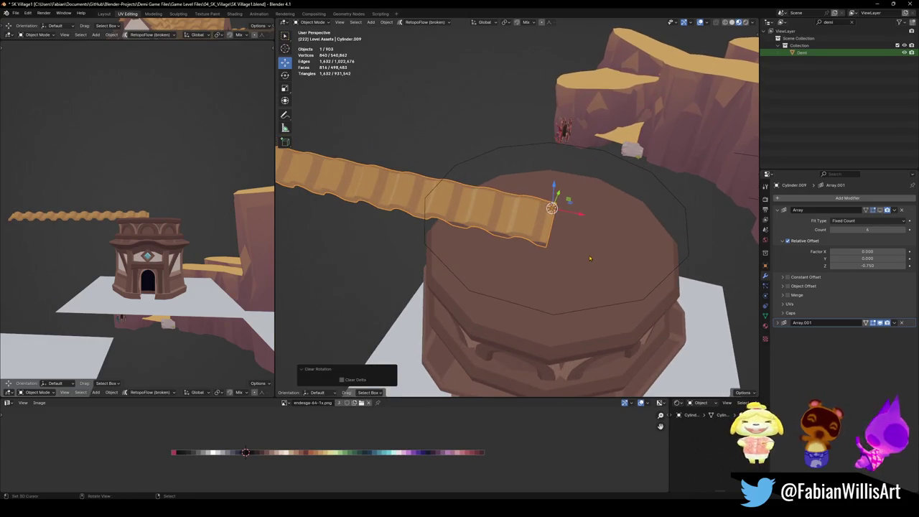
- Add a Curve modifier to the strip with House.008 as its Curve Object
left_click(837, 198)
type("c")
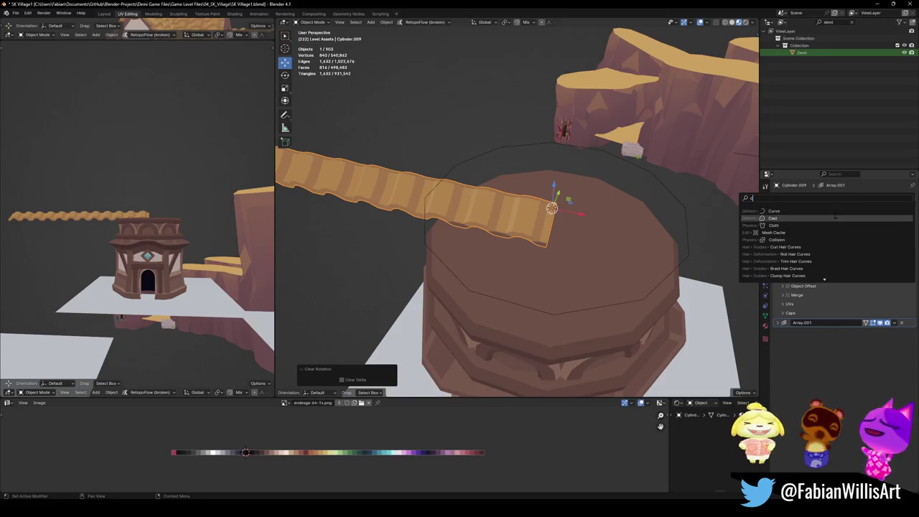
left_click(833, 211)
left_click(903, 343)
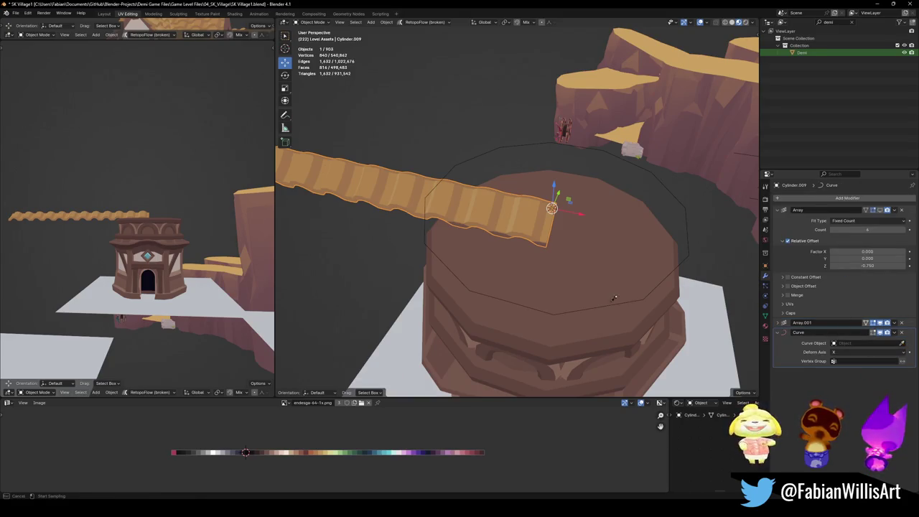
left_click(612, 296)
mouse_move(612, 296)
middle_mouse_down()
mouse_move(573, 246)
mouse_move(517, 246)
middle_mouse_up()
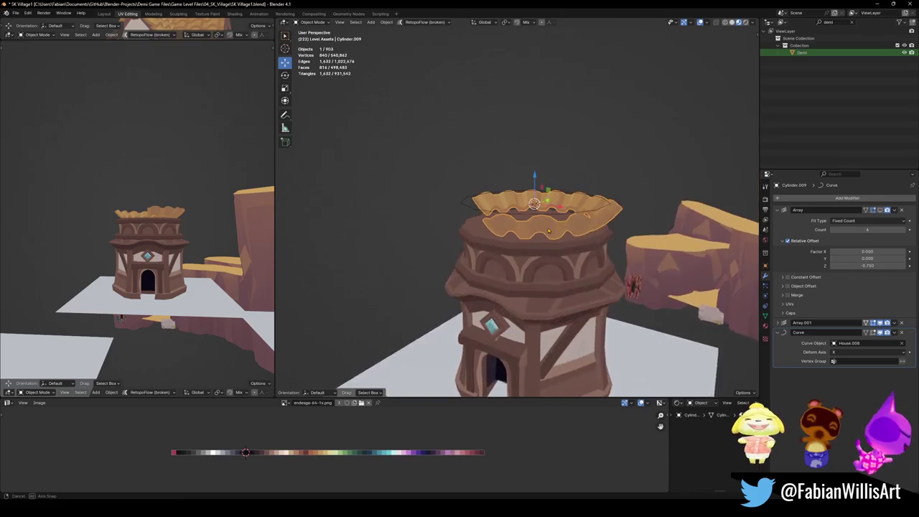
left_click(518, 239)
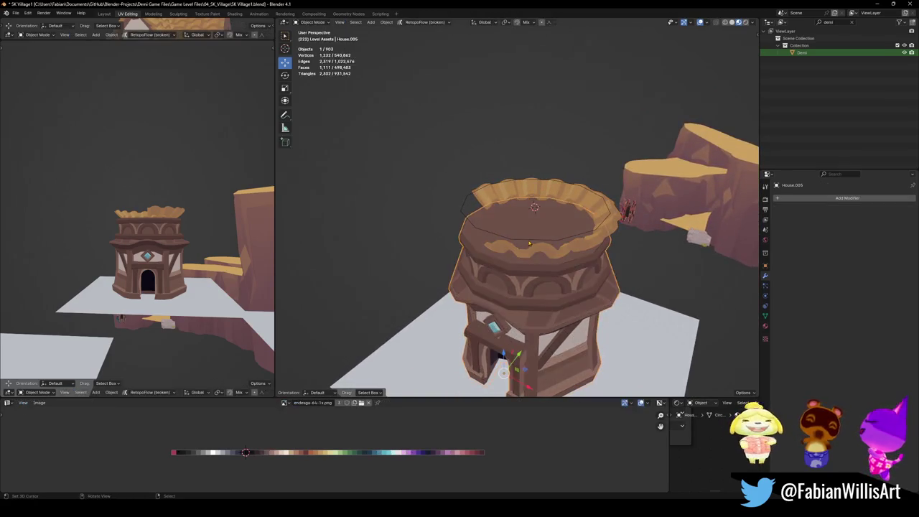
key("Tab")
- Tilt the House.008 curve points about -31.93° to angle the tiles outward
key("ctrl+t")
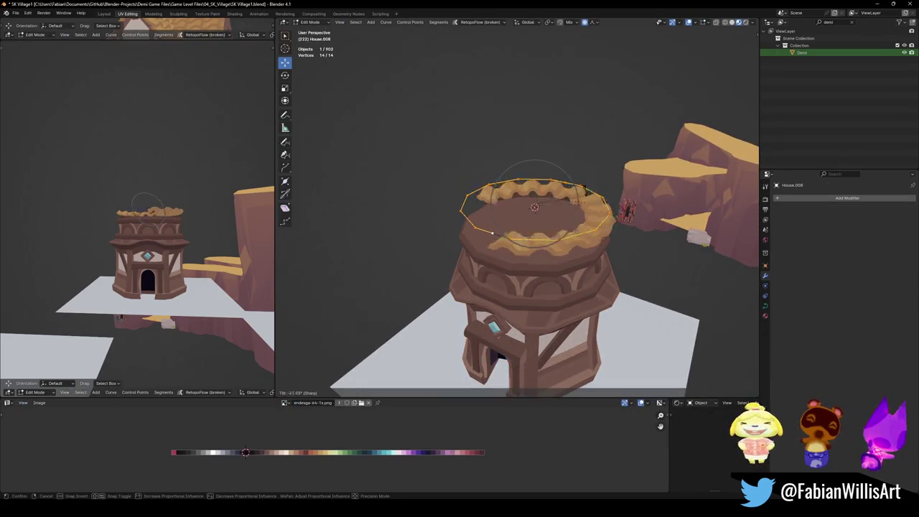
left_click(548, 229)
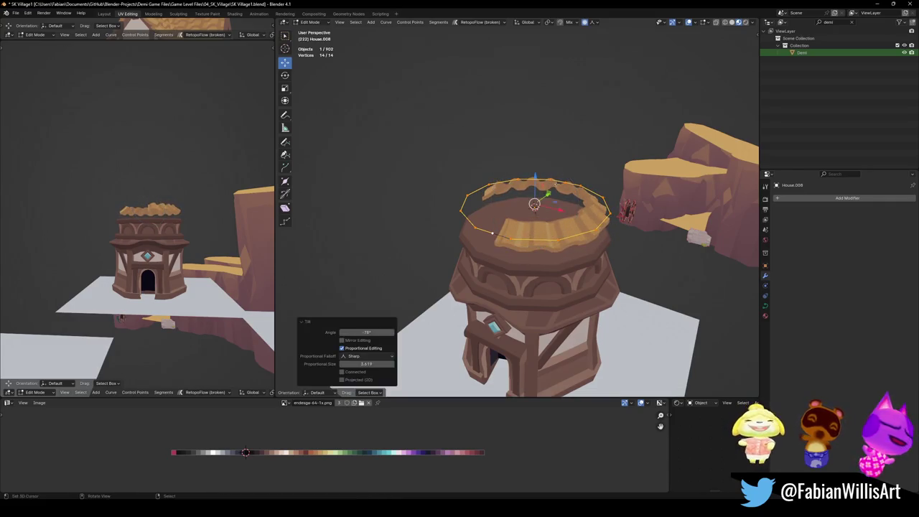
key("Tab")
left_click(548, 229)
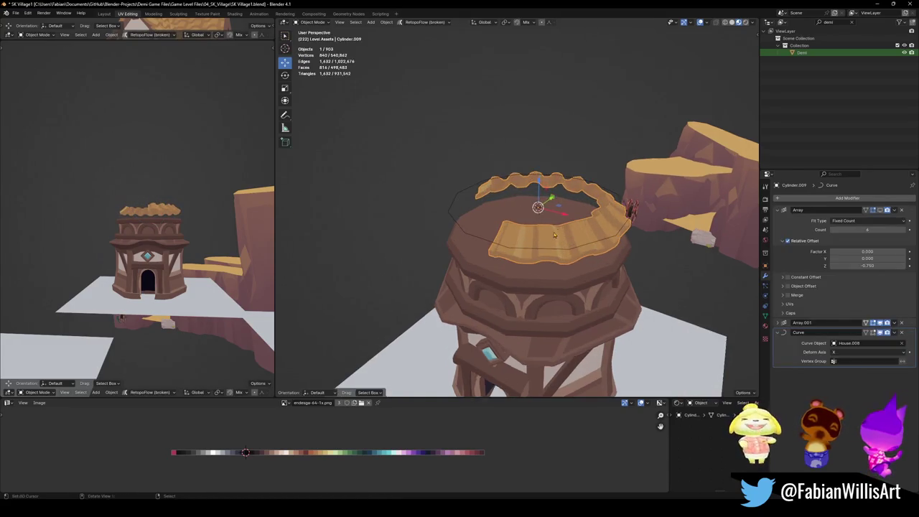
middle_click_drag(548, 229, 561, 230)
- Scale the Cylinder.009 tile ring to 1.341 around the tower top
key("s")
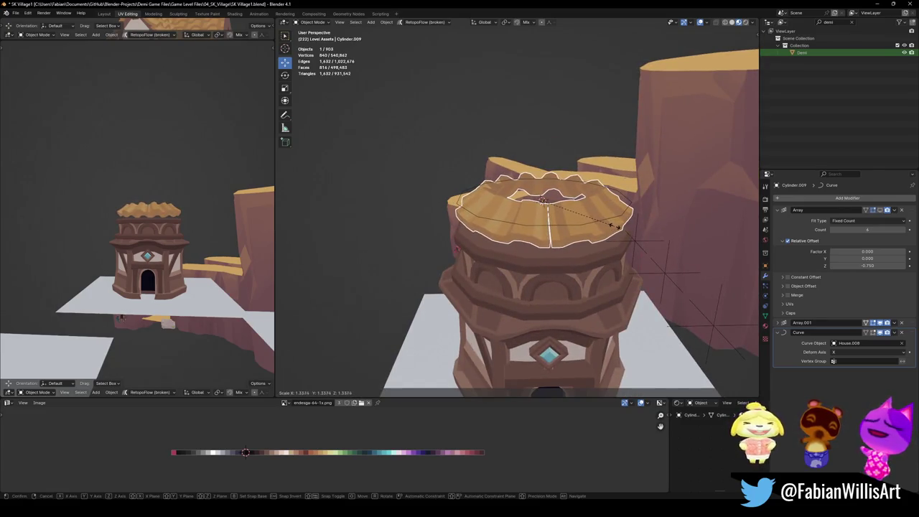
left_click(615, 226)
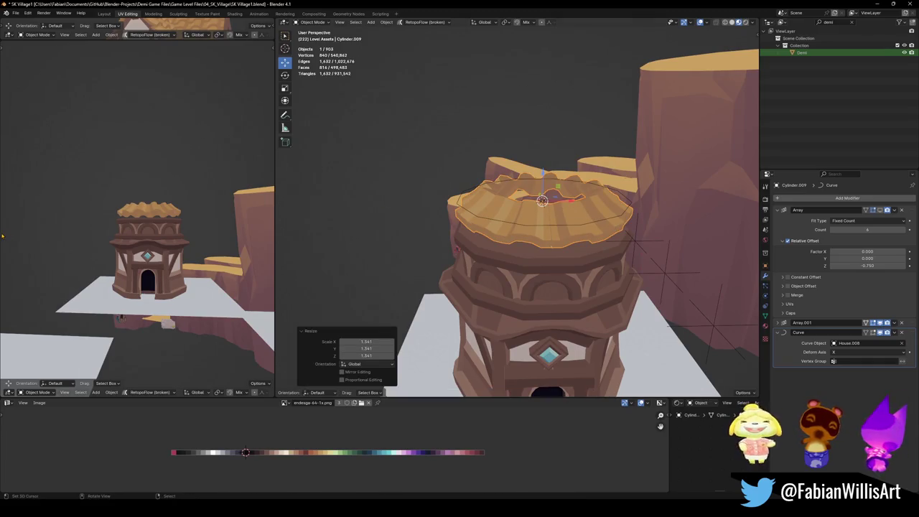
scroll(218, 199, "up", 2)
scroll(217, 199, "up", 3)
scroll(218, 199, "up", 1)
scroll(529, 250, "up", 2)
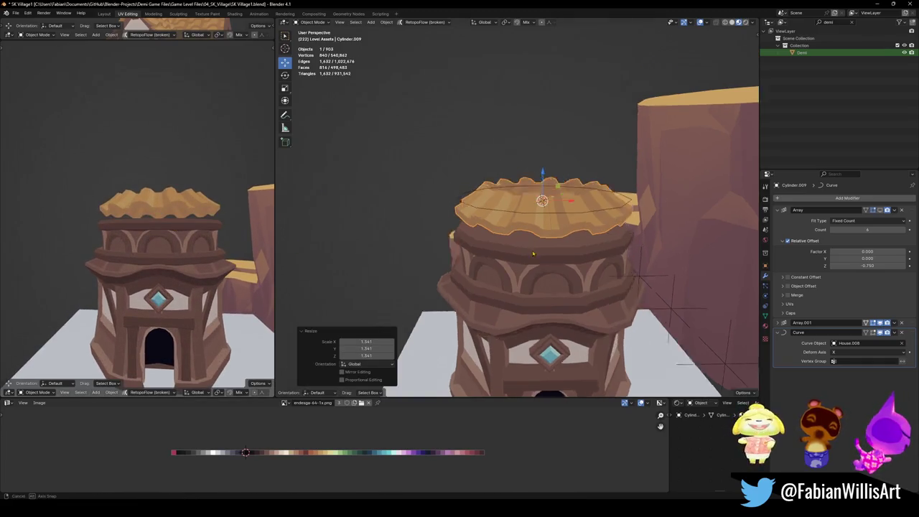
scroll(529, 250, "up", 3)
middle_click_drag(528, 250, 606, 252)
key("s")
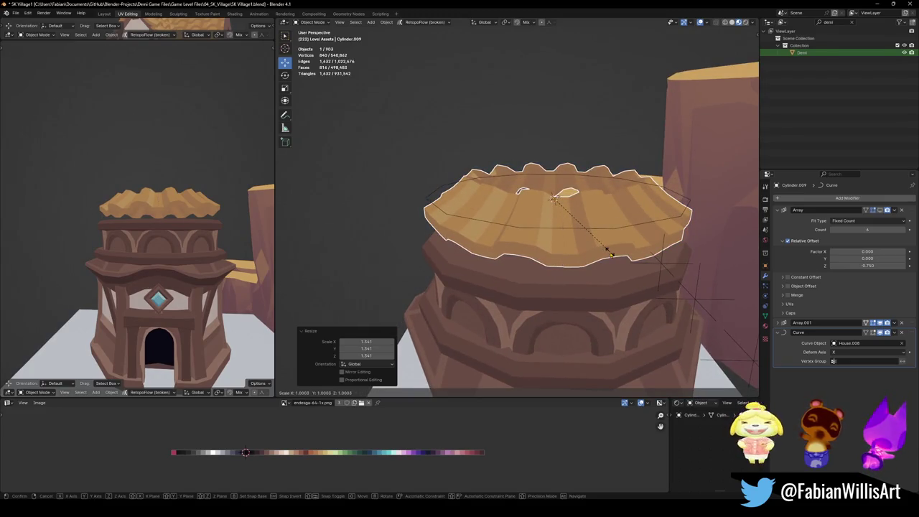
left_click(607, 253)
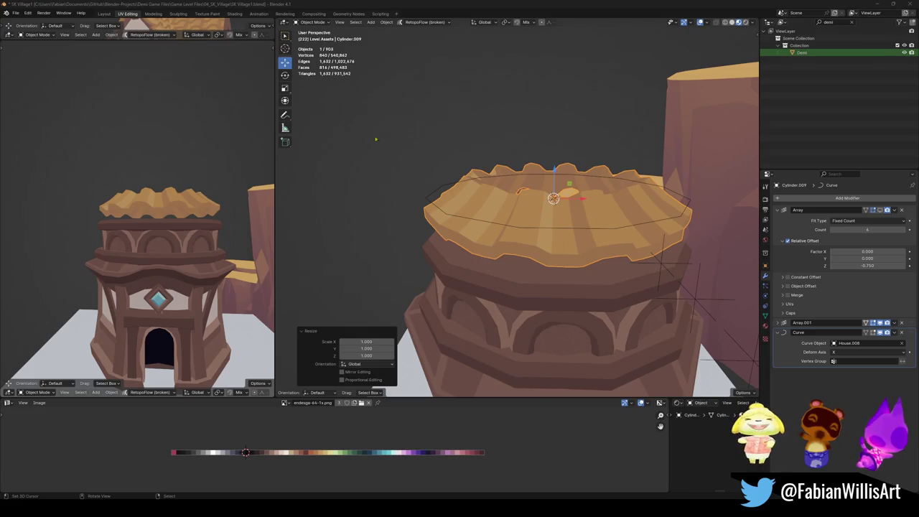
- Select the House.008 curve ring guiding the tiles
scroll(521, 191, "up", 4)
mouse_move(521, 192)
middle_mouse_down()
mouse_move(495, 239)
mouse_move(520, 235)
middle_mouse_up()
scroll(520, 236, "down", 4)
left_click(523, 256)
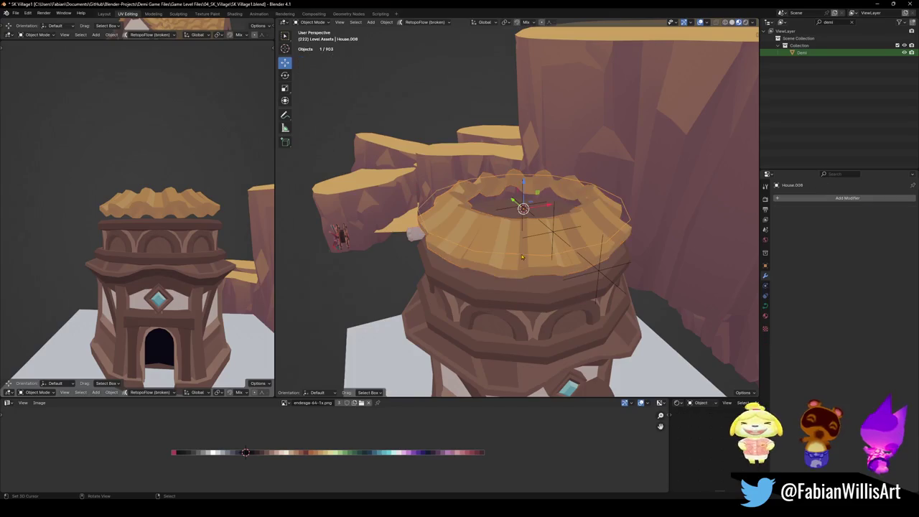
- Raise the scalloped tile ring about 4 m along Z
left_click(493, 245)
key("g")
key("z")
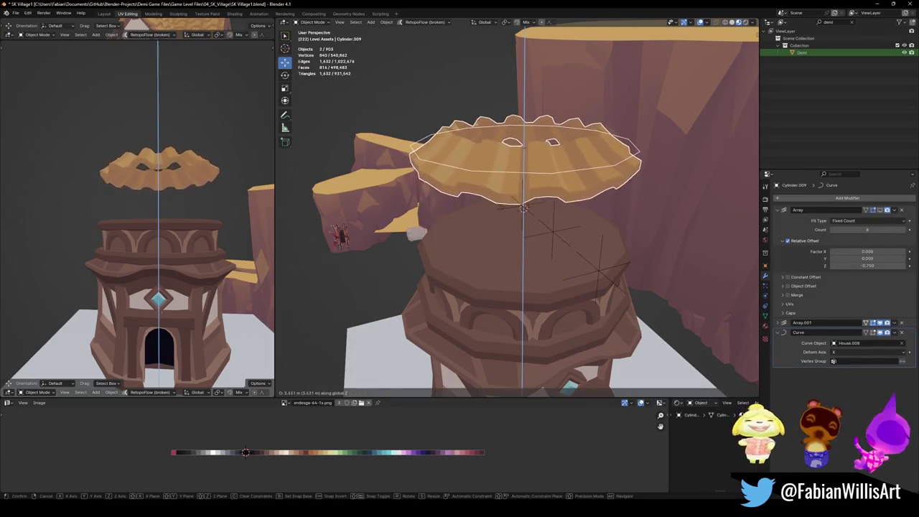
left_click(505, 205)
- Stack two wider ring copies below it: 1.6 m lower at 1.25, then 1.8 m lower at 1.195
key("shift+d")
key("z")
left_click(532, 209)
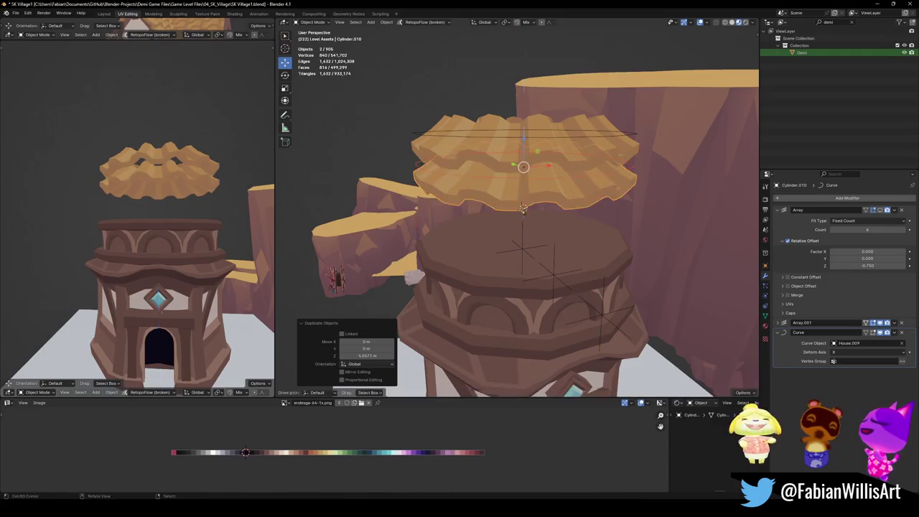
key("s")
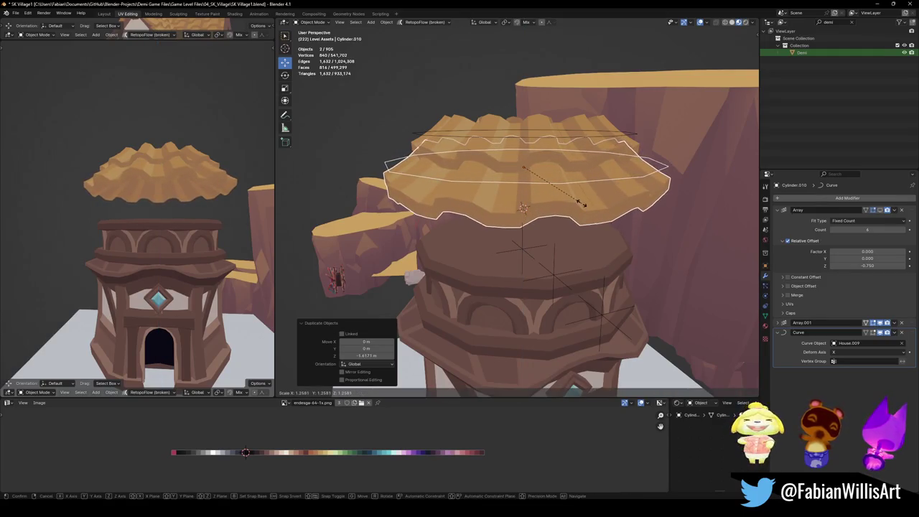
left_click(580, 204)
key("shift+d")
key("z")
left_click(535, 212)
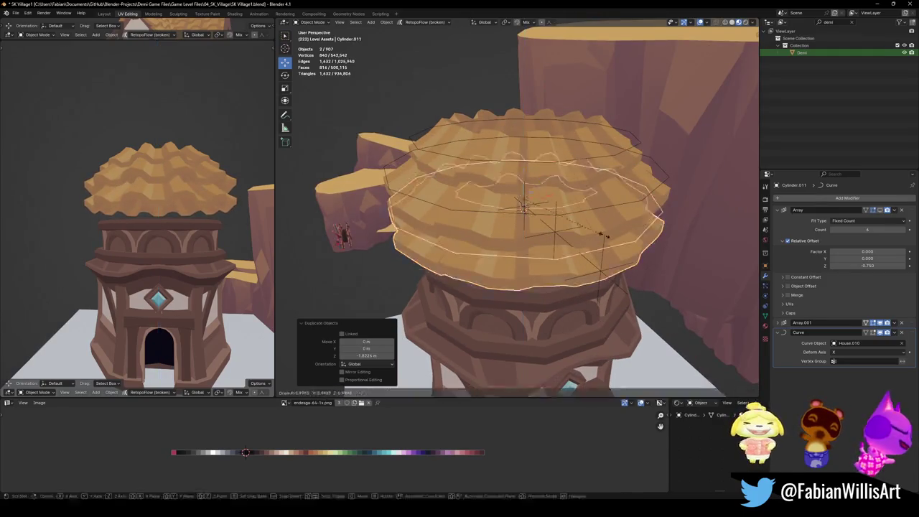
key("s")
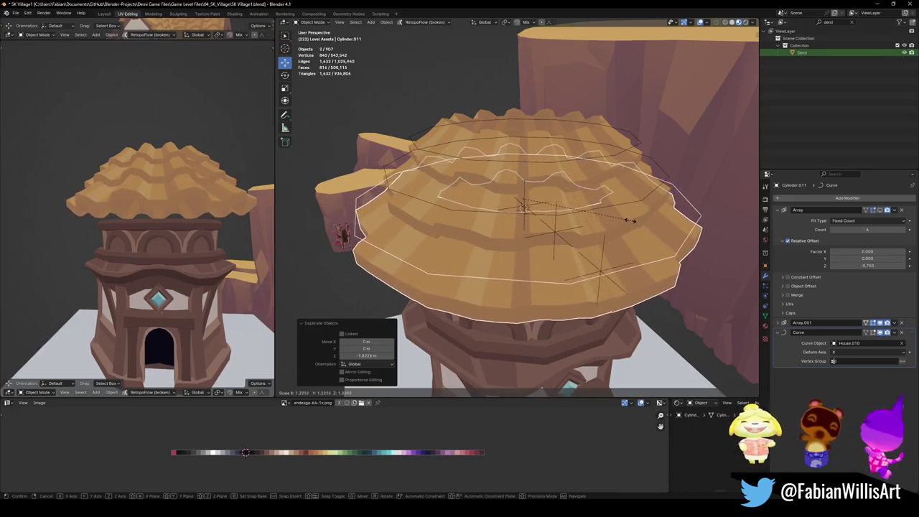
left_click(629, 221)
- Try lowering the tile rings and roof curve about 3 m, then undo it
middle_click_drag(630, 221, 533, 221)
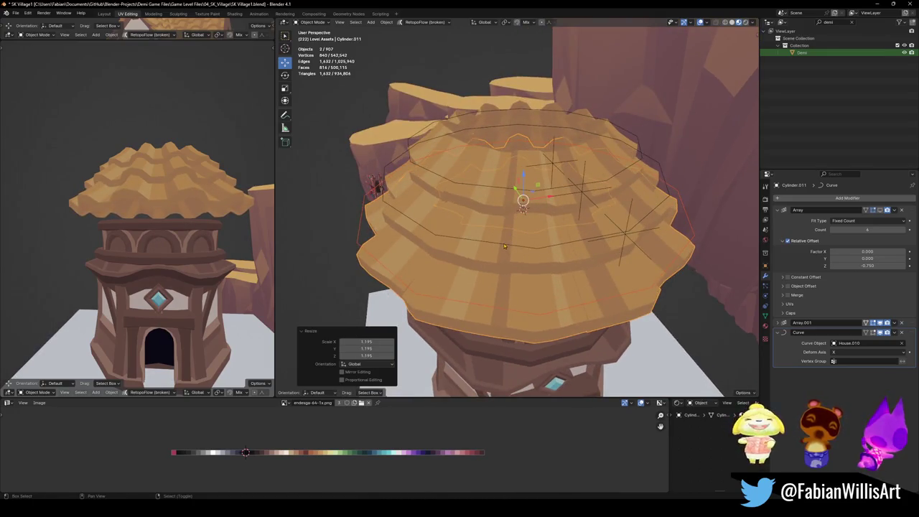
left_click(505, 246, "shift")
left_click(494, 259, "shift")
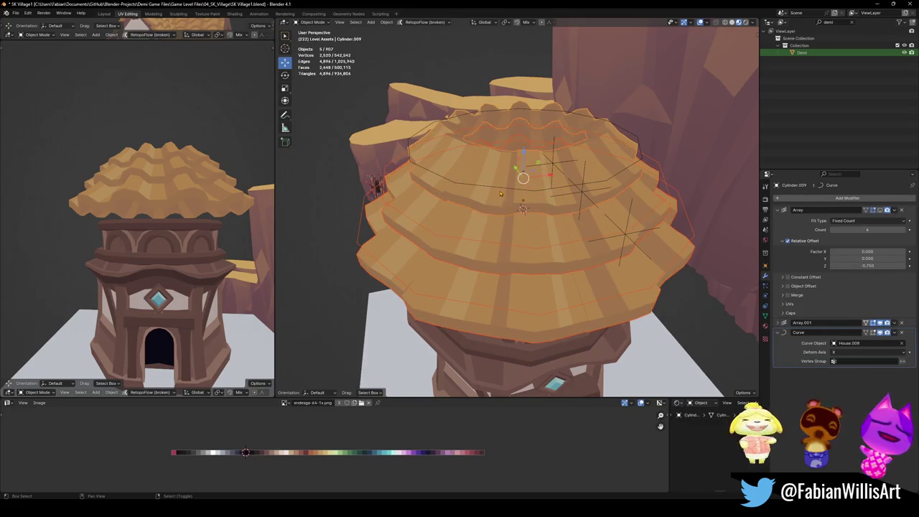
left_click(501, 193, "shift")
key("g")
key("z")
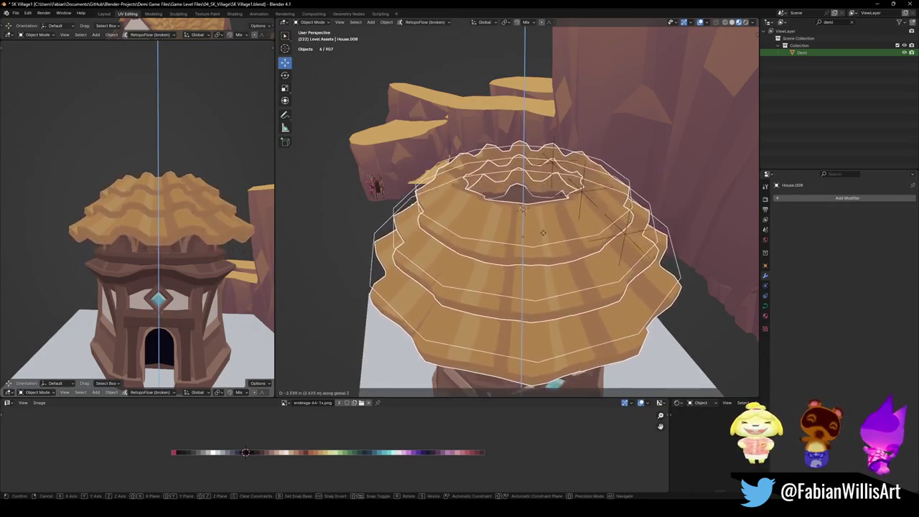
left_click(523, 215)
scroll(166, 217, "up", 4)
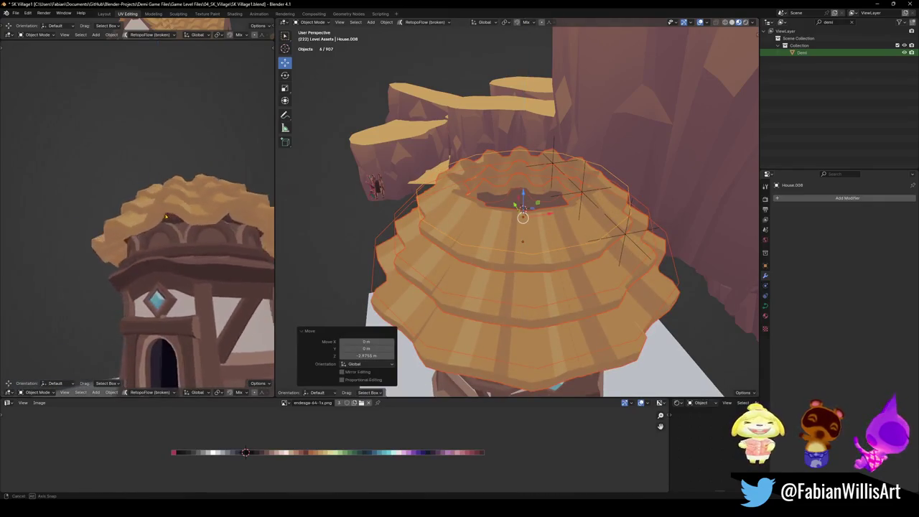
scroll(166, 216, "down", 5)
middle_click_drag(166, 216, 171, 252)
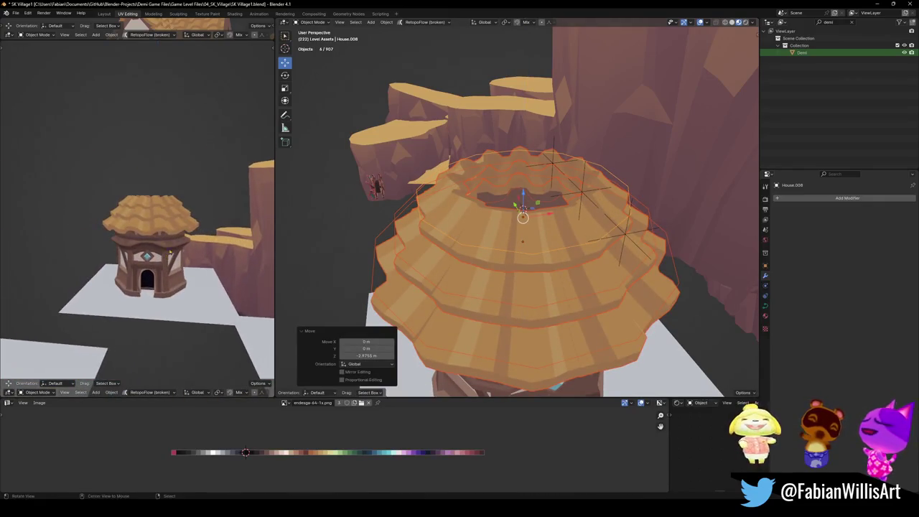
key("ctrl+z")
key("ctrl+z")
key("ctrl+z")
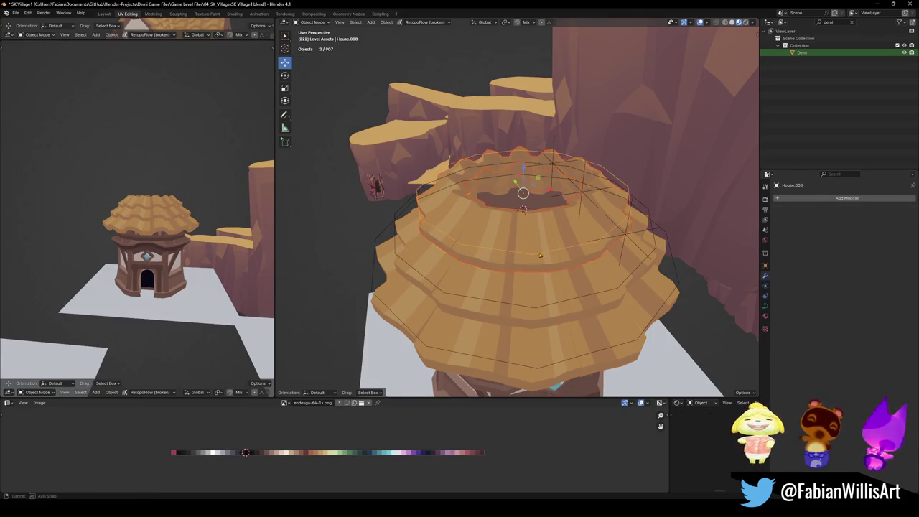
- Duplicate the roof curve above the original, scale it to 0.807 and seat it slightly lower
middle_click_drag(540, 255, 553, 237)
key("shift+d")
key("z")
left_click(583, 237)
key("s")
left_click(575, 225)
scroll(575, 225, "up", 3)
key("g")
key("z")
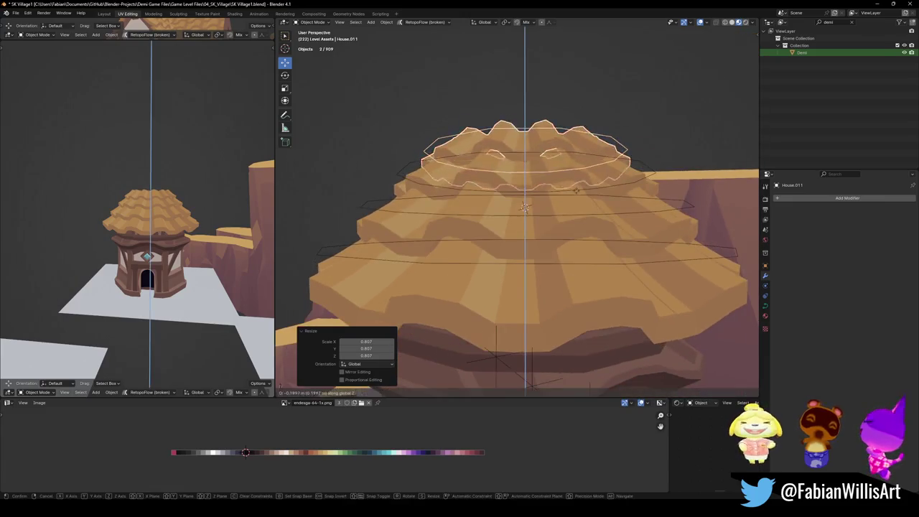
key("Return")
- Select a roof tier's guide ring and enter Edit Mode on its points
middle_click_drag(153, 222, 155, 221)
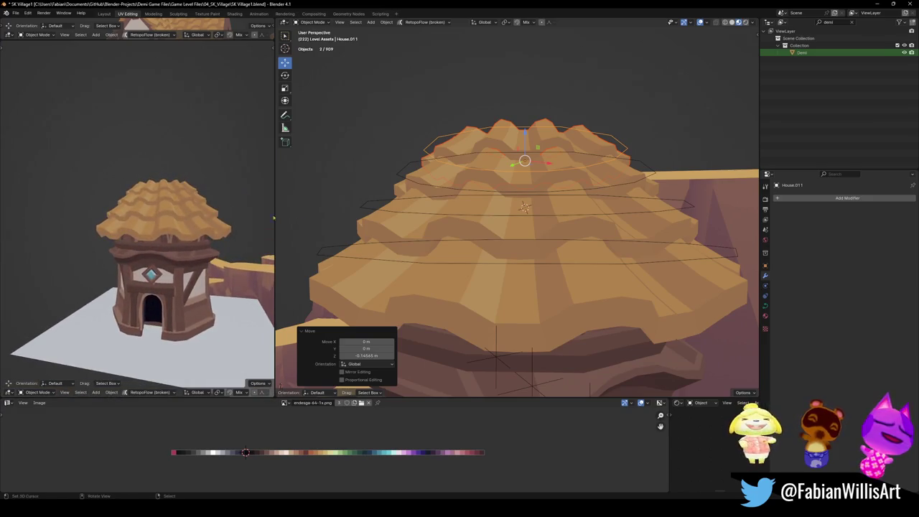
left_click(534, 263)
key("Tab")
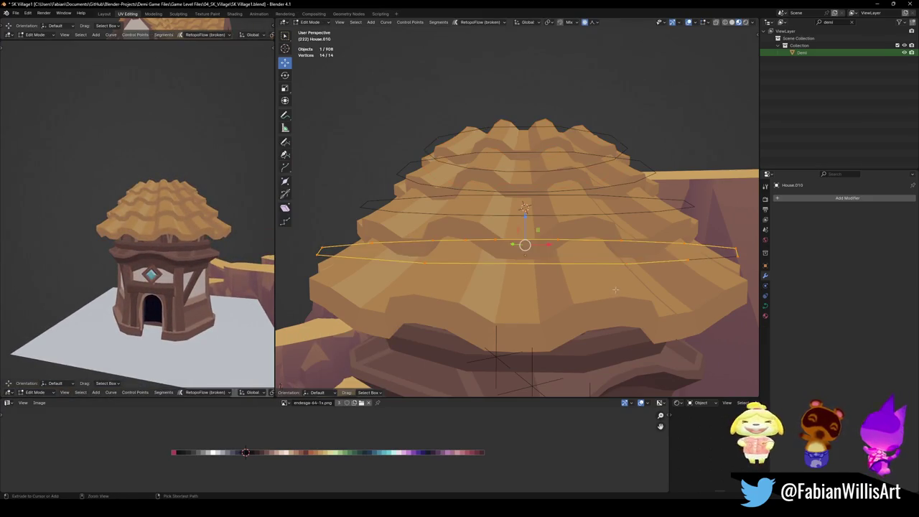
- Tilt House.010's guide ring points and lower them twice along Z, then return to Object Mode
key("ctrl+t")
key("Return")
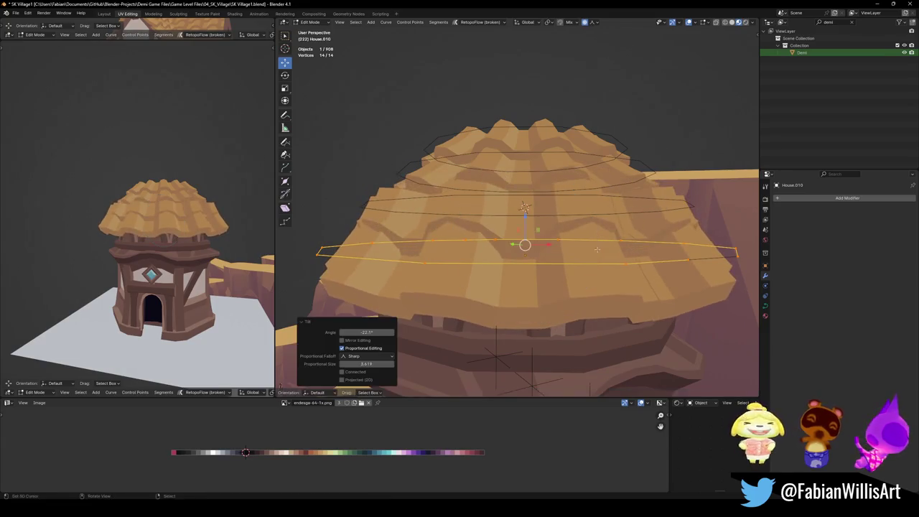
key("g")
key("z")
key("Return")
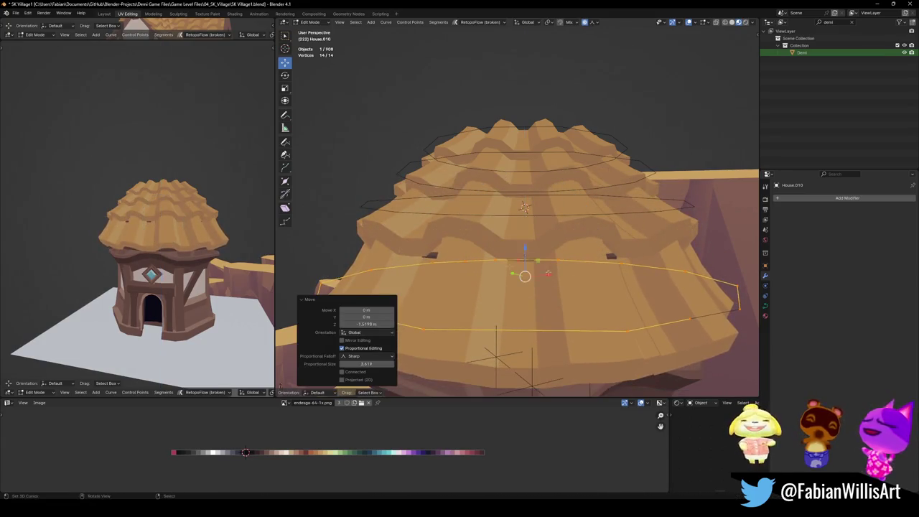
key("g")
key("z")
left_click(214, 248)
middle_click_drag(214, 247, 214, 237)
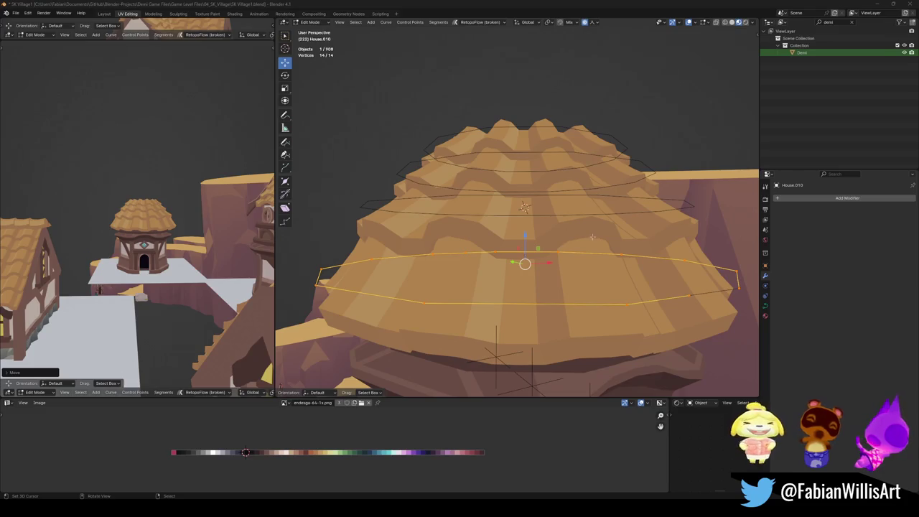
key("KP_8")
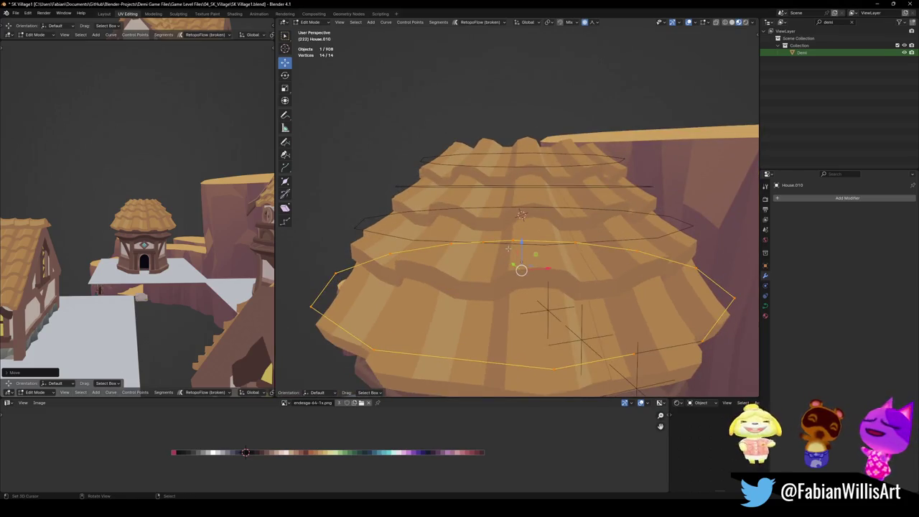
key("Tab")
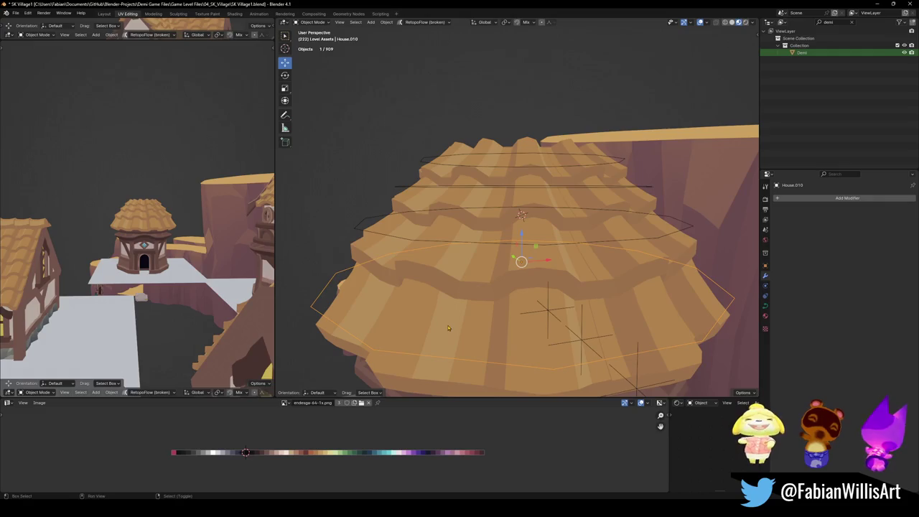
- Clear Cylinder.012's rotation and add a Simple Deform modifier at the top of its stack
left_click(491, 155)
key("alt+r")
middle_click_drag(492, 154, 524, 188)
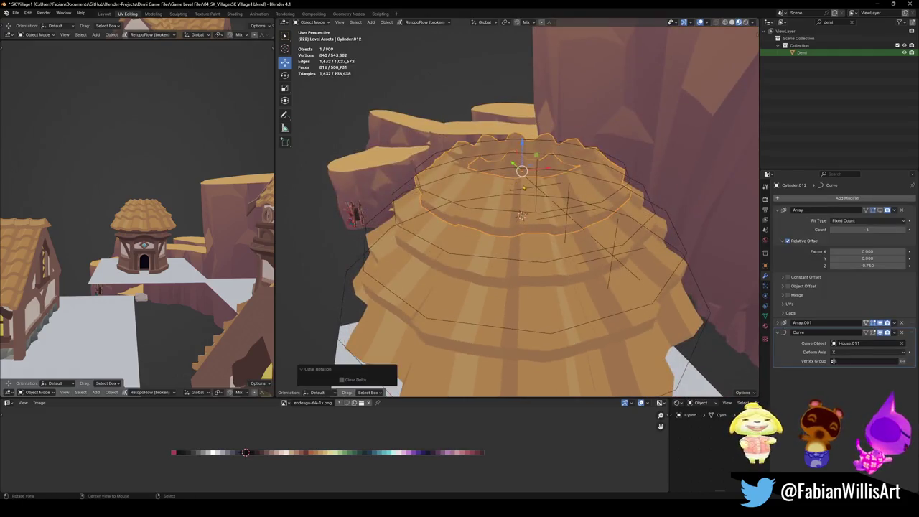
left_click(813, 198)
type("s")
left_click(800, 209)
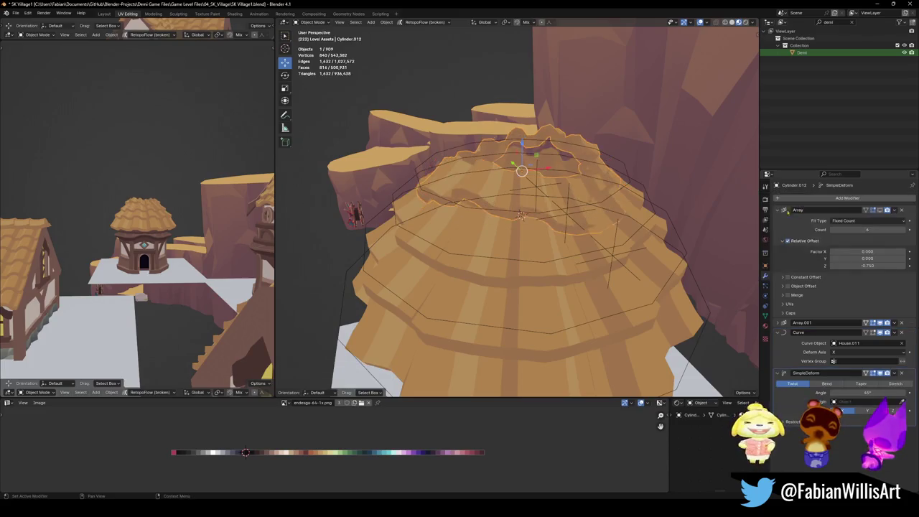
left_click_drag(913, 374, 852, 237)
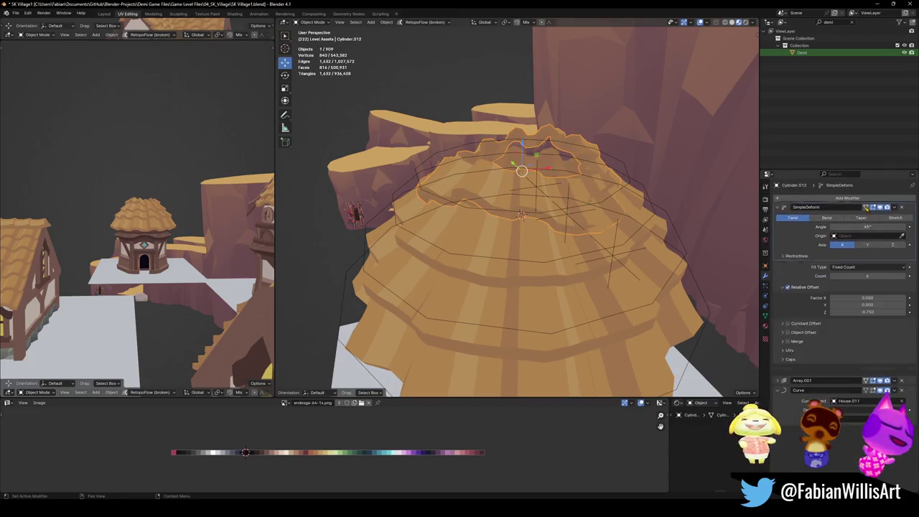
- Set the Simple Deform to Bend around X with an angle of about 75.6°
left_click(828, 220)
mouse_move(868, 230)
left_mouse_down()
mouse_move(834, 230)
mouse_move(884, 230)
mouse_move(865, 230)
left_mouse_up()
left_click(868, 247)
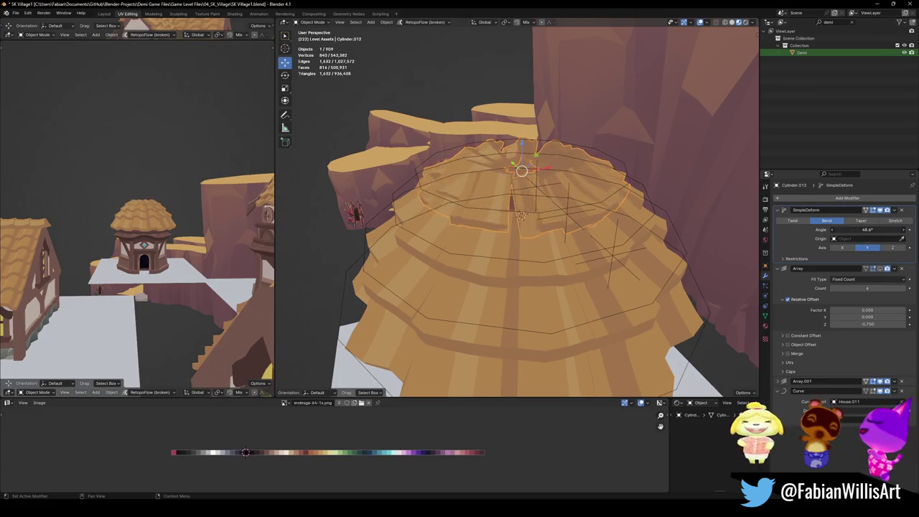
left_click(841, 248)
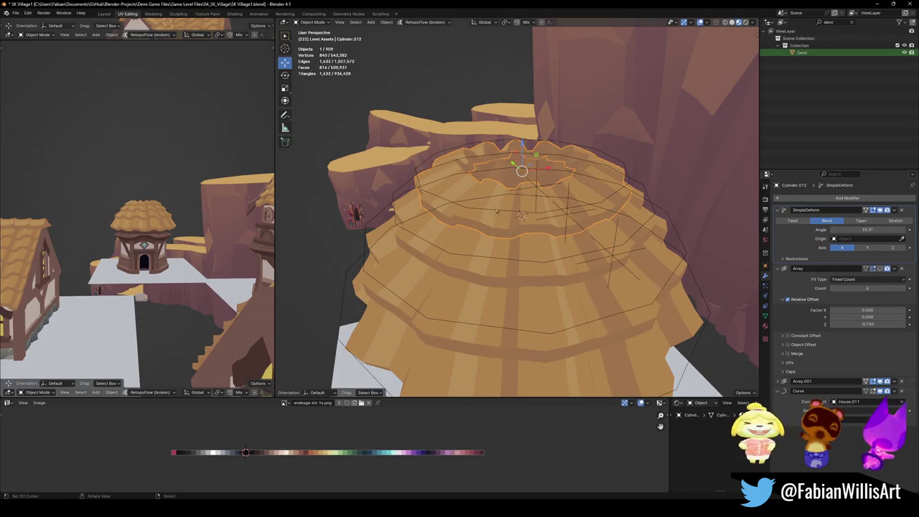
scroll(522, 215, "up", 2)
scroll(522, 216, "up", 2)
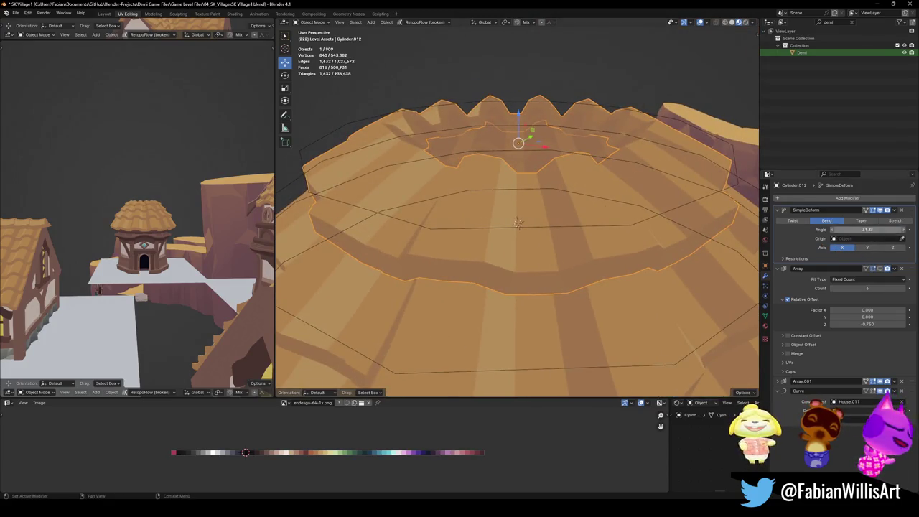
left_click_drag(868, 230, 891, 229)
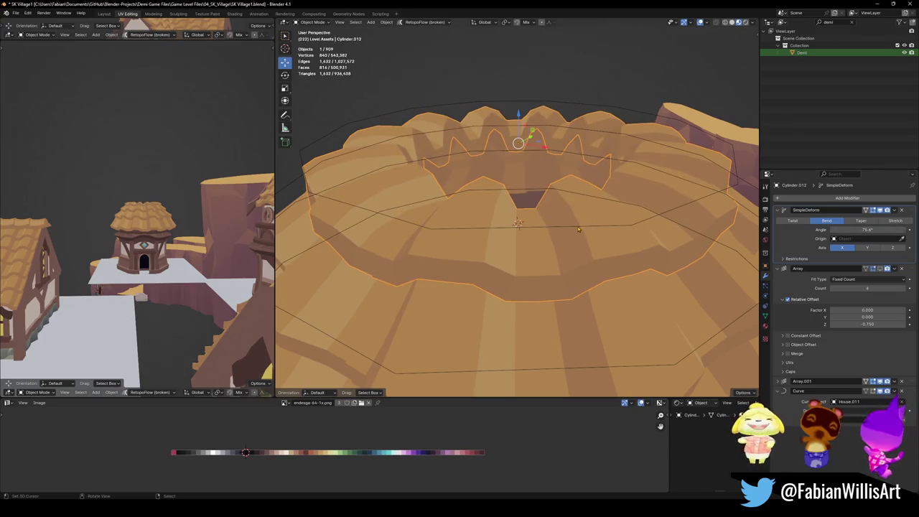
scroll(579, 230, "down", 3)
middle_click_drag(579, 230, 546, 208)
key("Tab")
- Disable the dome layer's Curve modifier and proportionally shift its faces along Y
key("g")
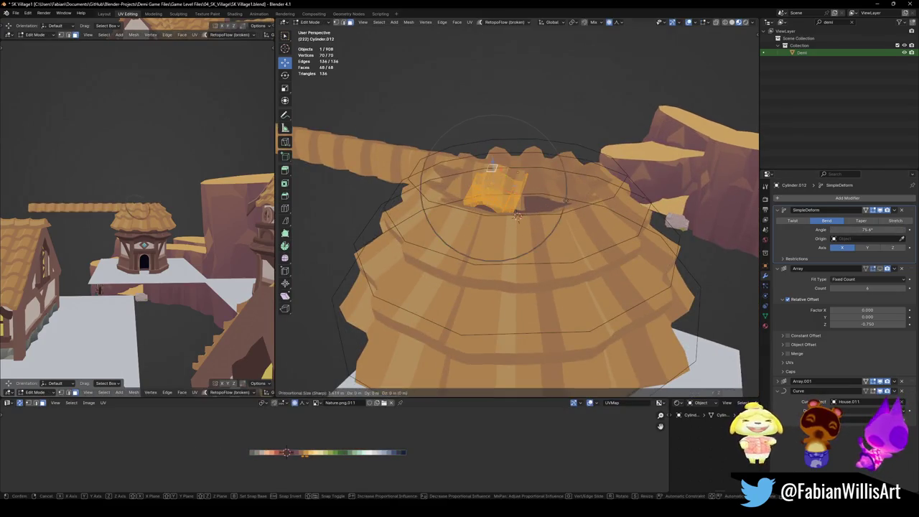
key("Escape")
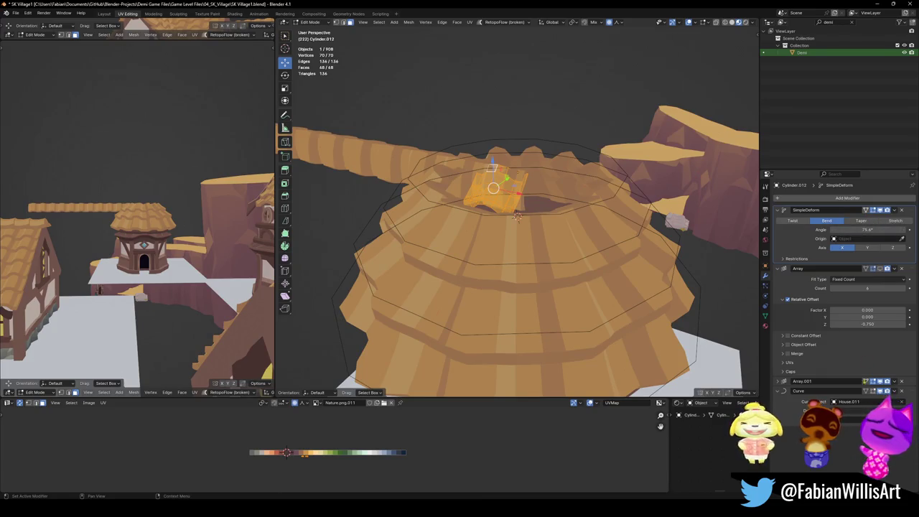
left_click(873, 391)
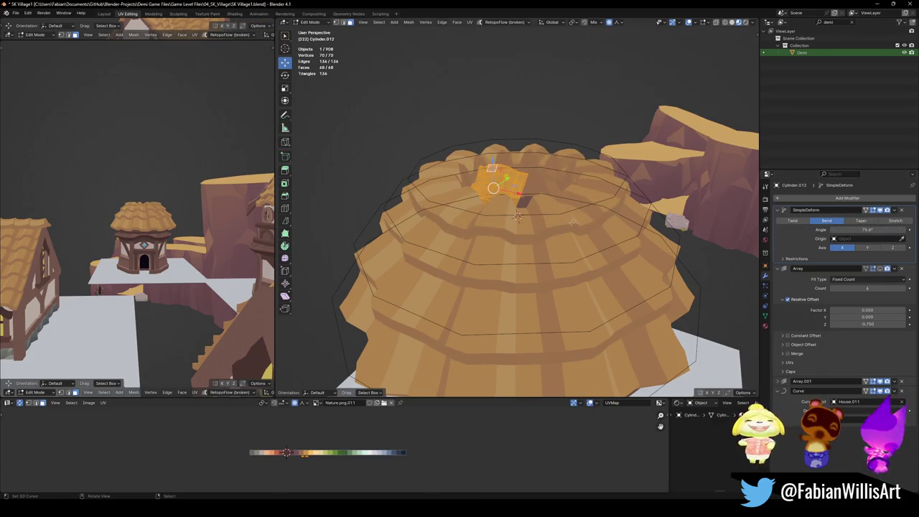
key("g")
key("y")
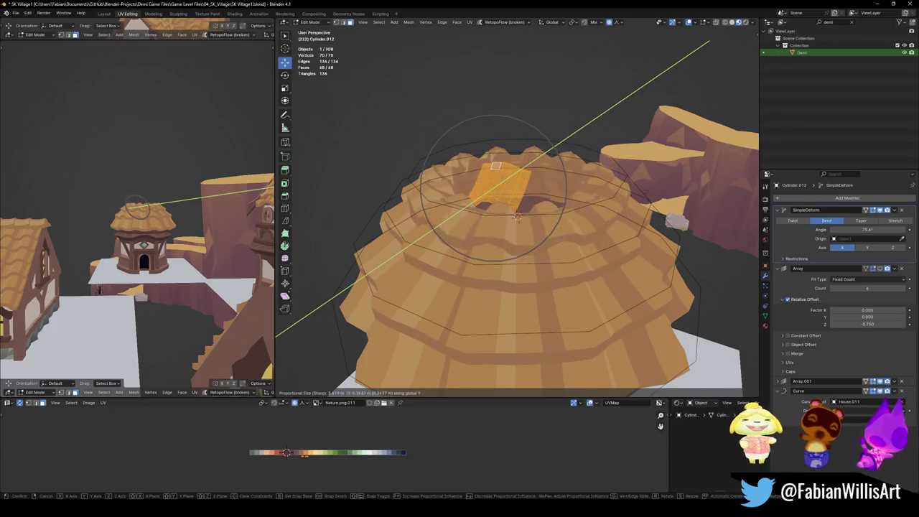
left_click(516, 216)
middle_click_drag(517, 215, 498, 248)
key("Tab")
- Delete the outer, inner and orange dome layers, leaving only the scalloped crown
left_click(490, 255)
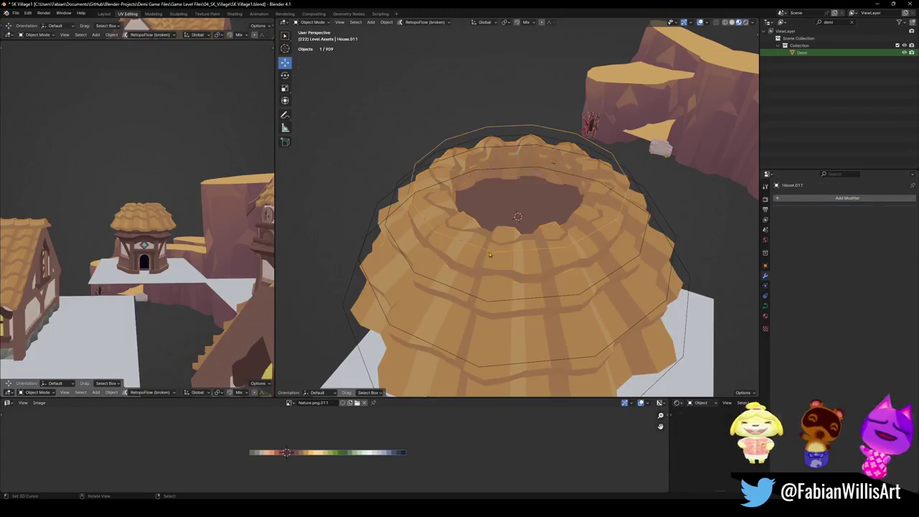
left_click(497, 293)
key("Delete")
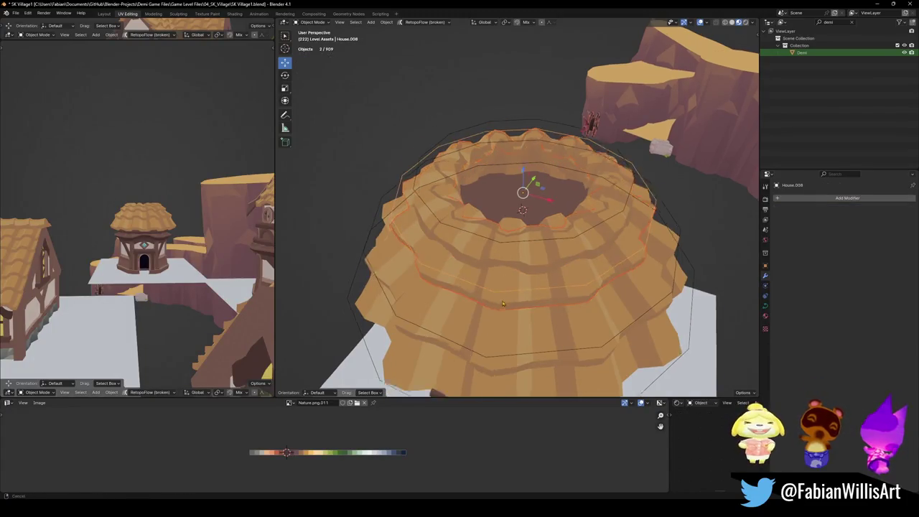
middle_click_drag(489, 305, 516, 257)
left_click(516, 256)
key("Delete")
left_click(543, 243)
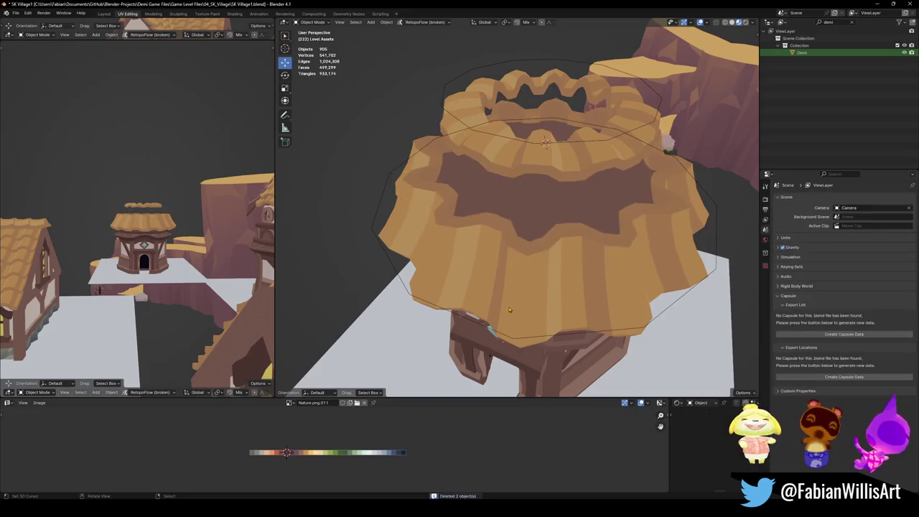
left_click(506, 337, "shift")
key("Delete")
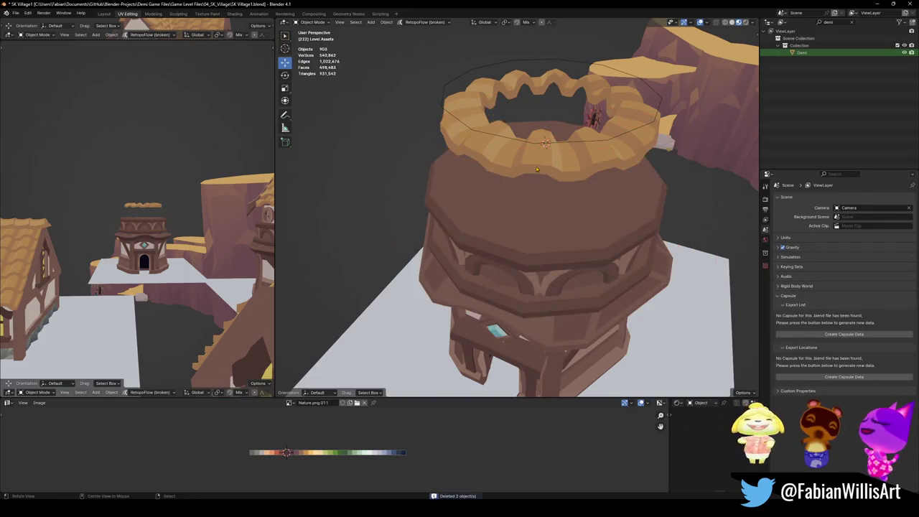
middle_click_drag(506, 215, 517, 150)
left_click(532, 132)
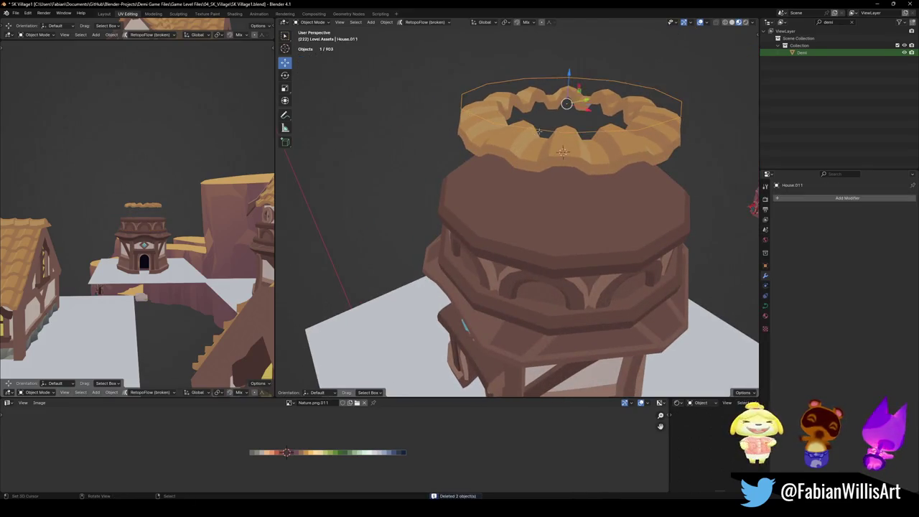
- Tilt the crown's guide curve points to -6.49° after a first try at -24.5°
key("Tab")
key("ctrl+t")
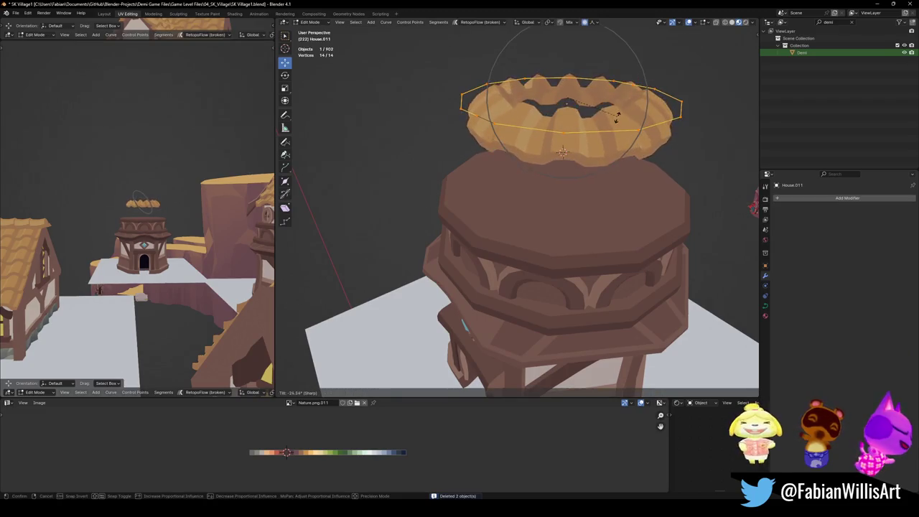
left_click(617, 115)
key("KP_Decimal")
mouse_move(142, 209)
middle_mouse_down()
mouse_move(152, 247)
mouse_move(182, 233)
middle_mouse_up()
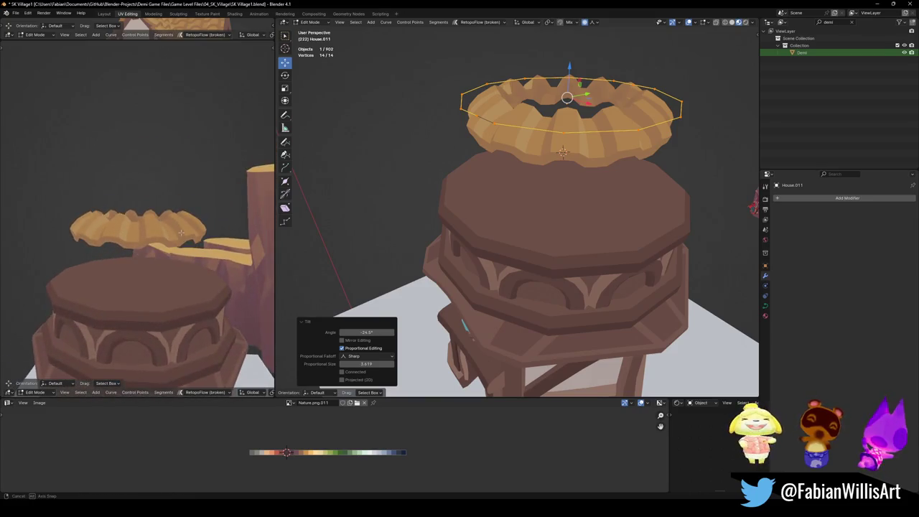
middle_click_drag(464, 325, 584, 188)
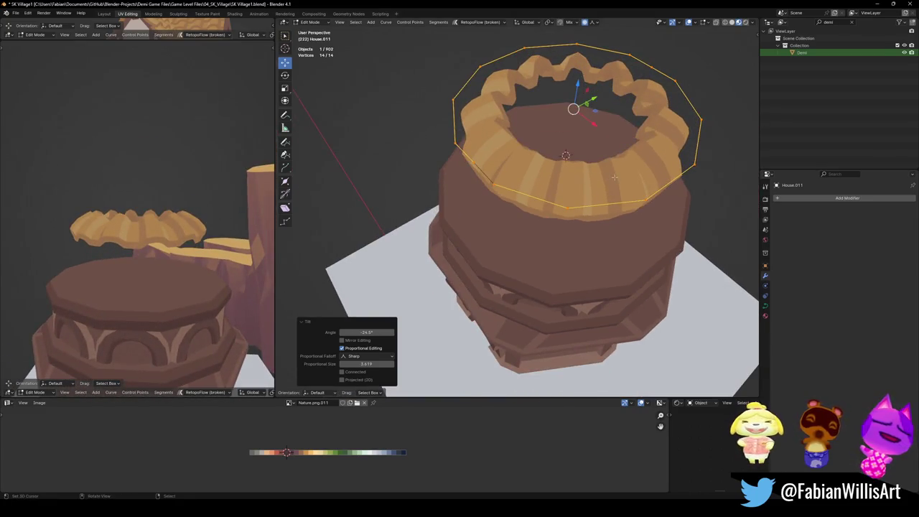
key("ctrl+t")
left_click(602, 165)
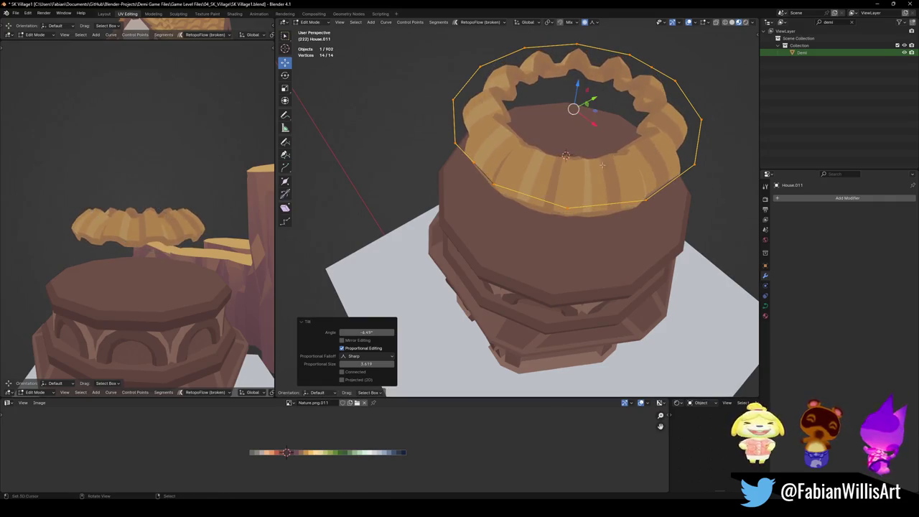
key("Tab")
left_click(559, 200, "shift")
key("shift+d")
- Place the ring copy, enlarge it to 1.178, lower it below the top ring and enlarge to 1.121
key("z")
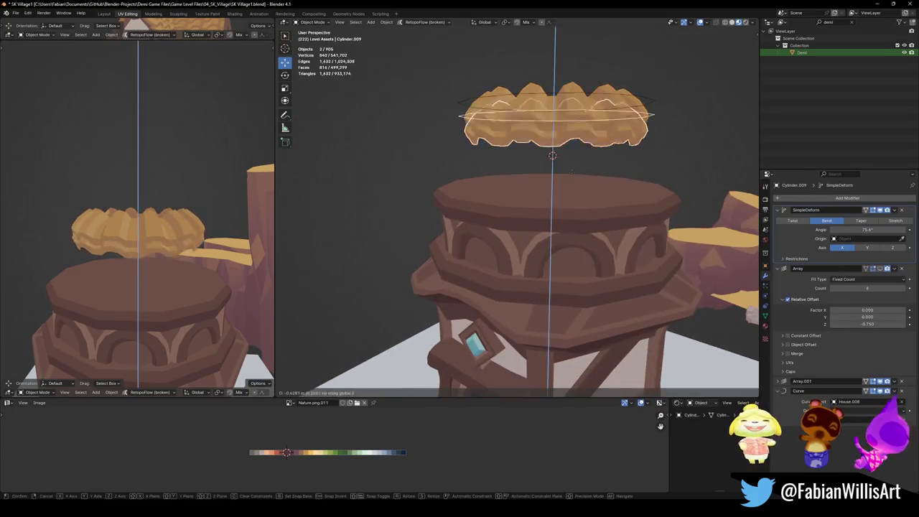
left_click(631, 159)
key("s")
left_click(635, 160)
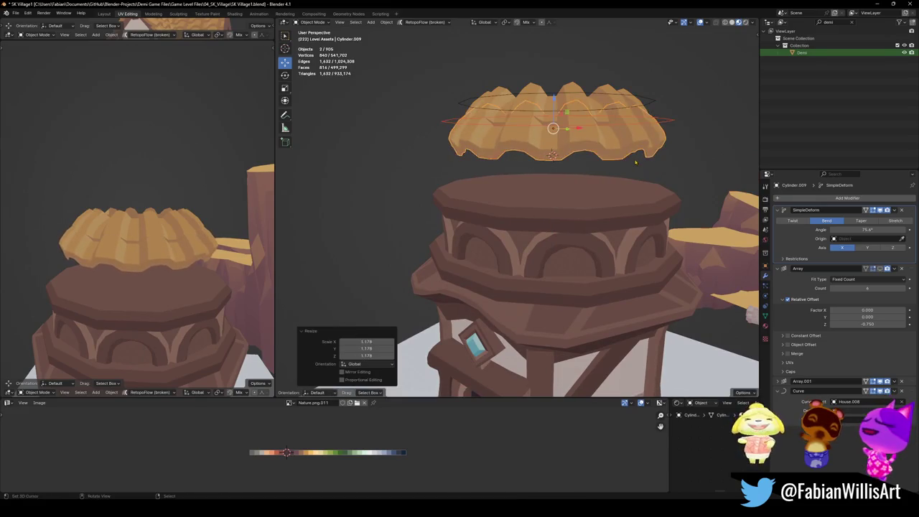
key("g")
key("z")
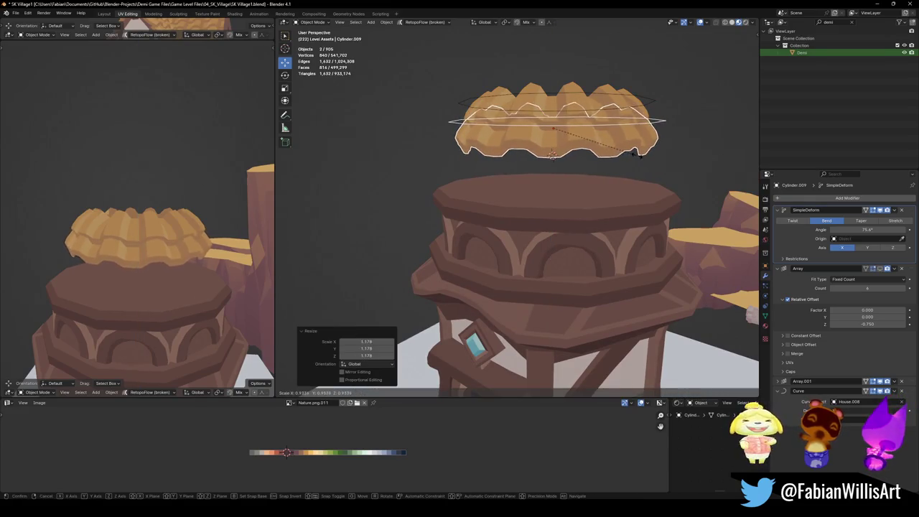
left_click(642, 165)
key("s")
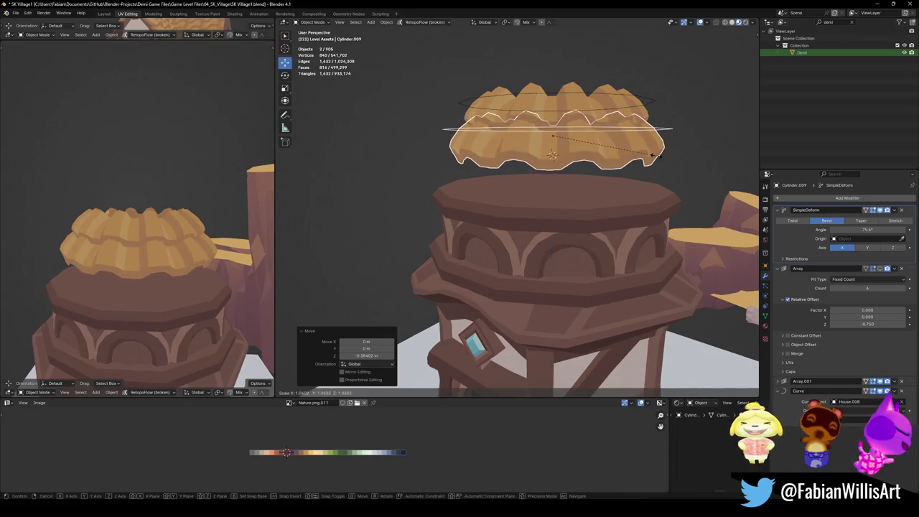
left_click(658, 153)
- Add another dome layer lowered along Z and enlarged to 1.110
key("shift+d")
key("z")
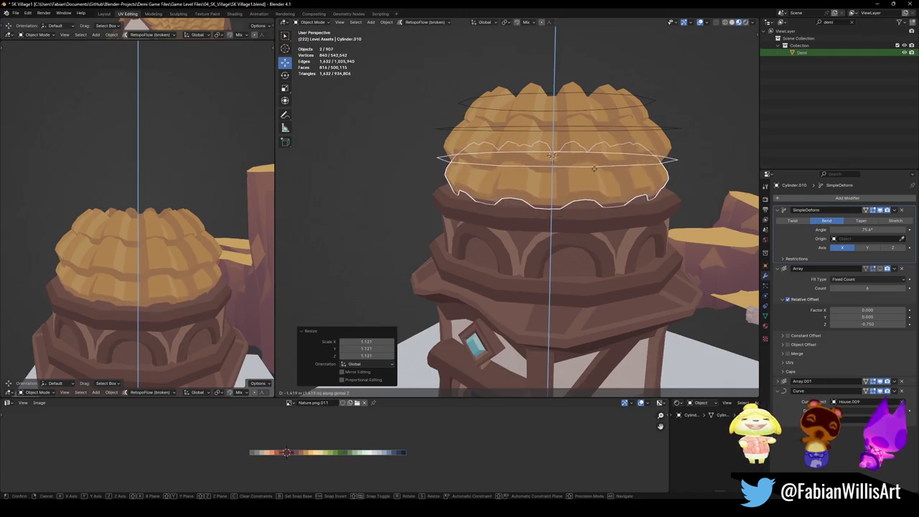
left_click(594, 169)
key("s")
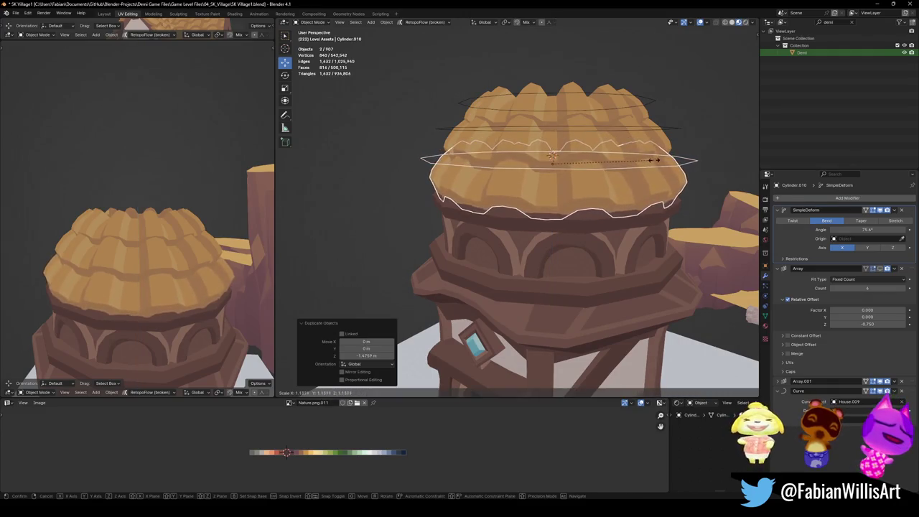
left_click(635, 160)
scroll(196, 248, "down", 3)
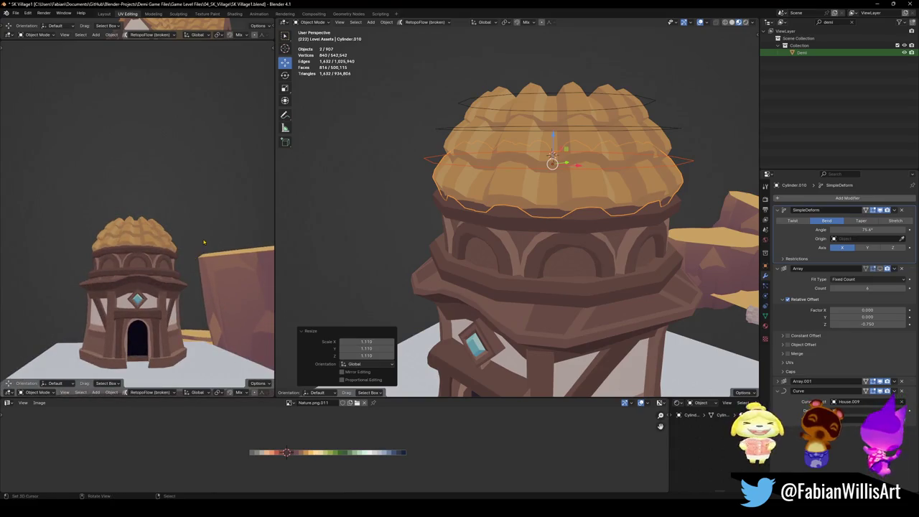
scroll(204, 242, "up", 3)
scroll(205, 233, "up", 2)
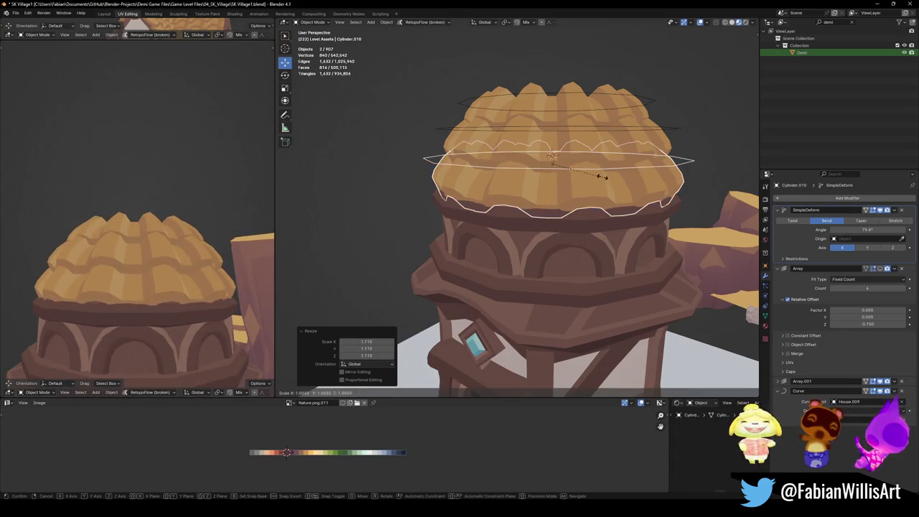
- Scale the top two dome layers to 1.077, raise them, then shrink them to 0.992
key("alt+a")
left_click(577, 114)
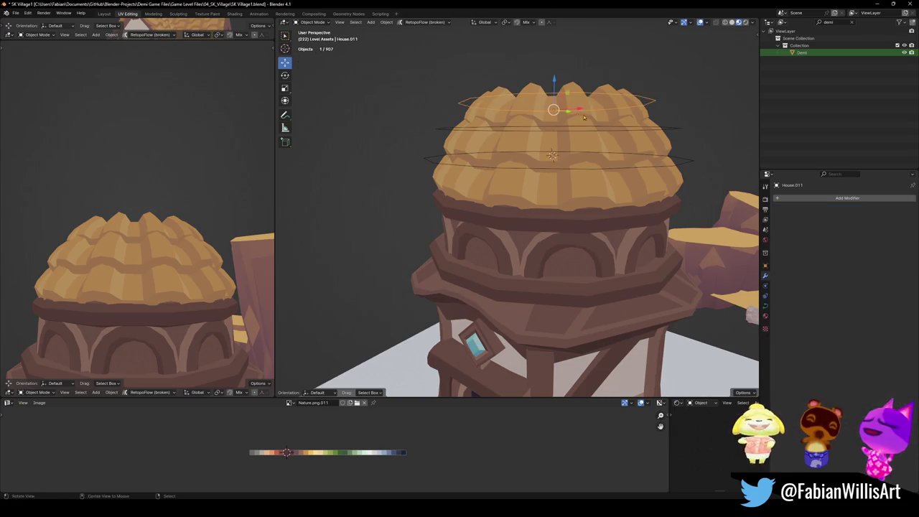
middle_click_drag(577, 115, 576, 130)
left_click(580, 128, "shift")
key("s")
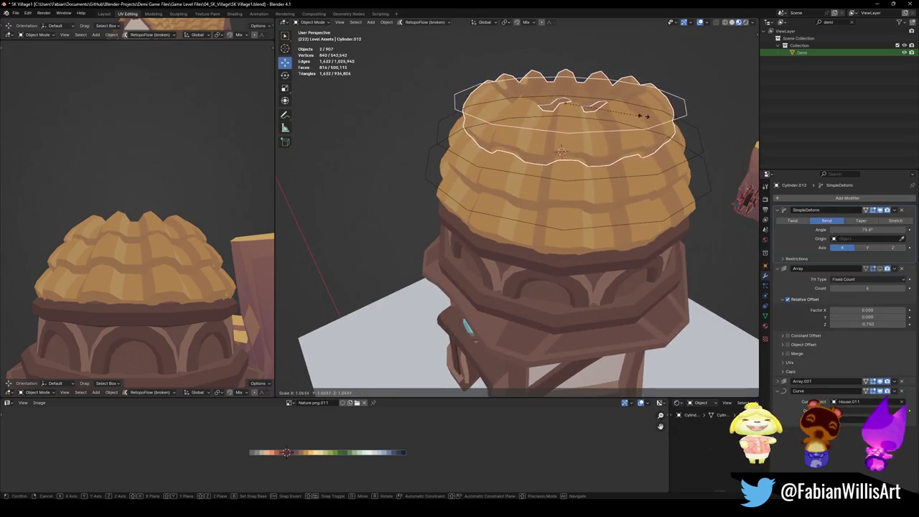
left_click(654, 124)
key("g")
key("z")
left_click(633, 135)
key("s")
left_click(634, 135)
scroll(136, 287, "down", 3)
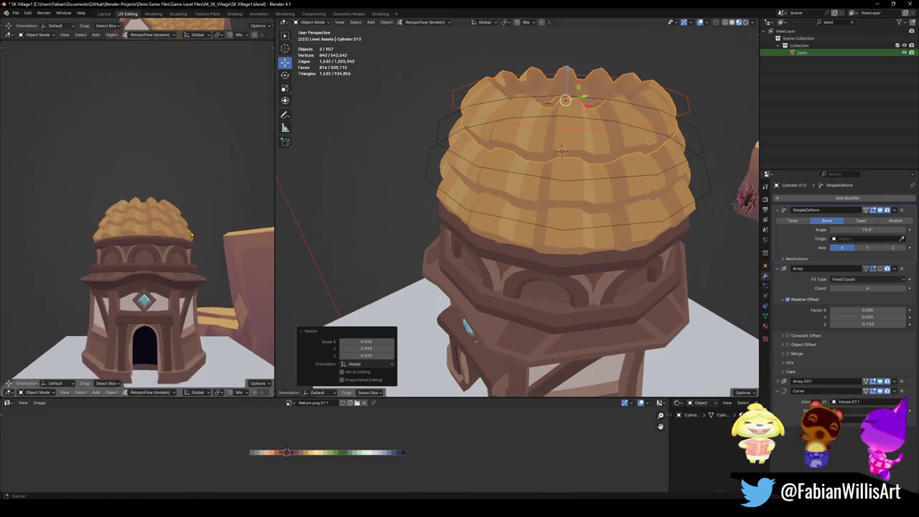
- Select all dome layers, rescale the whole dome and lower it onto the tower
middle_click_drag(137, 287, 188, 273)
middle_click_drag(188, 227, 495, 235)
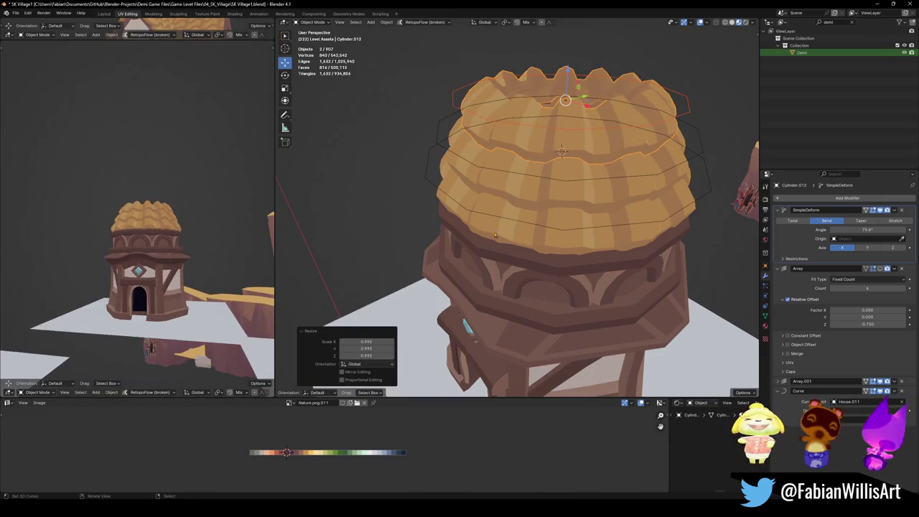
left_click(564, 183, "shift")
left_click(564, 222, "shift")
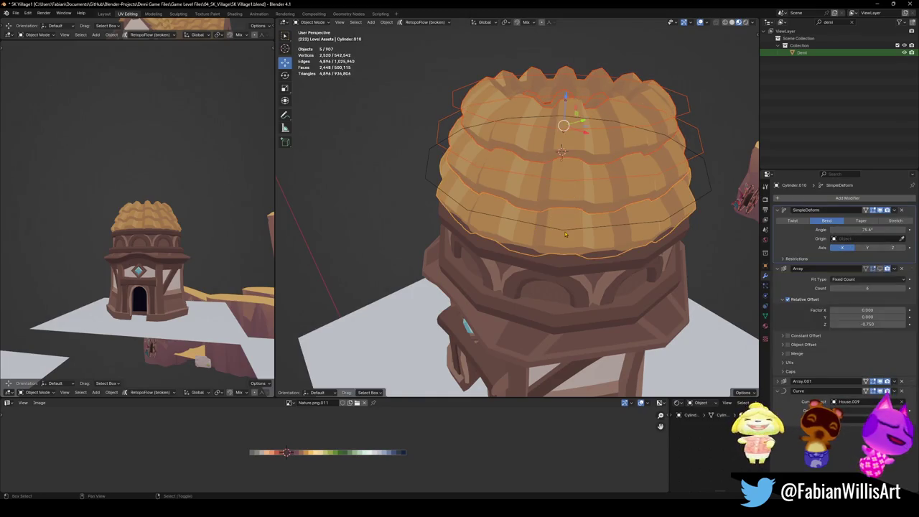
left_click(565, 234, "shift")
key("s")
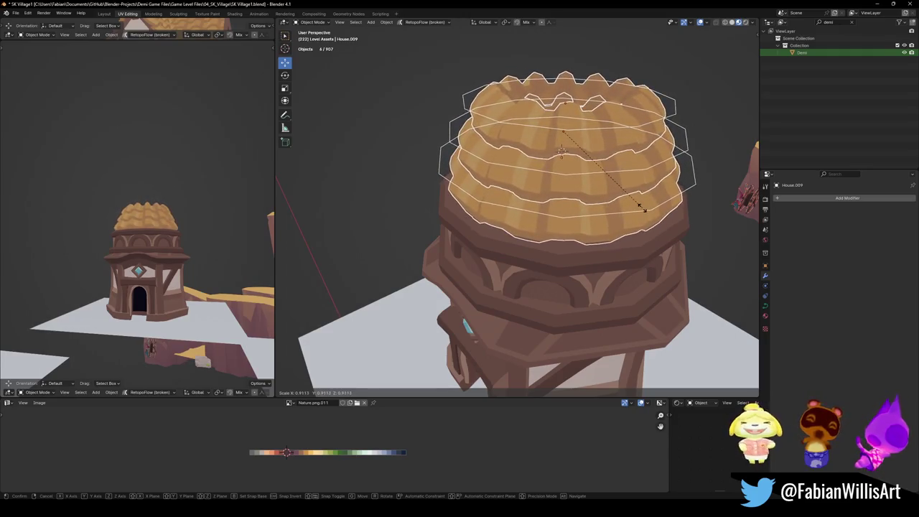
left_click(643, 208)
key("g")
key("z")
left_click(643, 210)
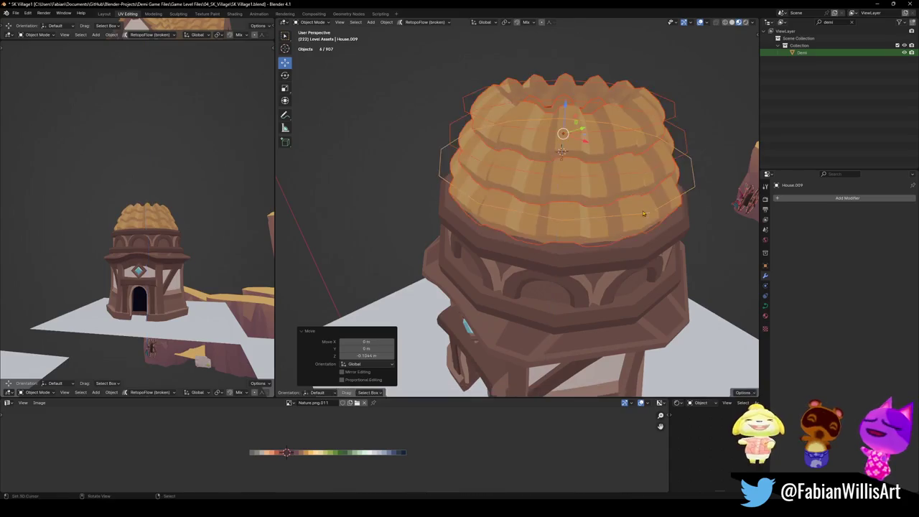
- Select the tower body and enter Edit Mode on its mesh
left_click(643, 230)
middle_click_drag(643, 230, 575, 223)
key("Tab")
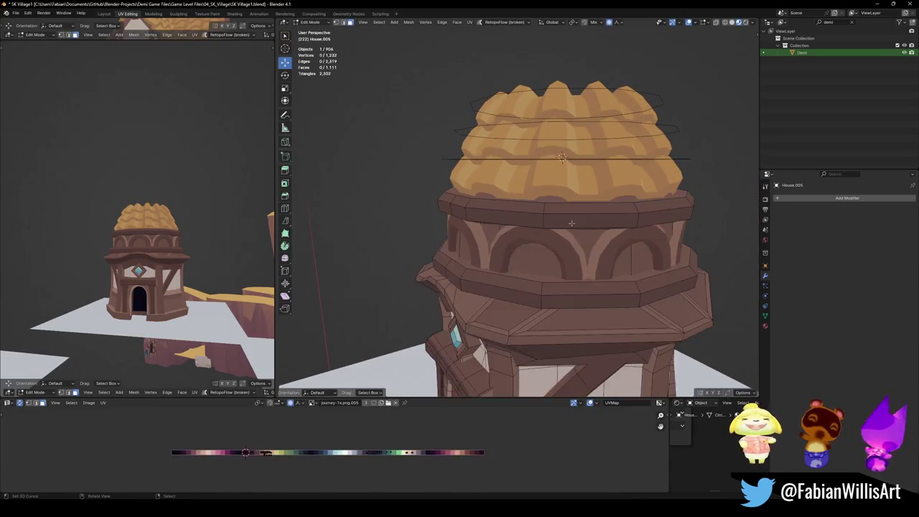
- Widen the face band under the dome horizontally as a first try at the rim
left_click(547, 223, "alt")
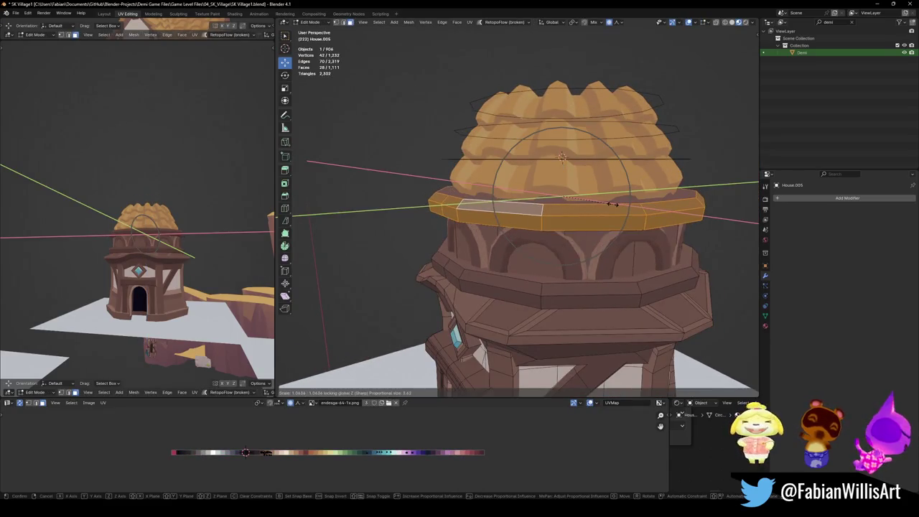
middle_click_drag(612, 205, 632, 207)
key("s")
key("shift+z")
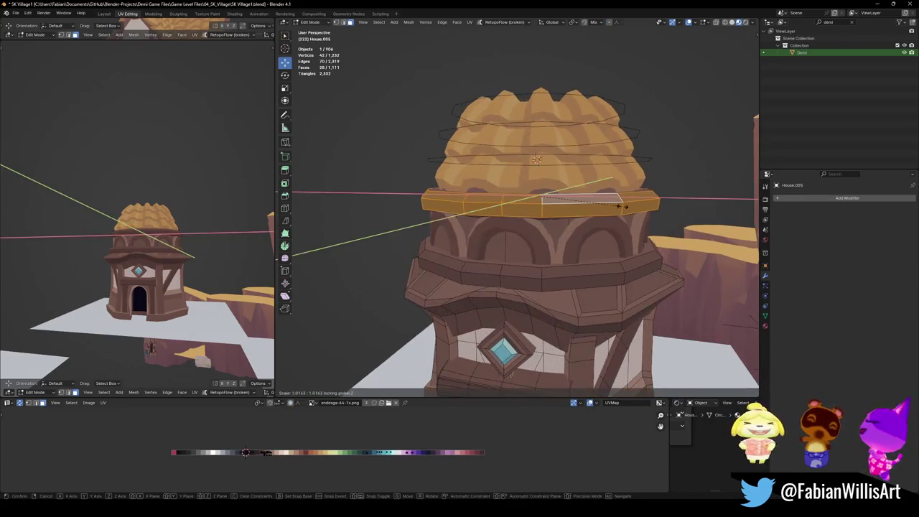
left_click(636, 208)
key("KP_Decimal")
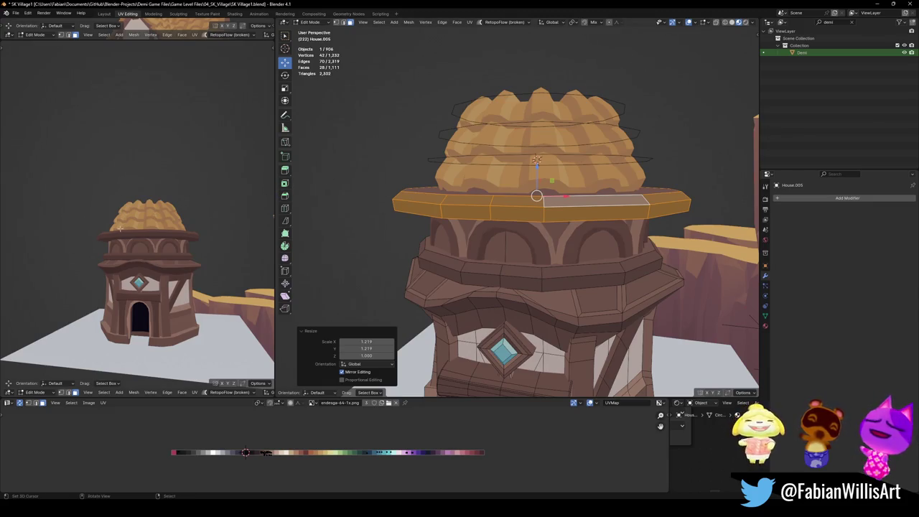
middle_click_drag(517, 215, 517, 258)
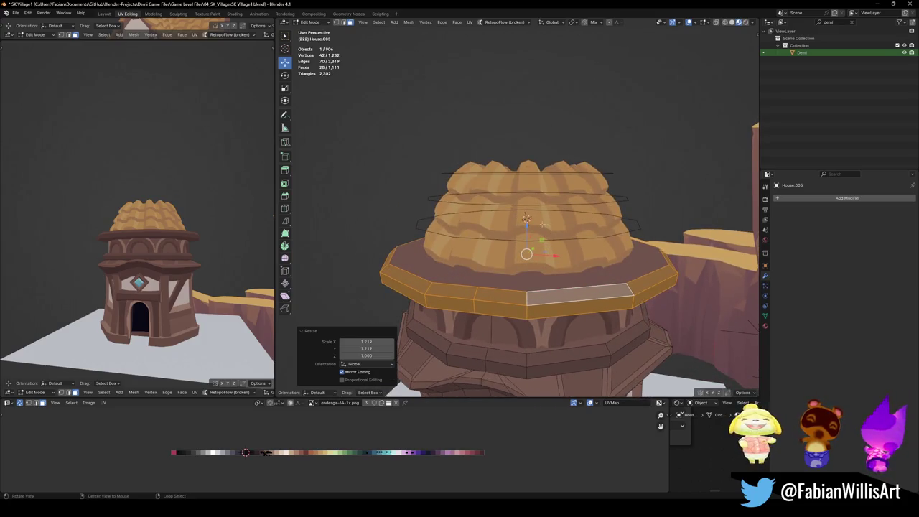
mouse_move(103, 247)
middle_mouse_down()
mouse_move(178, 247)
mouse_move(208, 223)
middle_mouse_up()
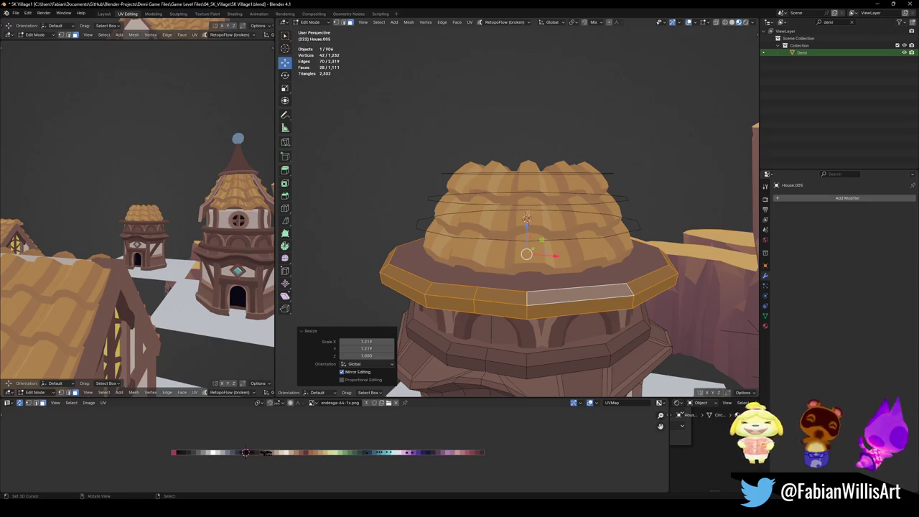
- Undo that widening, rescale the rim ring by about 1.19, then return to Object Mode
key("ctrl+z")
key("ctrl+z")
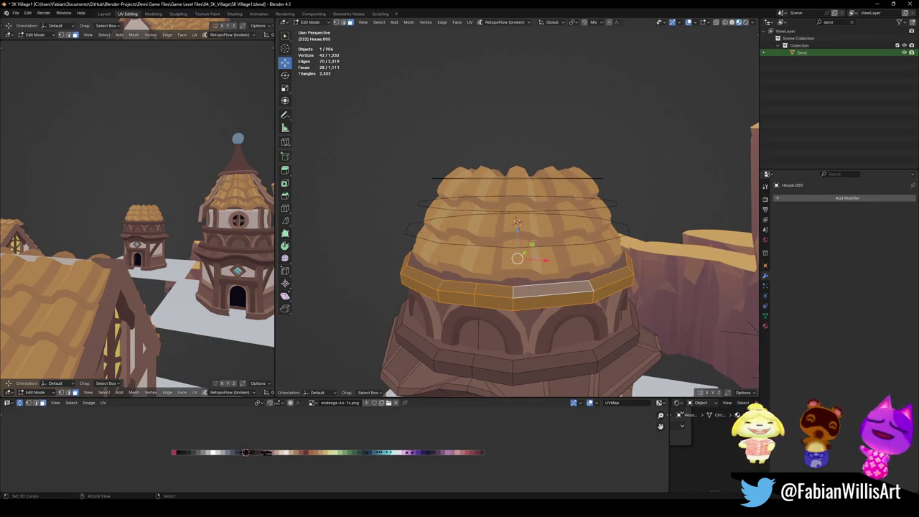
key("s")
left_click(389, 393)
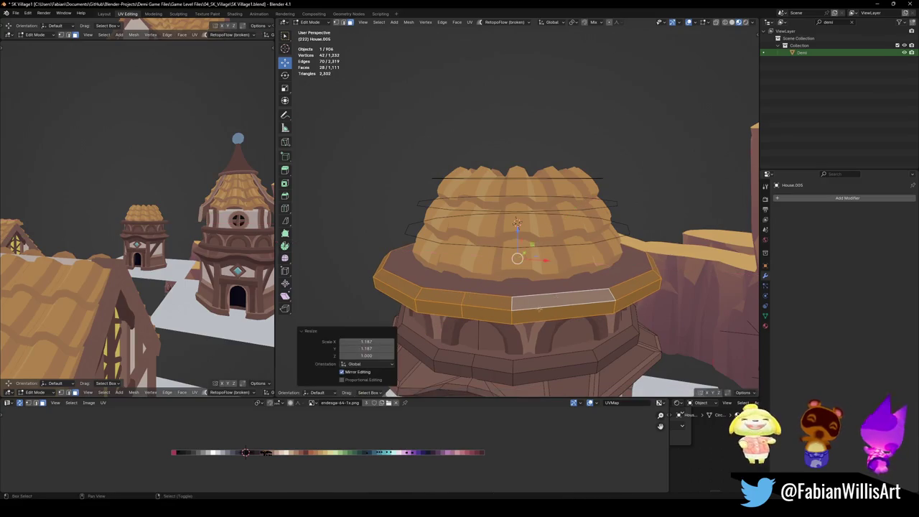
middle_click_drag(520, 355, 520, 290, "shift")
key("alt+a")
key("Tab")
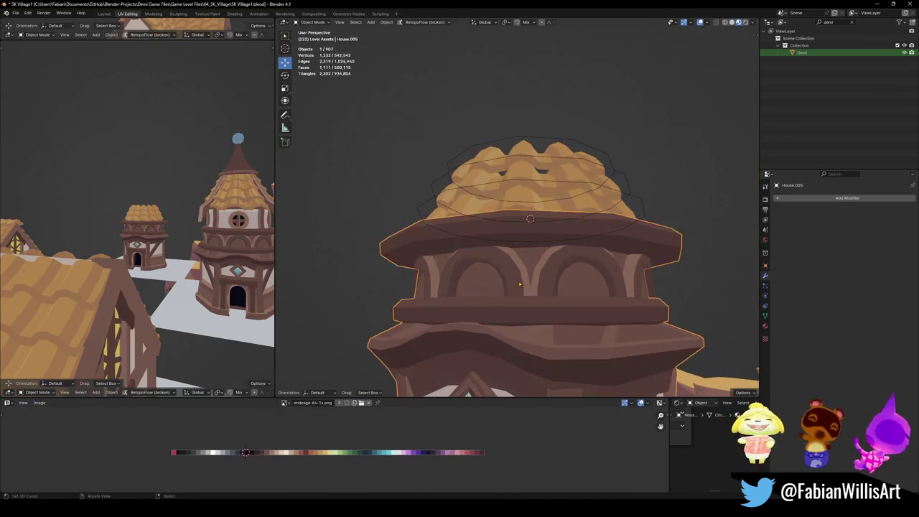
- Apply the arch ring's Array and SimpleDeform modifiers and join it with the tower body
left_click(519, 286)
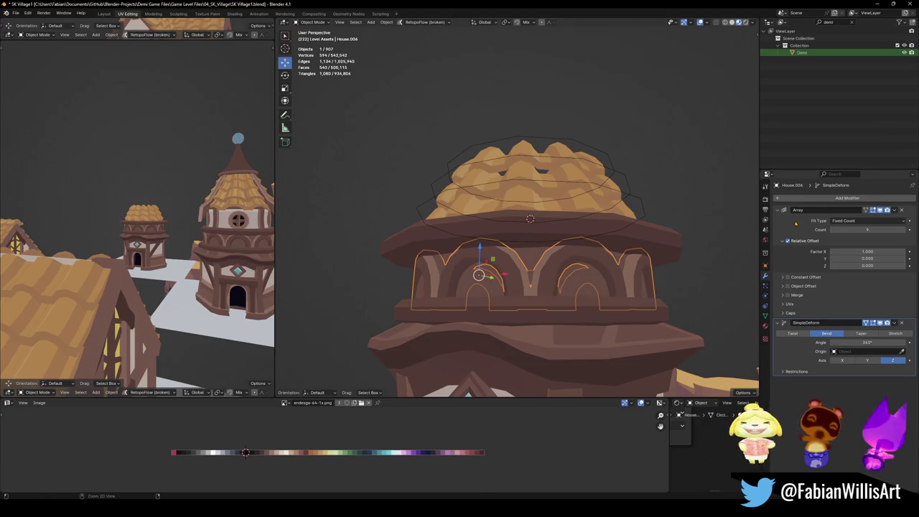
key("ctrl+a")
left_click(593, 236)
left_click(613, 266)
left_click(644, 240, "shift")
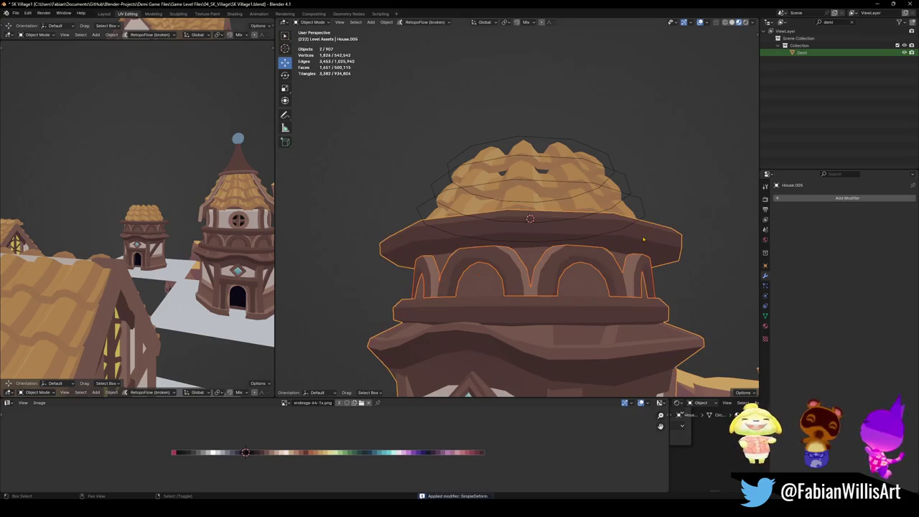
key("g")
key("Escape")
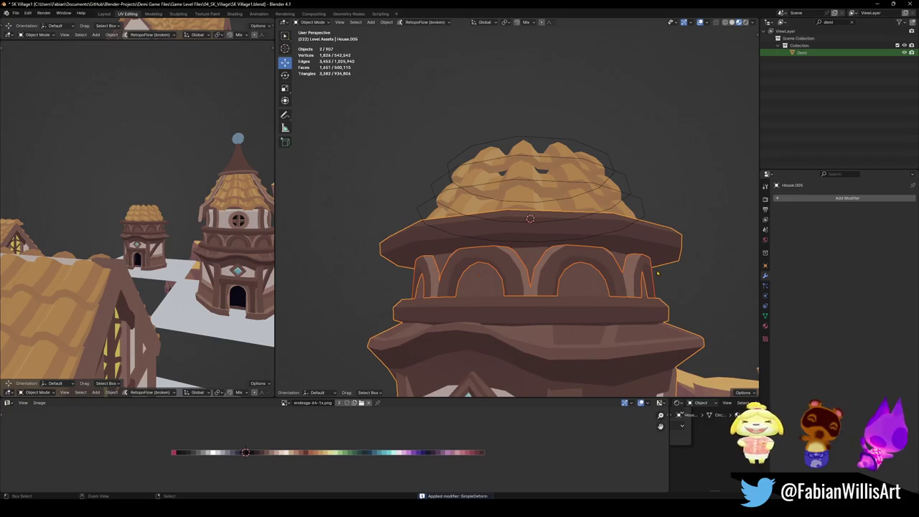
- Linked-select the rim ring and all arch pieces in Edit Mode, then select the tile dome roof
key("Tab")
key("a")
key("alt+a")
key("l")
key("l")
middle_click_drag(553, 270, 508, 286)
key("l")
key("l")
middle_click_drag(431, 284, 490, 283)
key("l")
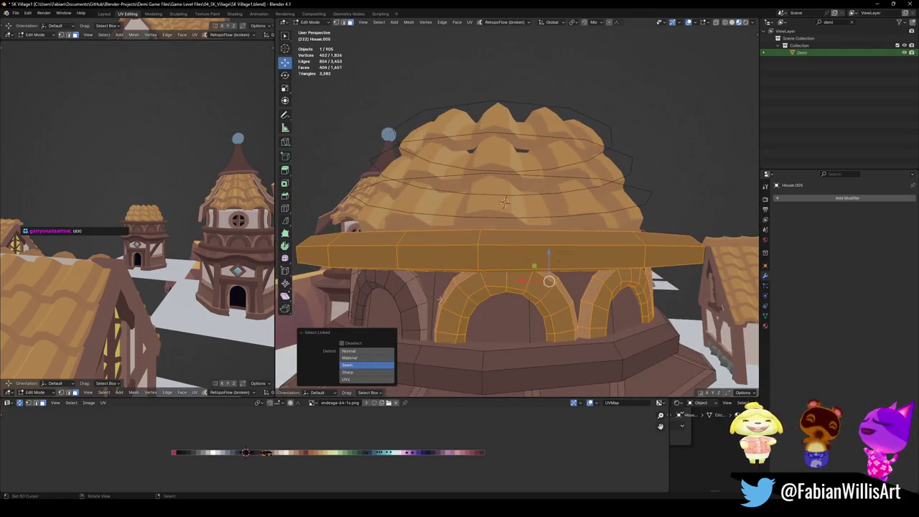
middle_click_drag(536, 264, 477, 298)
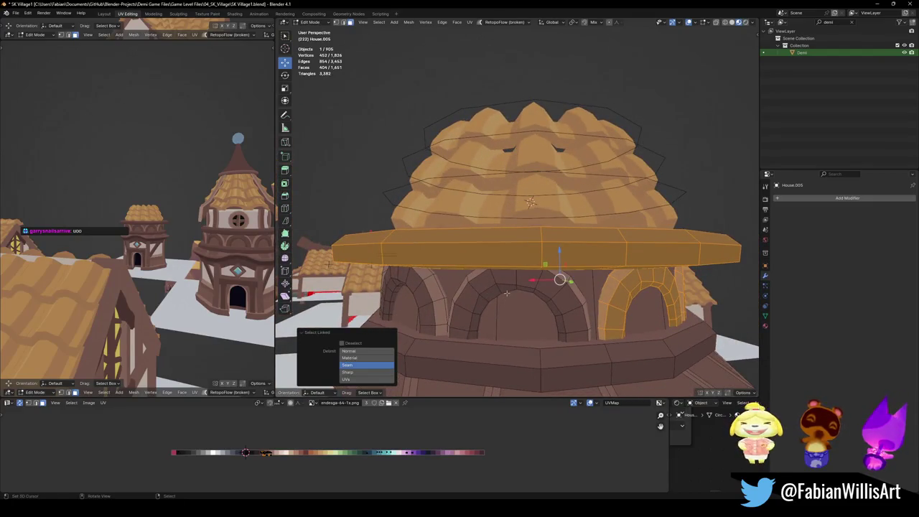
key("l")
mouse_move(477, 293)
middle_mouse_down()
mouse_move(548, 315)
mouse_move(550, 285)
middle_mouse_up()
key("l")
key("l")
key("l")
scroll(549, 305, "down", 2)
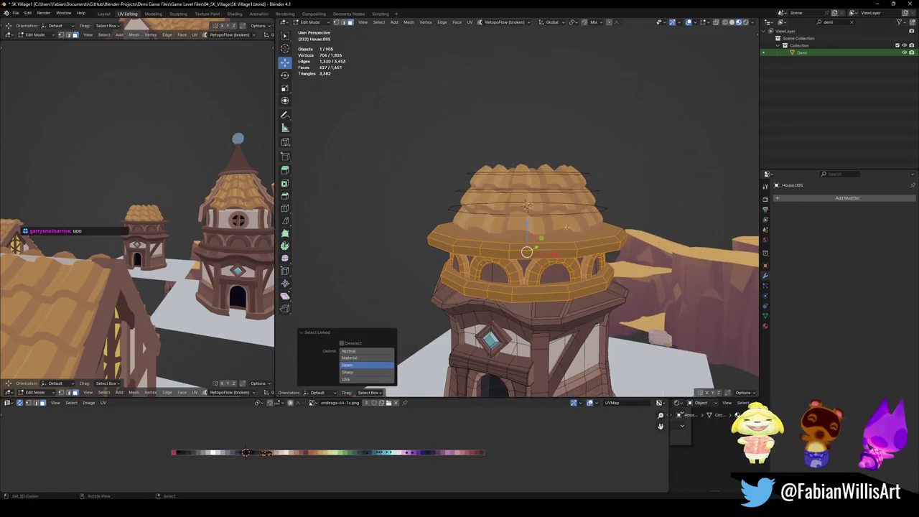
key("p")
key("Tab")
left_click(558, 218)
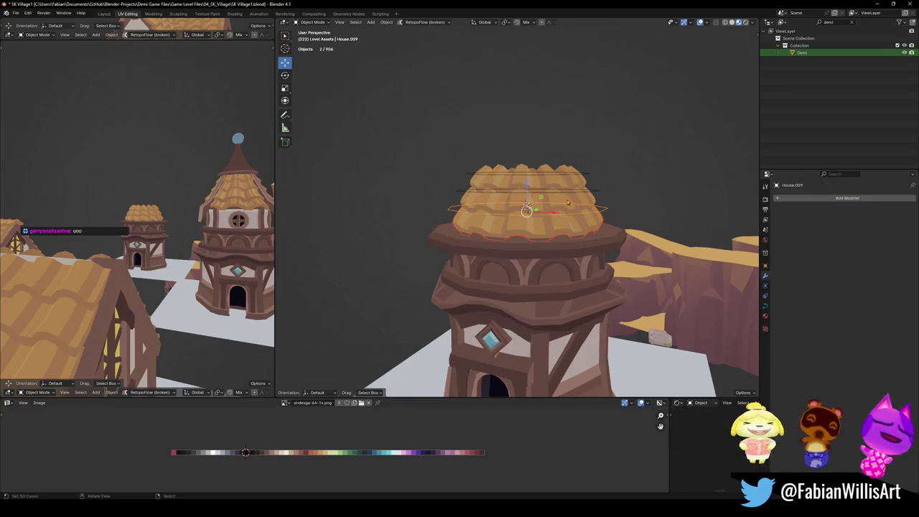
- Delete the tile dome roof and its leftover roof pieces
key("Delete")
key("Delete")
left_click(546, 193)
key("Delete")
left_click(548, 205)
key("Delete")
- Duplicate the tower's linked arched top section and move the copy straight up along Z
left_click(551, 272)
key("Tab")
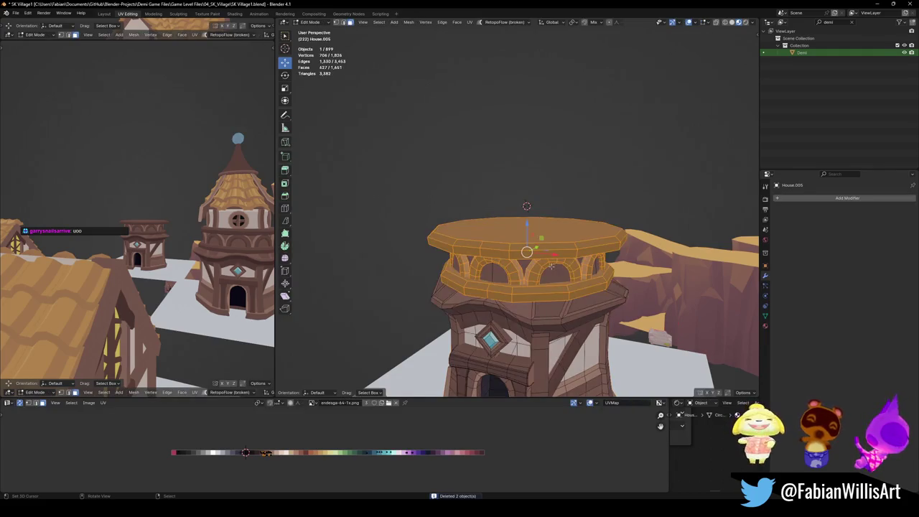
left_click_drag(551, 282, 544, 273, "alt")
key("ctrl+l")
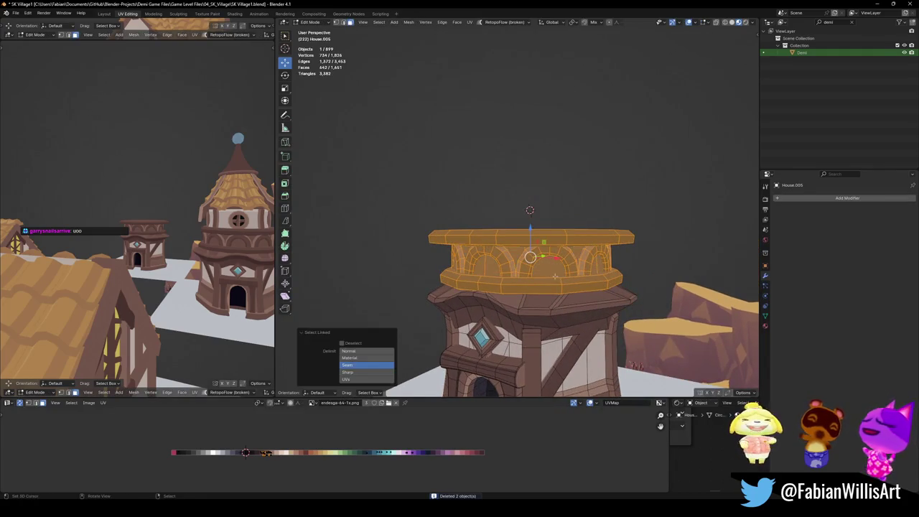
middle_click_drag(544, 273, 540, 267)
key("g")
key("z")
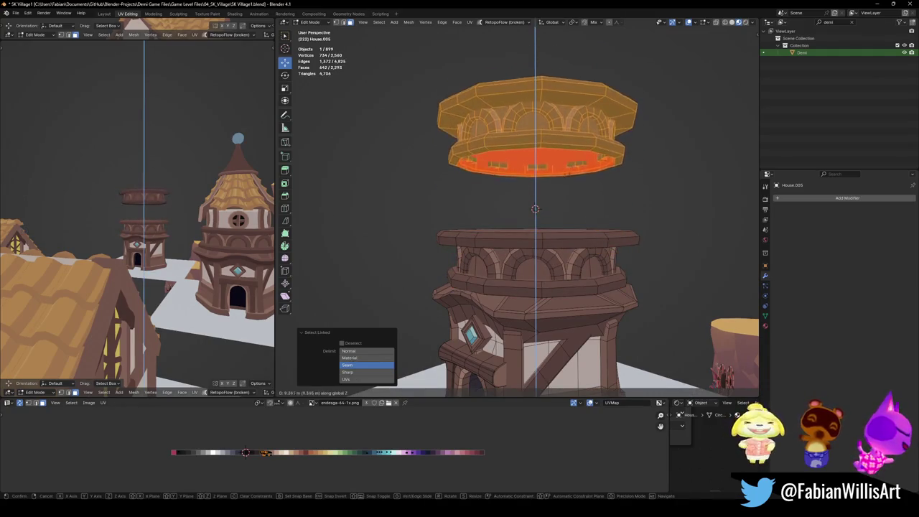
left_click(535, 195)
middle_click_drag(536, 201, 540, 198)
- Frame the floating arched section and save the village file with Ctrl+S
left_click(536, 195)
left_click(475, 173, "alt")
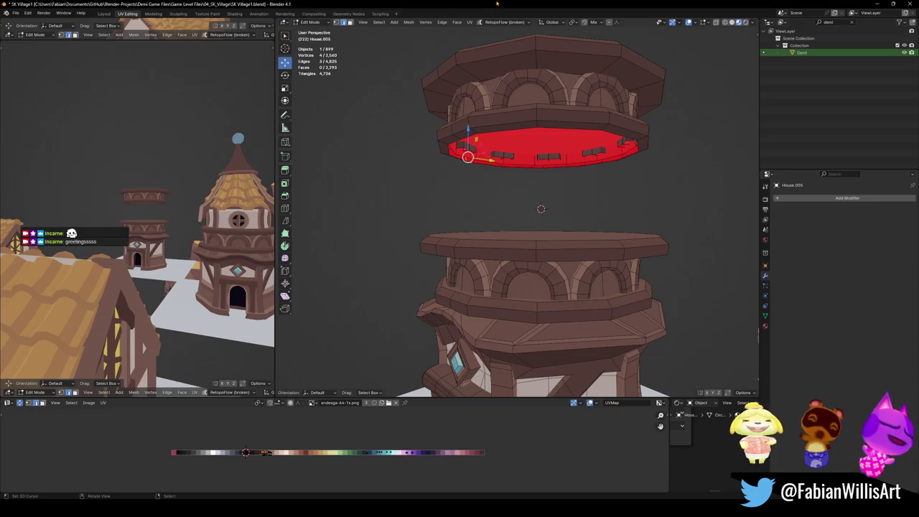
key("KP_Decimal")
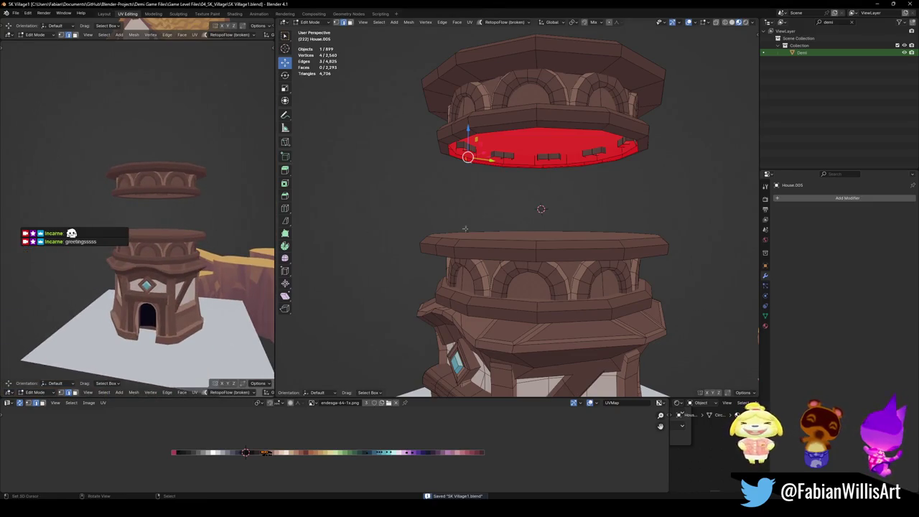
key("KP_Decimal")
key("Home")
key("ctrl+s")
middle_click_drag(595, 238, 572, 229)
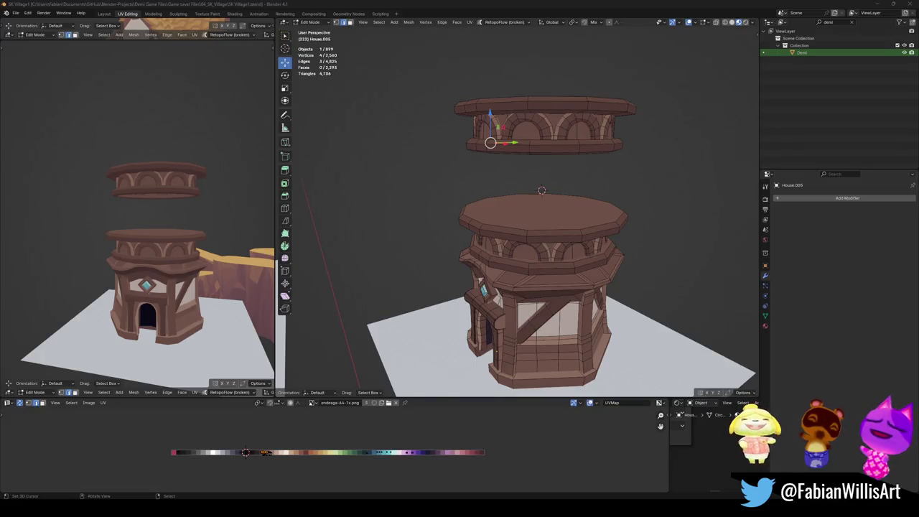
middle_click_drag(538, 225, 627, 192)
- Duplicate the big tower's white window-wall band and separate the copy into its own object
key("Tab")
left_click(627, 193)
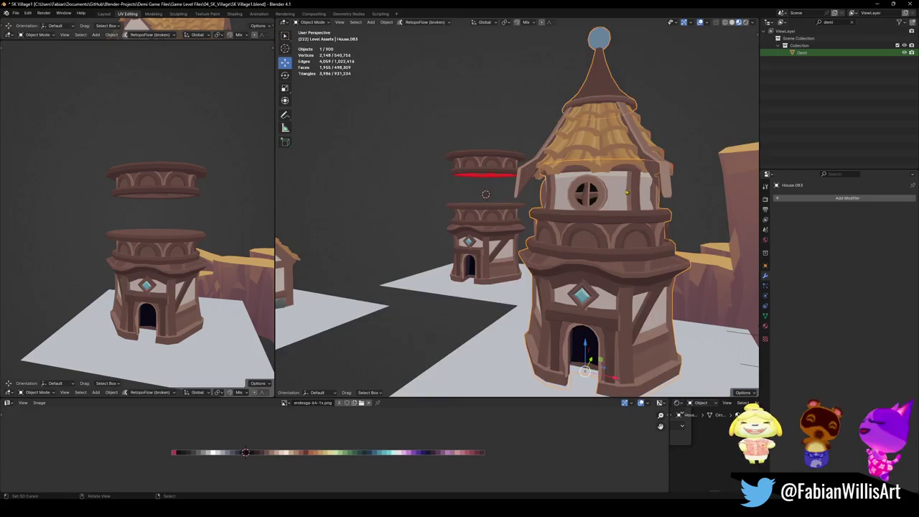
scroll(627, 193, "up", 5)
scroll(632, 194, "down", 2)
key("Tab")
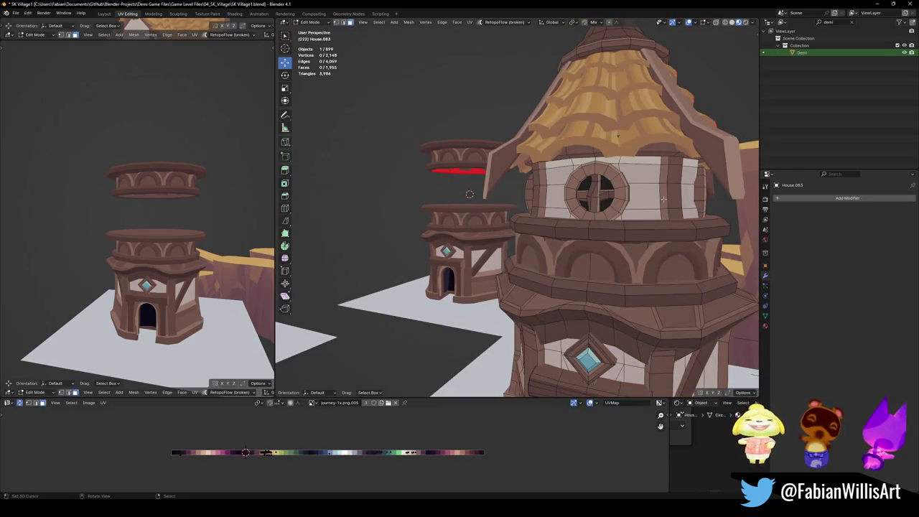
left_click(663, 198, "alt")
key("shift+d")
right_click(661, 222)
key("p")
left_click(661, 222)
key("Tab")
- Set the wall piece's origin to its geometry and snap it between the arched rings
key("g")
left_click(469, 194)
key("shift+s")
key("8")
middle_click(477, 153, "alt")
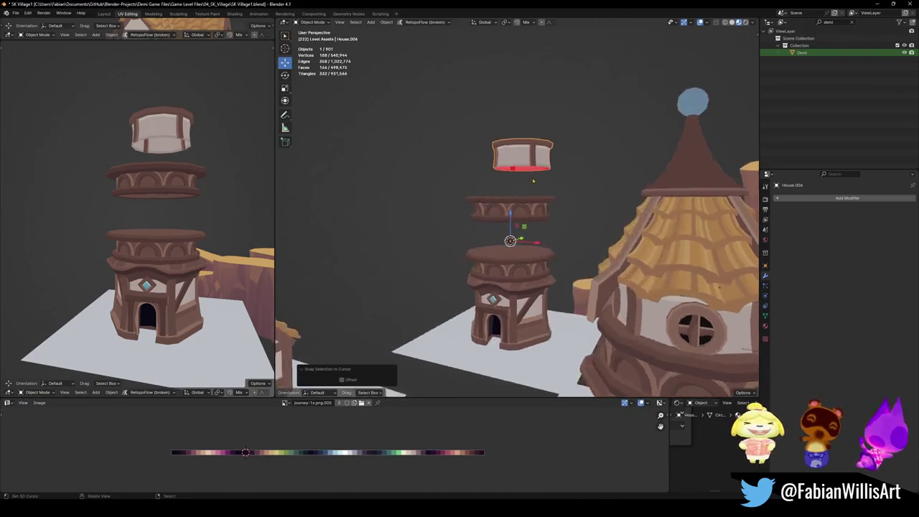
scroll(503, 208, "up", 3)
right_click(503, 188)
left_click(542, 236)
key("shift+s")
key("8")
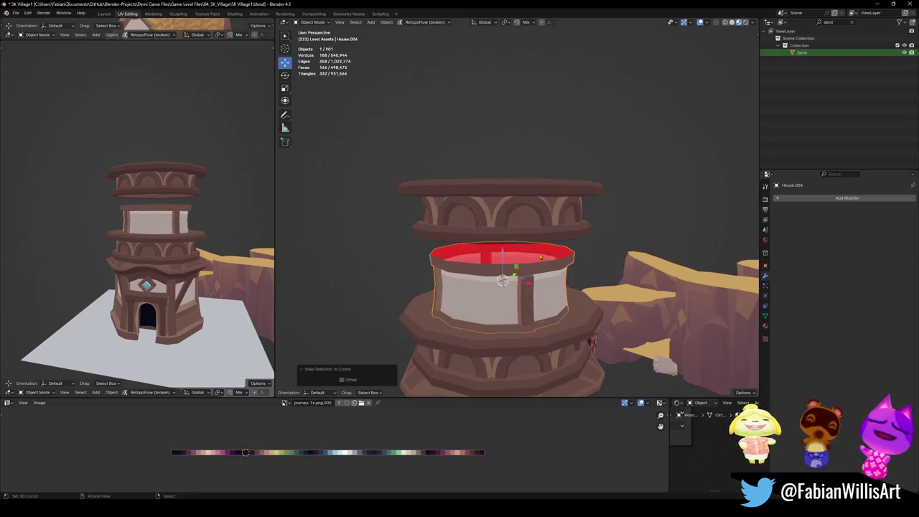
scroll(543, 236, "up", 2)
mouse_move(542, 236)
middle_mouse_down()
mouse_move(529, 268)
mouse_move(498, 271)
middle_mouse_up()
- Try moving the whole wall band vertically, then cancel the move
key("Tab")
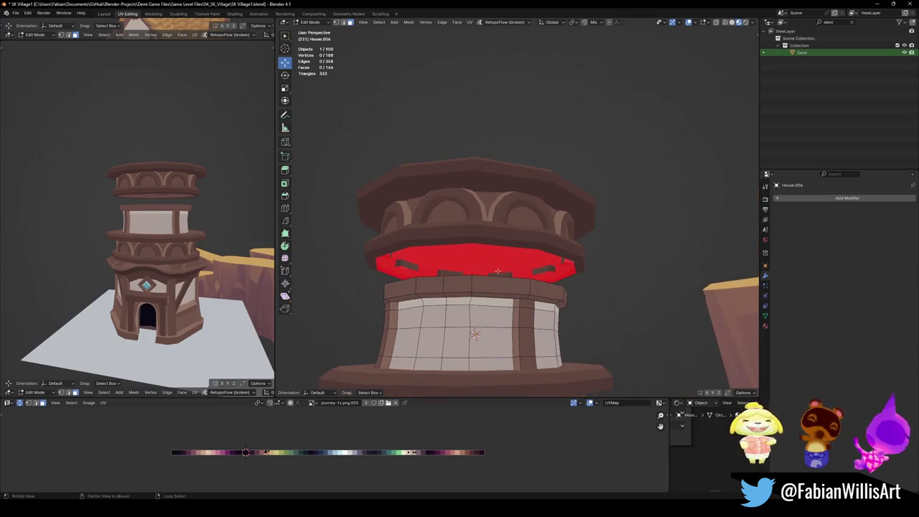
key("Tab")
key("g")
key("z")
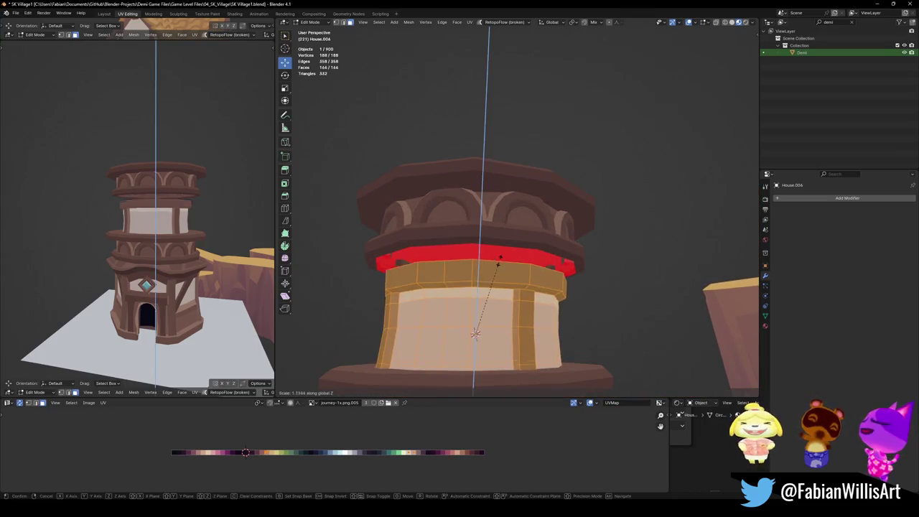
key("Escape")
key("Tab")
- Select the entire wall piece and lower it along Z
left_click(477, 297, "alt")
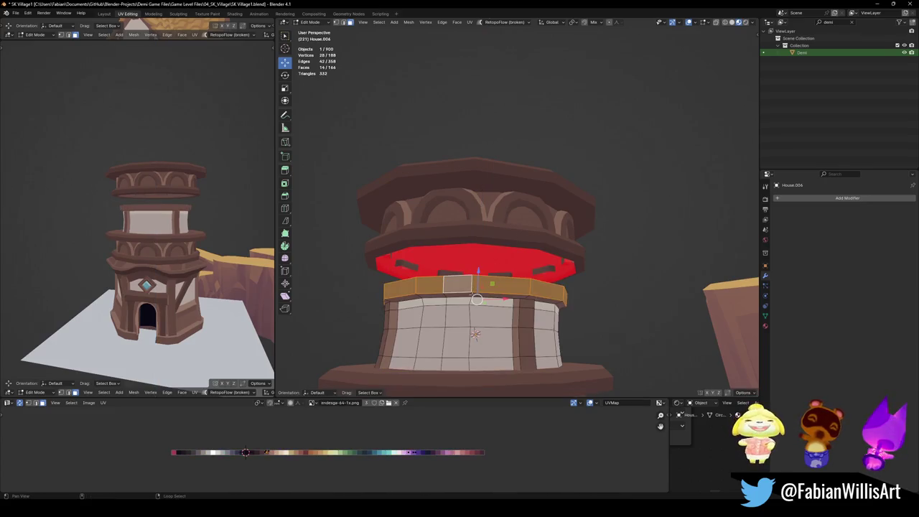
left_click(473, 293, "alt+shift")
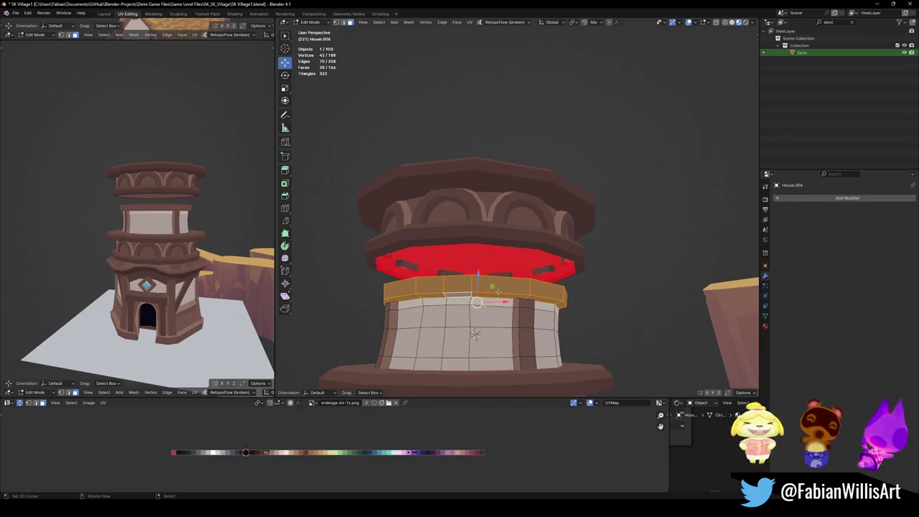
key("alt+a")
key("a")
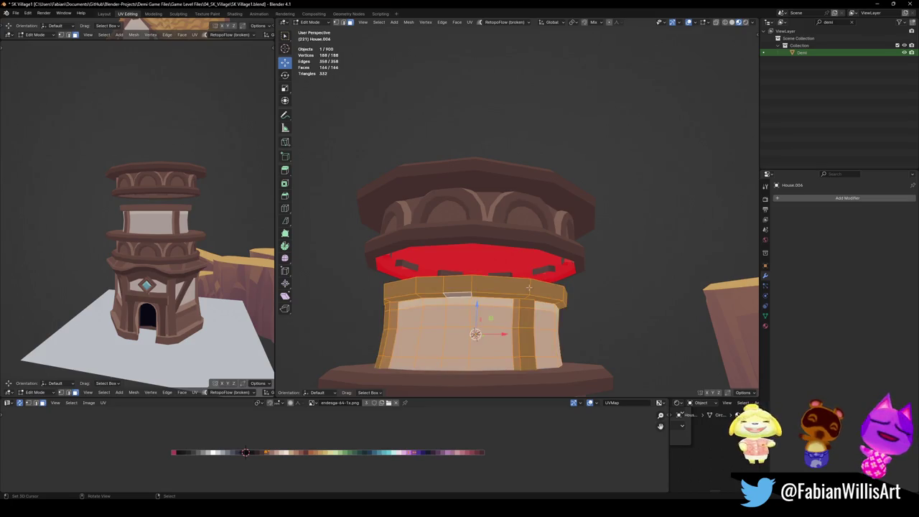
key("g")
key("z")
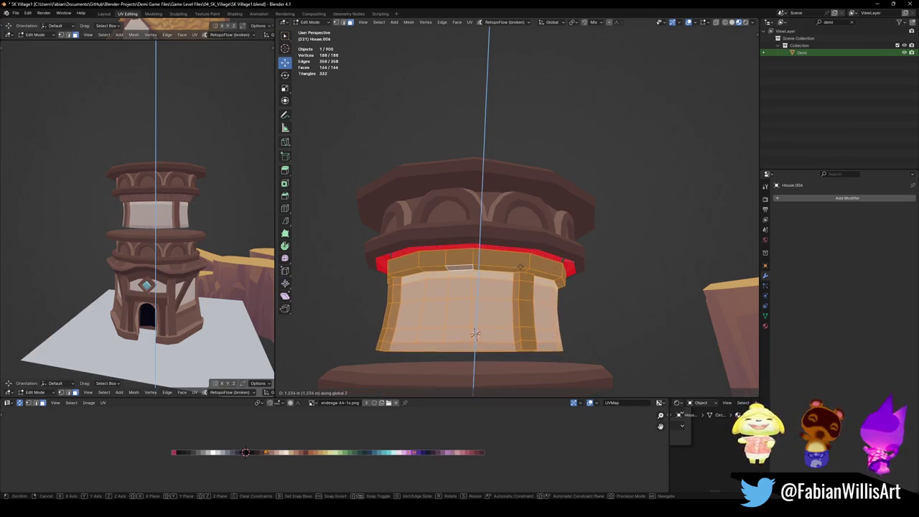
key("Return")
key("alt+a")
- Pull the wall's bottom edge loops straight down along Z
left_click(476, 339, "alt")
left_click(475, 350, "alt")
middle_click_drag(475, 350, 520, 370)
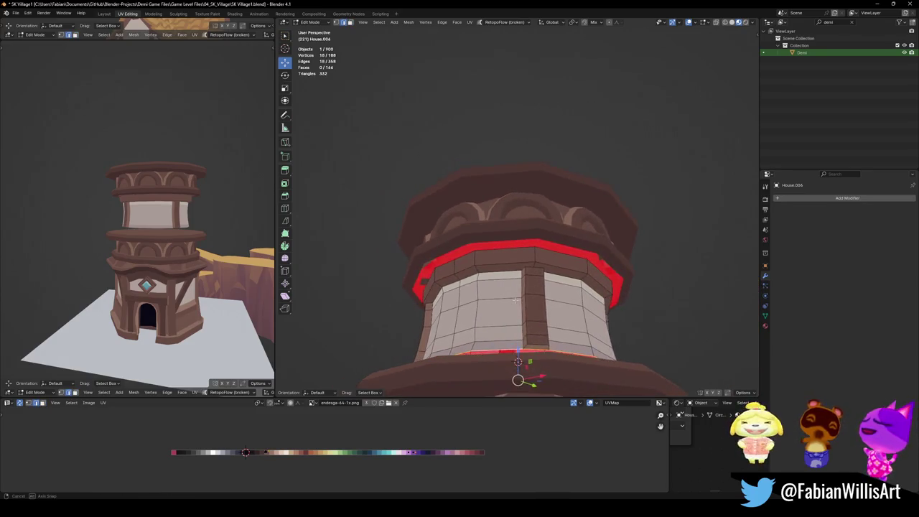
key("g")
key("z")
left_click(519, 363)
left_click(520, 352, "alt")
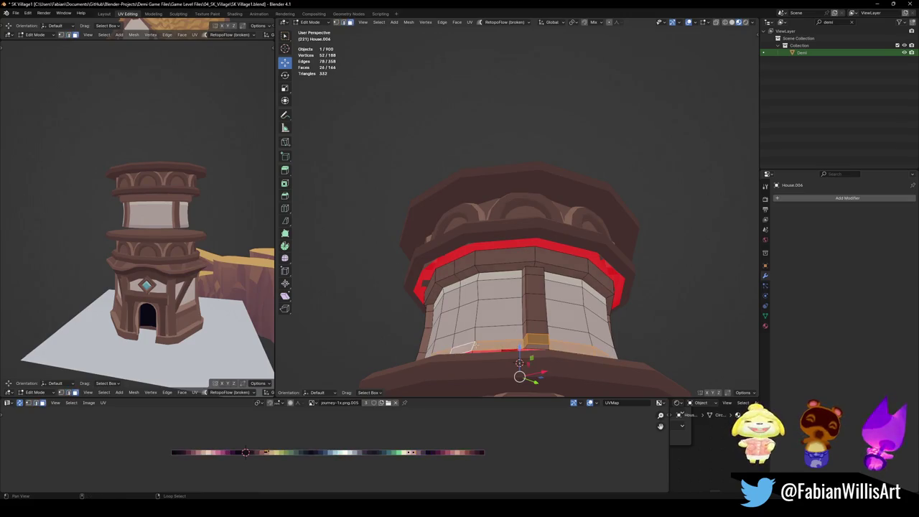
key("g")
key("z")
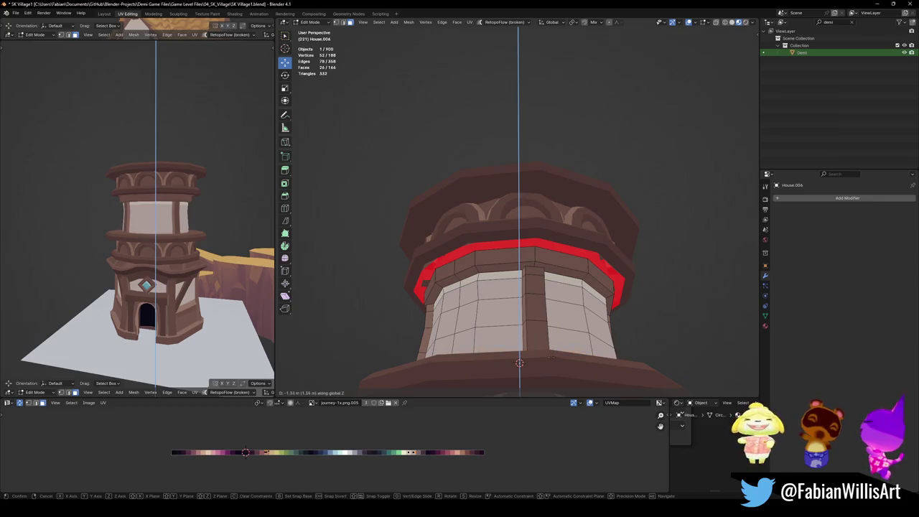
left_click(551, 361)
- Adjust the heights of the bottom loop and another wall loop vertically
middle_click_drag(551, 361, 531, 330)
left_click(503, 323, "alt")
key("g")
key("z")
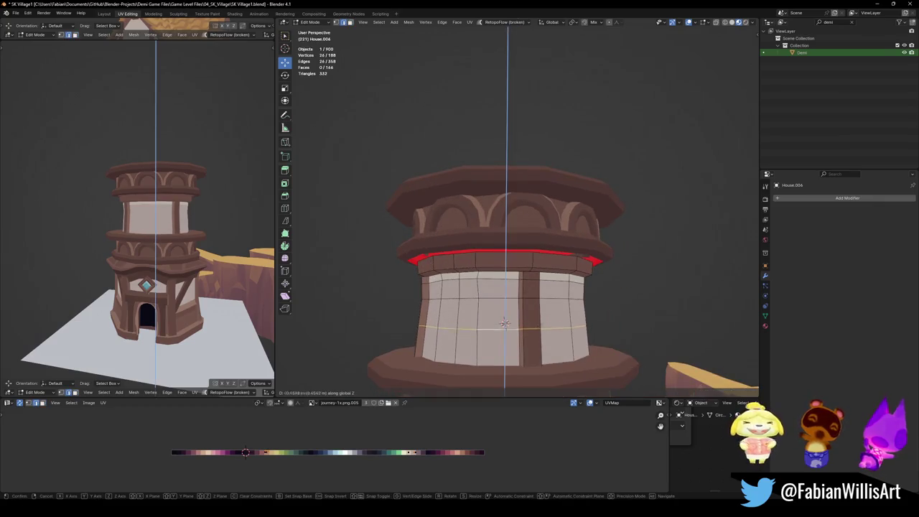
left_click(505, 323)
left_click(505, 300, "alt")
key("g")
key("z")
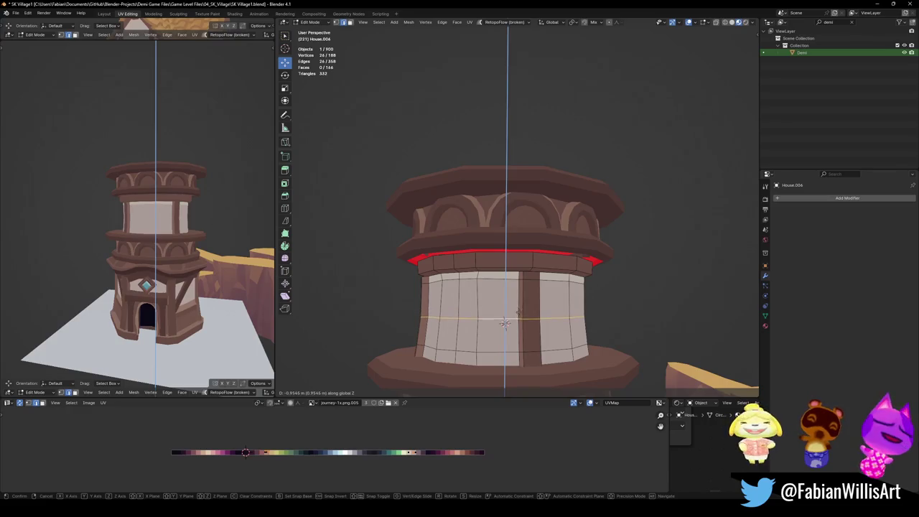
left_click(505, 324)
key("alt+a")
middle_click_drag(144, 252, 186, 248)
- Lower the middle edge loop, try Alt+S shrink/fatten, cancel, and undo back to the earlier shape
left_click(505, 282, "alt")
key("g")
key("z")
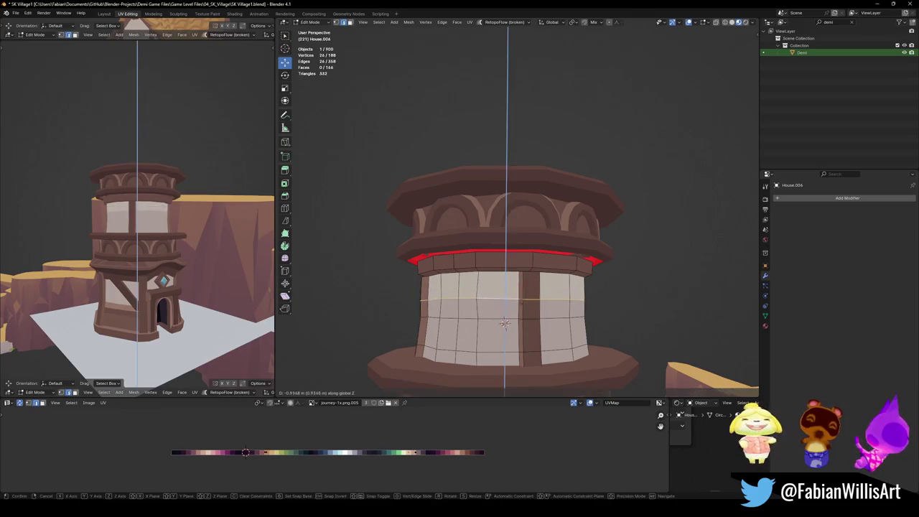
left_click(506, 291)
key("alt+s")
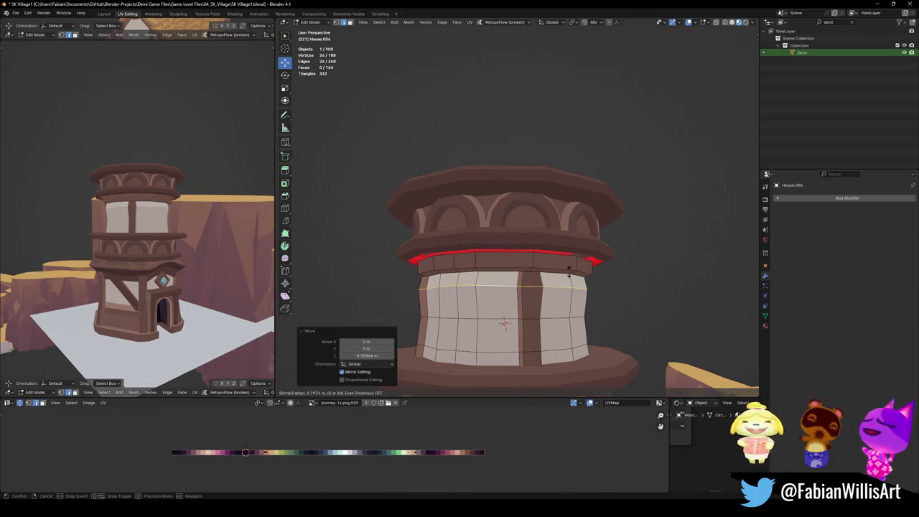
right_click(568, 272)
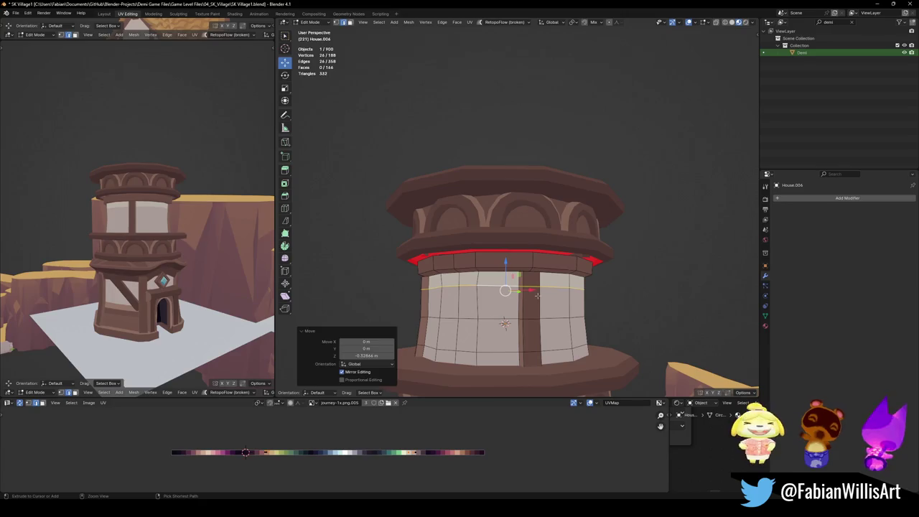
key("ctrl+z")
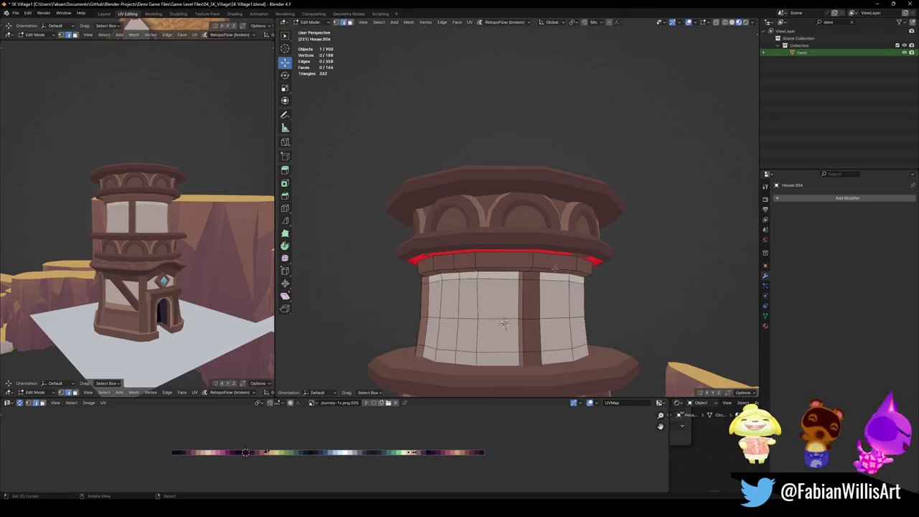
key("ctrl+z")
key("ctrl+z")
key("ctrl+z")
key("ctrl+z")
key("ctrl+z")
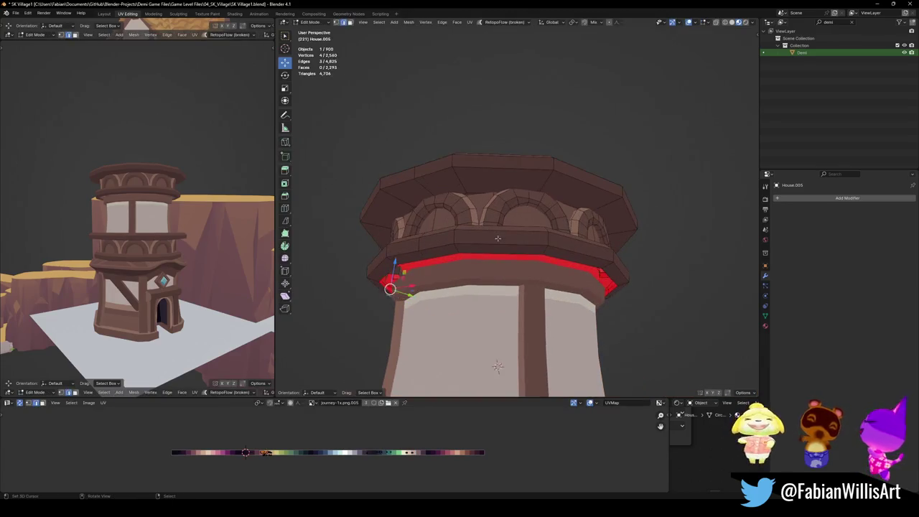
- Fill the open edge loop above the red band with a new face
left_click(506, 252, "alt")
key("f")
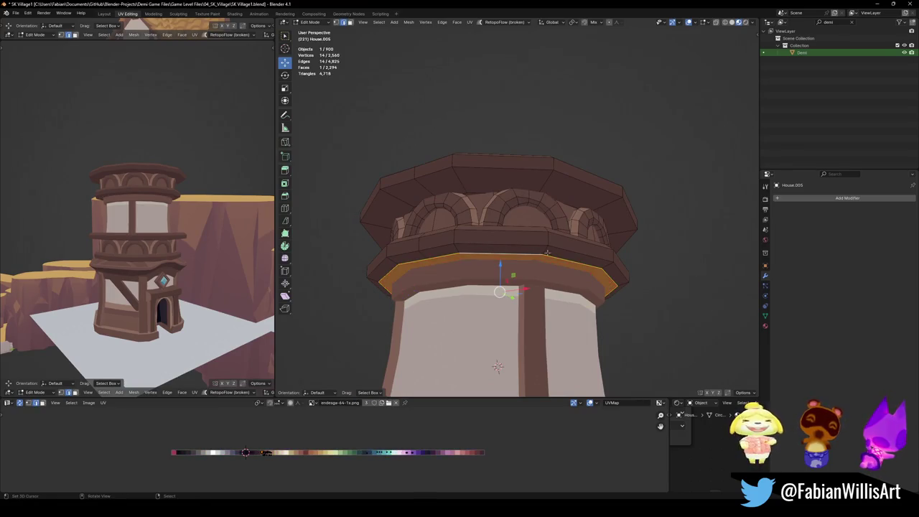
middle_click_drag(560, 270, 597, 273)
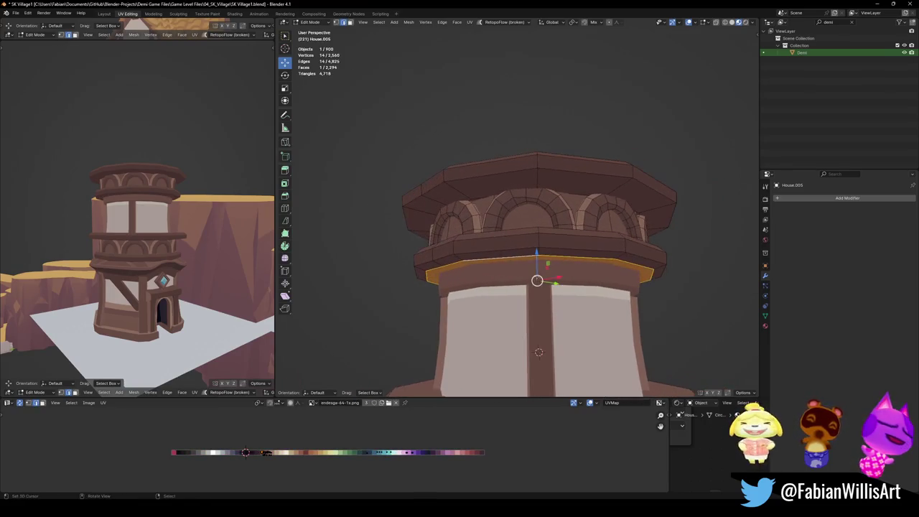
scroll(174, 224, "up", 5)
scroll(174, 224, "down", 5)
middle_click_drag(173, 224, 218, 212)
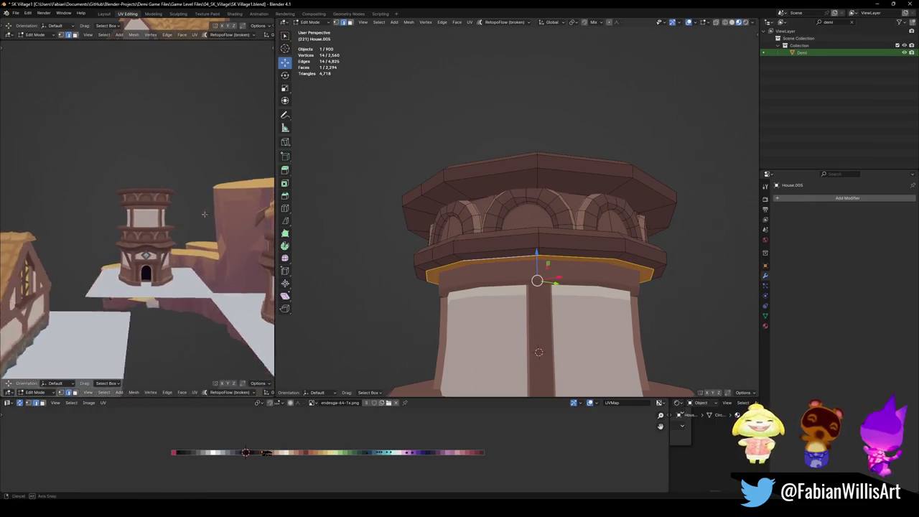
- Save the village file, return to Object Mode and box-select the tower's pieces
key("ctrl+s")
scroll(559, 242, "up", 5)
key("Tab")
scroll(559, 241, "down", 6)
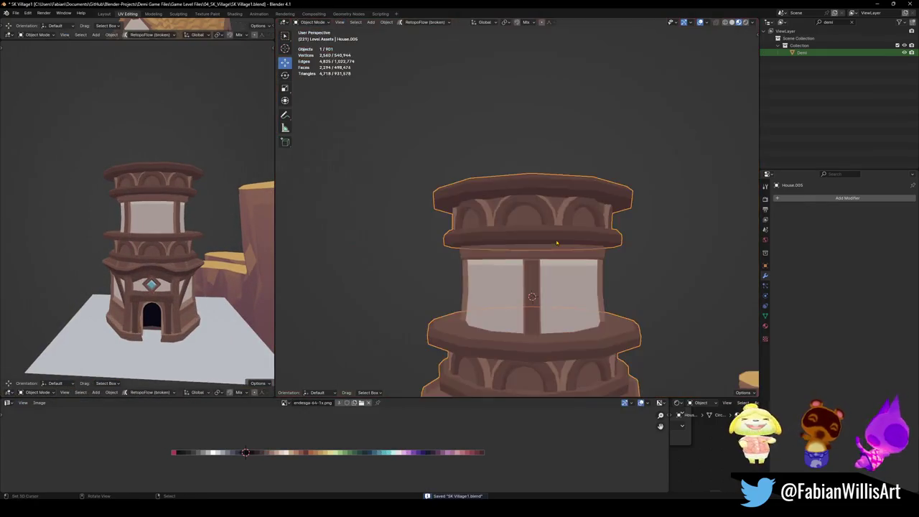
left_click_drag(193, 233, 208, 221)
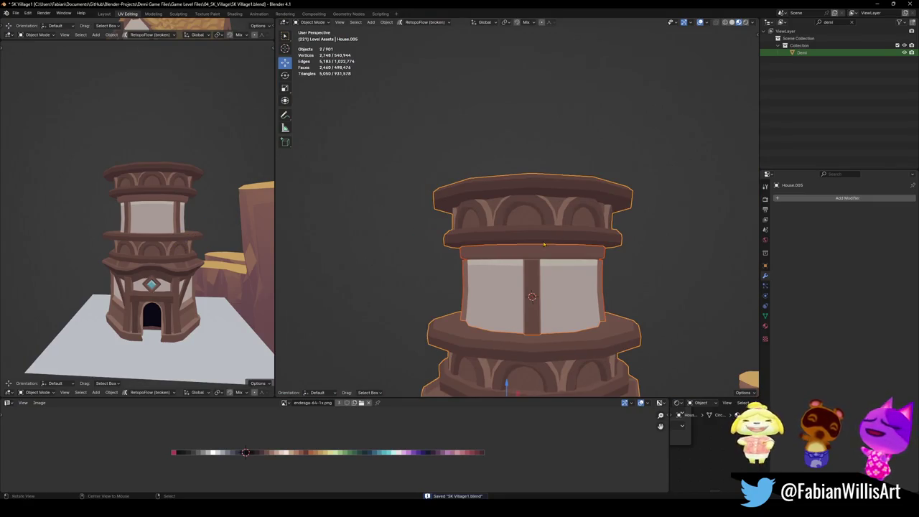
scroll(543, 245, "up", 5)
scroll(543, 245, "down", 8)
mouse_move(544, 245)
middle_mouse_down()
mouse_move(564, 256)
mouse_move(548, 265)
mouse_move(534, 215)
mouse_move(535, 230)
mouse_move(495, 257)
middle_mouse_up()
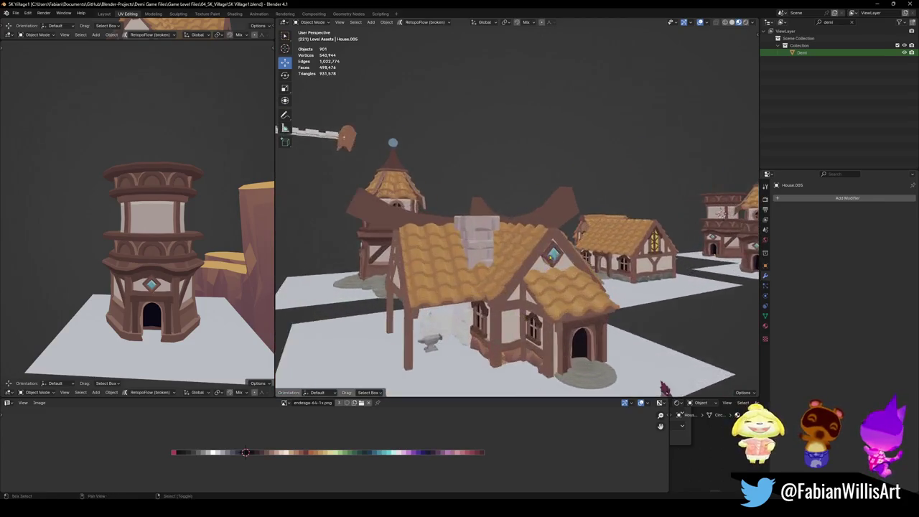
mouse_move(495, 256)
middle_mouse_down()
mouse_move(526, 261)
mouse_move(430, 280)
middle_mouse_up()
key("z")
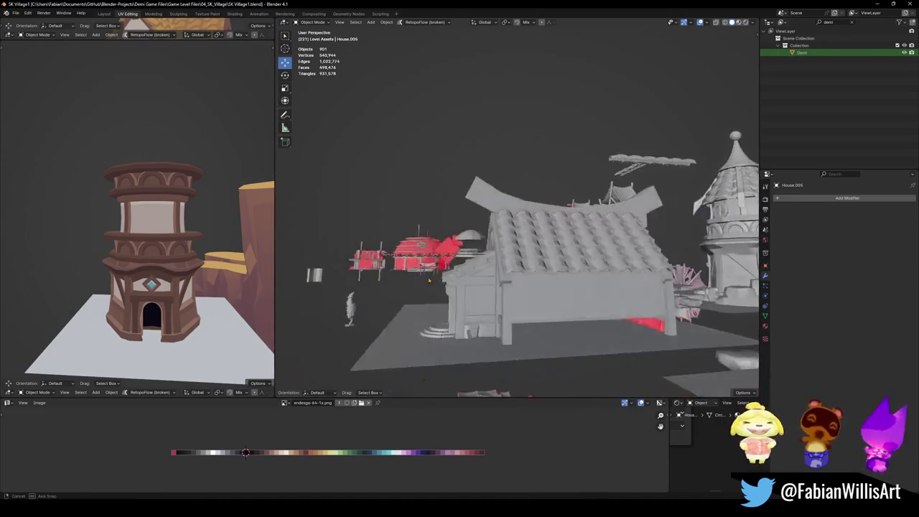
mouse_move(430, 280)
middle_mouse_down()
mouse_move(567, 270)
mouse_move(531, 276)
middle_mouse_up()
scroll(503, 274, "up", 3)
scroll(502, 275, "up", 2)
scroll(481, 271, "down", 3)
mouse_move(481, 271)
middle_mouse_down()
mouse_move(551, 280)
mouse_move(544, 242)
mouse_move(554, 228)
mouse_move(602, 240)
middle_mouse_up()
key("ctrl+s")
key("KP_Decimal")
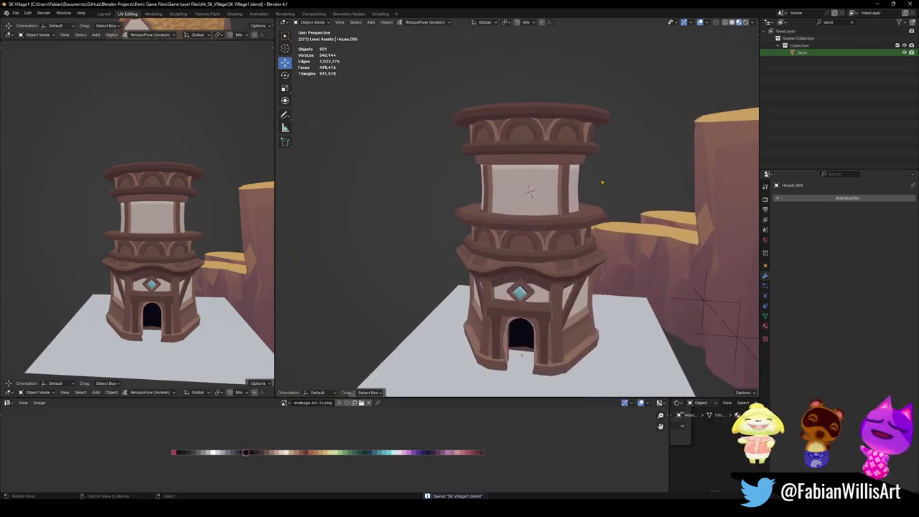
middle_click_drag(614, 168, 557, 161)
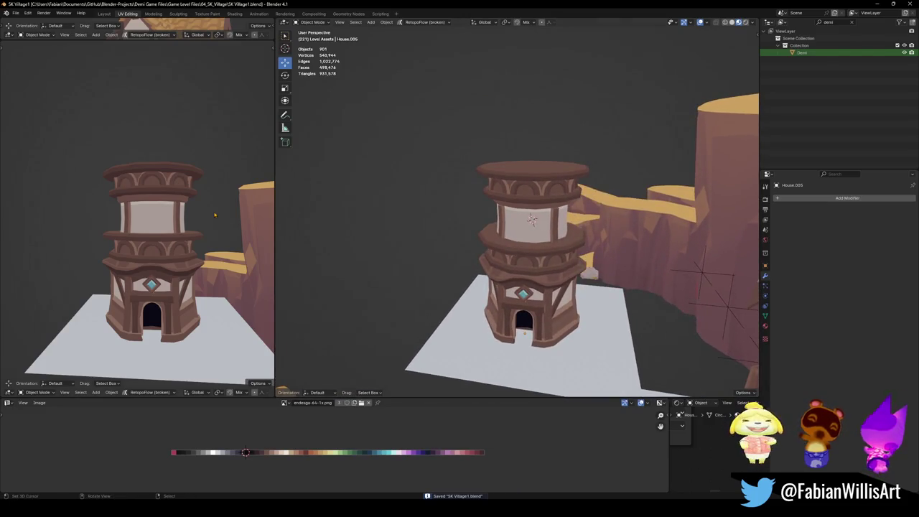
scroll(517, 215, "down", 5)
mouse_move(517, 215)
middle_mouse_down()
mouse_move(546, 208)
mouse_move(503, 212)
mouse_move(523, 213)
middle_mouse_up()
scroll(503, 212, "up", 4)
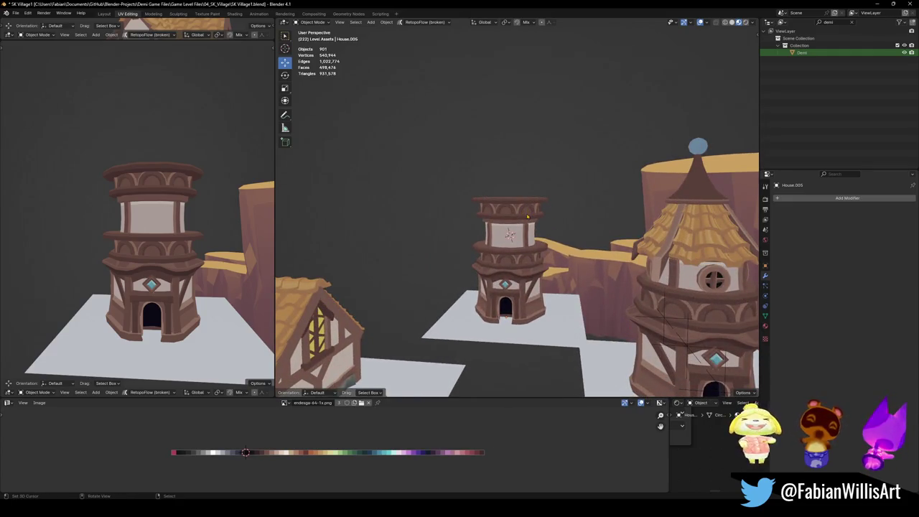
key("shift+grave")
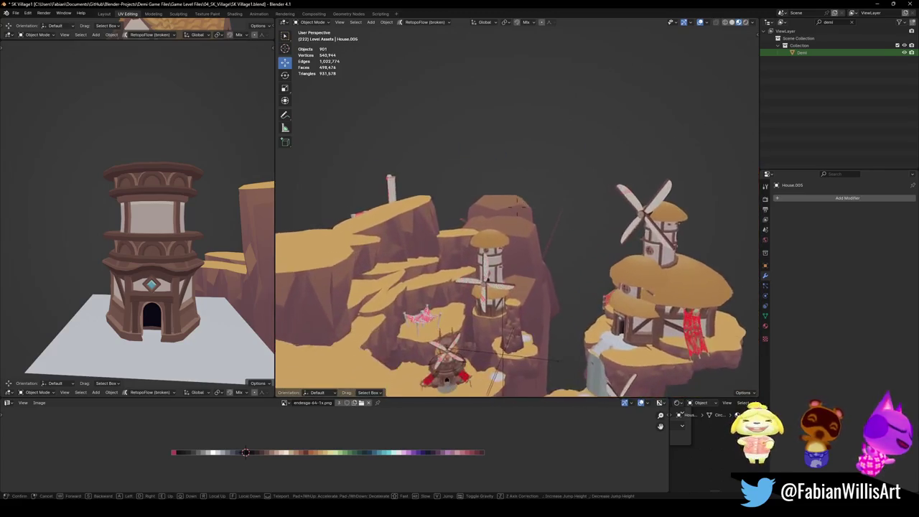
key("w")
key("w")
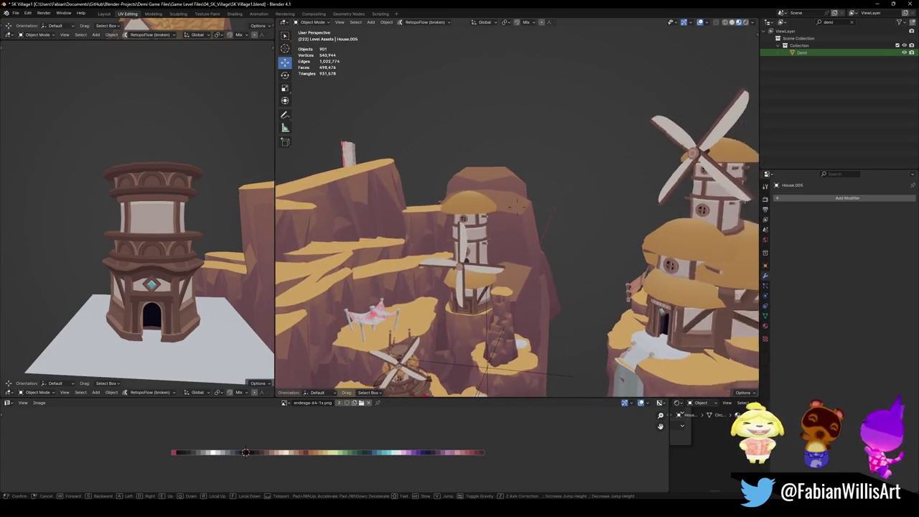
key("s")
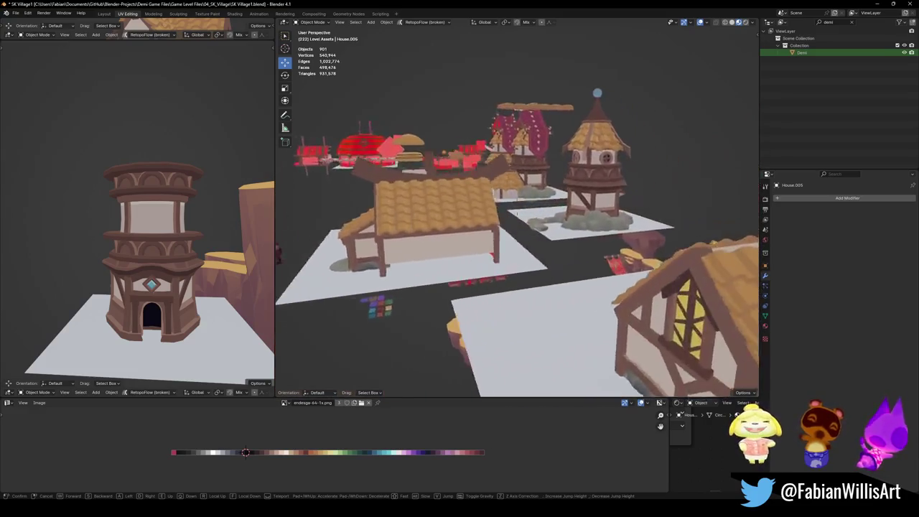
key("w")
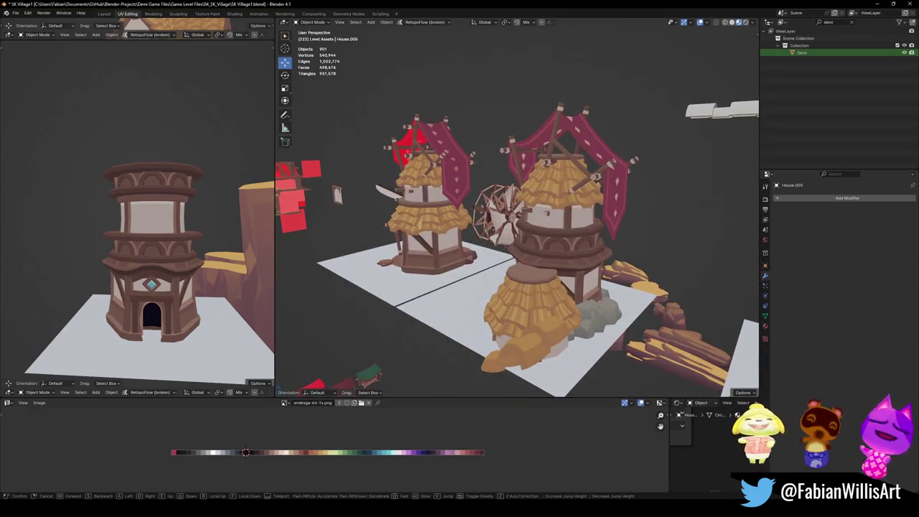
key("w")
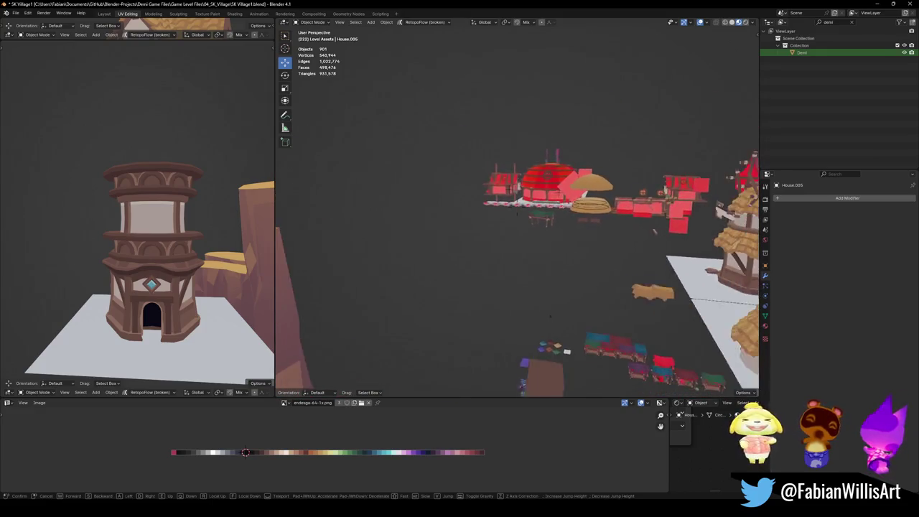
key("Escape")
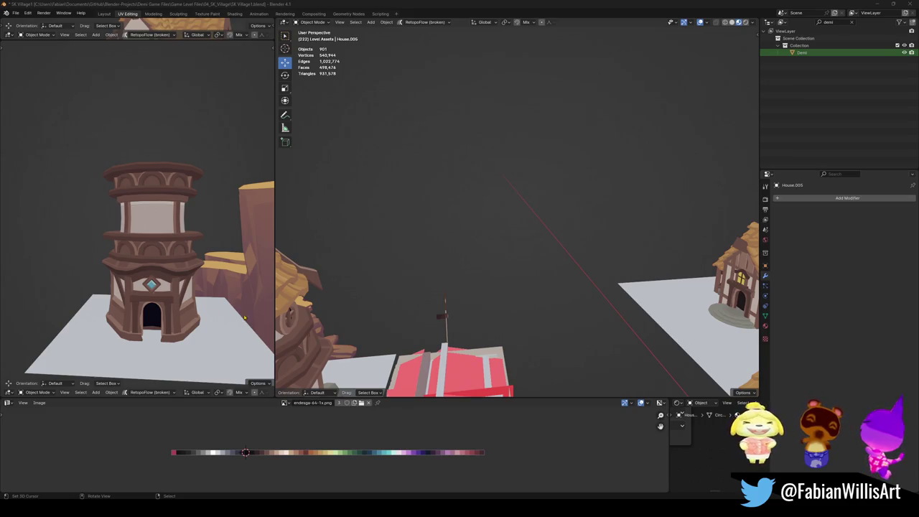
- Move the tower's upper window-wall section vertically along Z to a new height
key("shift+grave")
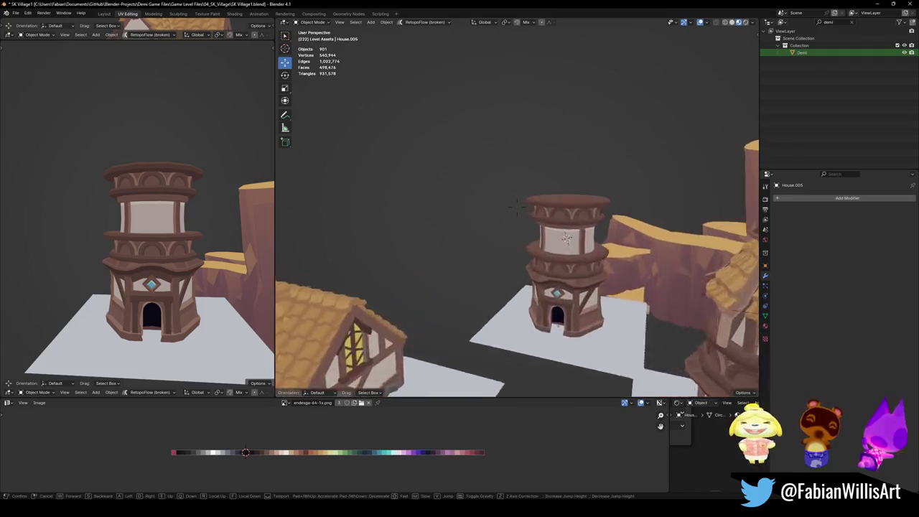
key("w")
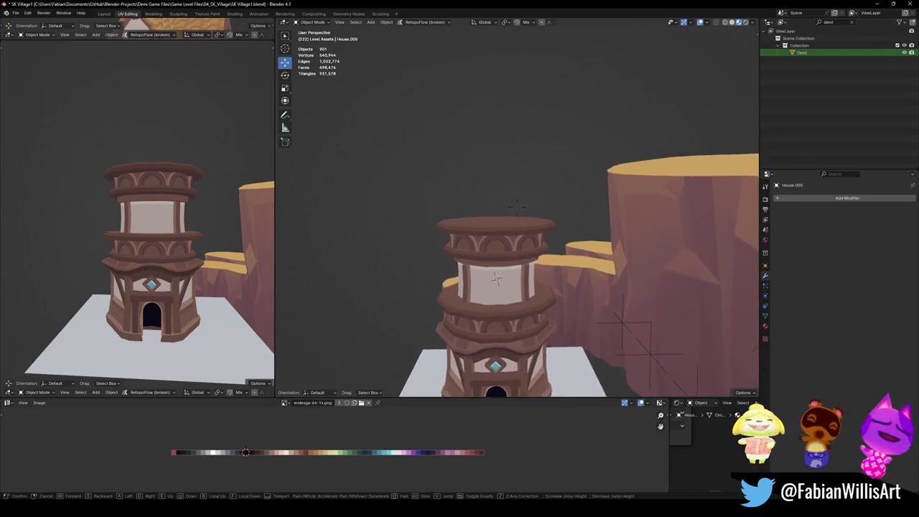
key("Return")
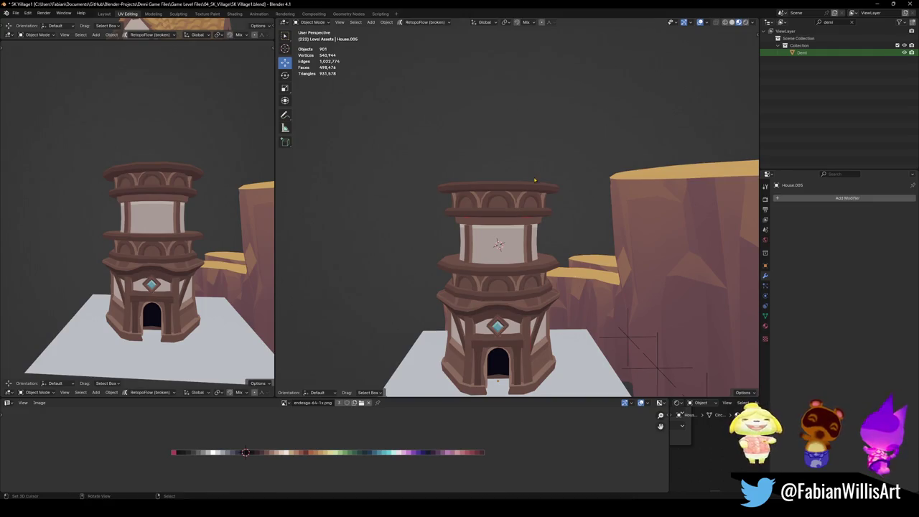
left_click(495, 227)
key("KP_Decimal")
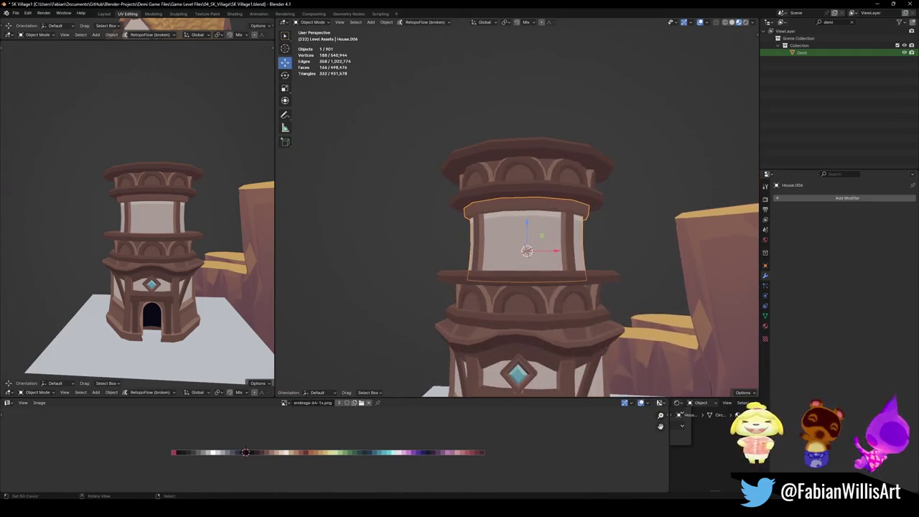
key("g")
key("z")
left_click(556, 204)
- Deselect everything and save the village as SK Village1.blend
key("alt+a")
scroll(548, 216, "down", 2)
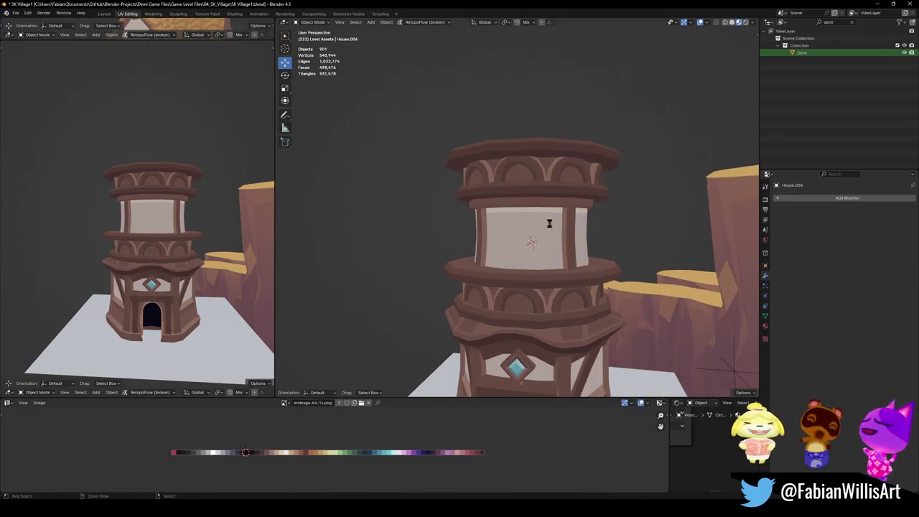
key("ctrl+s")
scroll(543, 231, "down", 2)
middle_click_drag(543, 232, 539, 239)
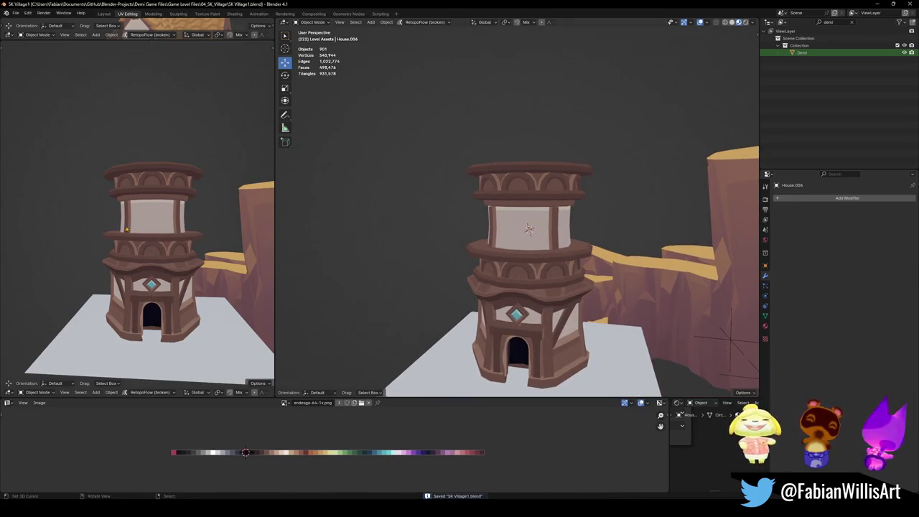
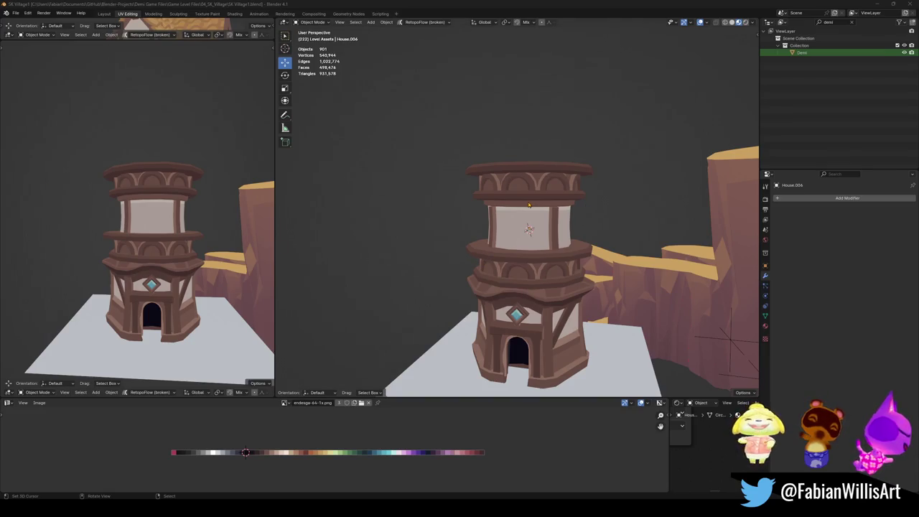
- Duplicate the house's two roof pieces and place the copy above the house
middle_click_drag(529, 205, 525, 228, "shift")
scroll(523, 223, "down", 2)
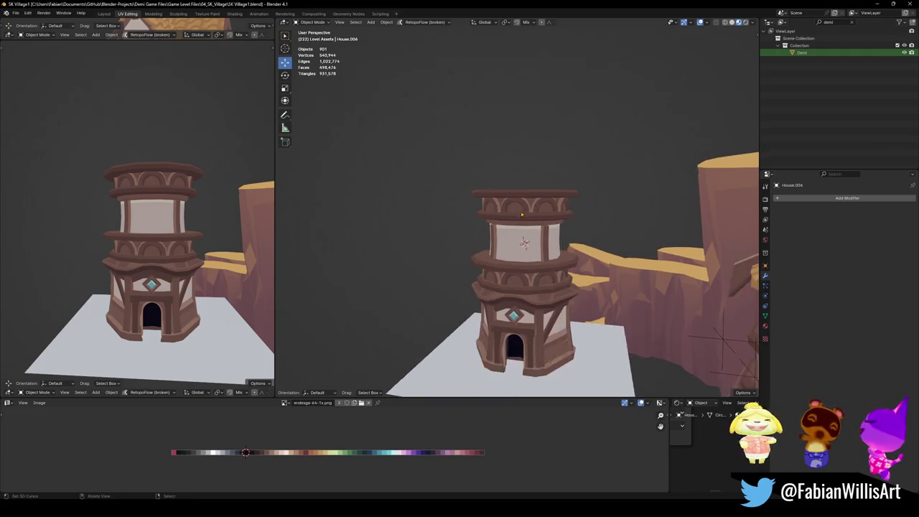
scroll(524, 230, "down", 2)
scroll(526, 237, "down", 2)
scroll(529, 245, "down", 2)
mouse_move(528, 245)
middle_mouse_down()
mouse_move(565, 239)
mouse_move(518, 251)
middle_mouse_up()
left_click(374, 216)
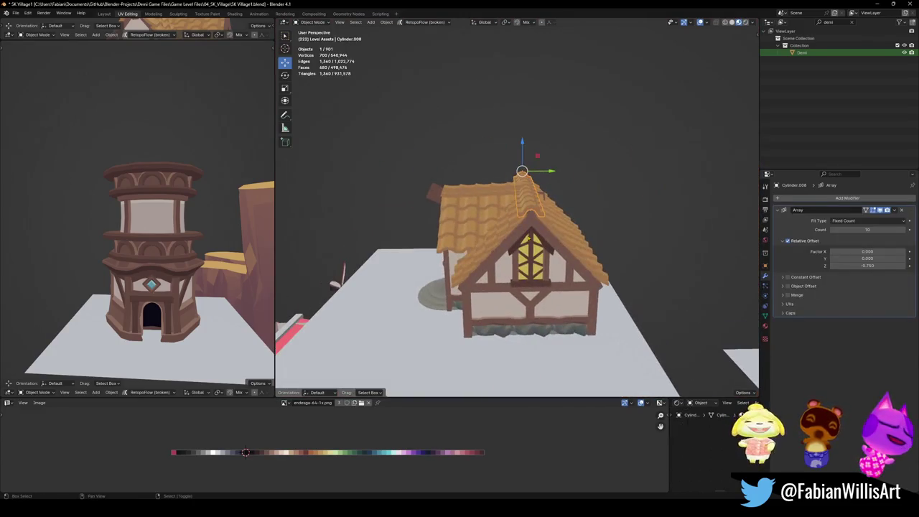
left_click(500, 225, "shift")
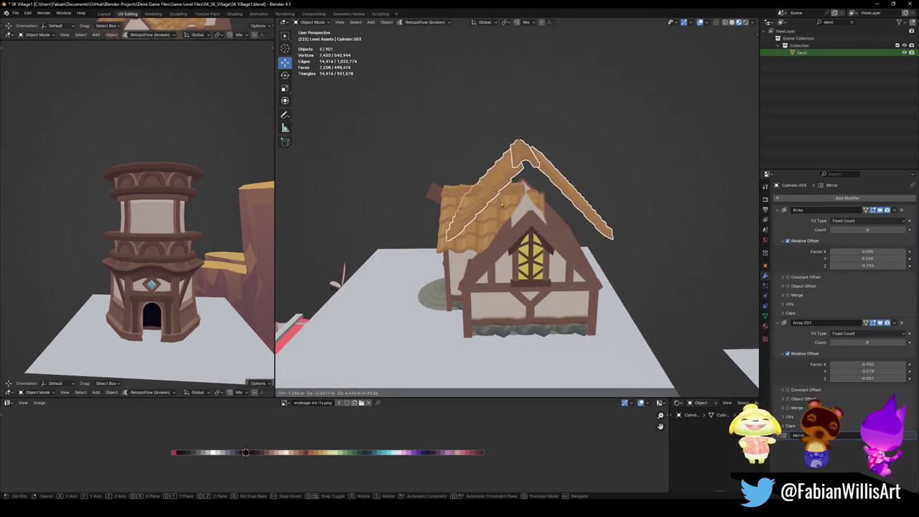
key("shift+d")
left_click(508, 165)
- Delete the copied roof and the floating roof strip above the house
middle_click_drag(508, 165, 508, 156)
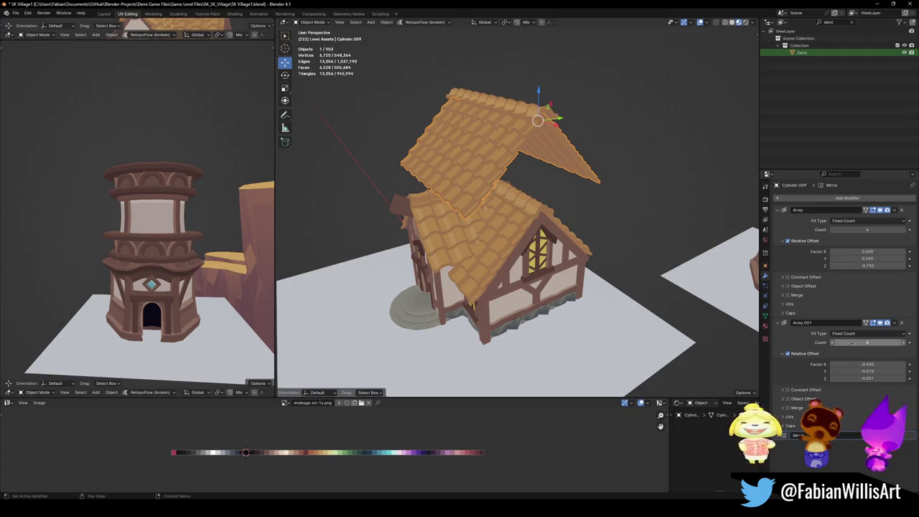
middle_click_drag(501, 223, 519, 221)
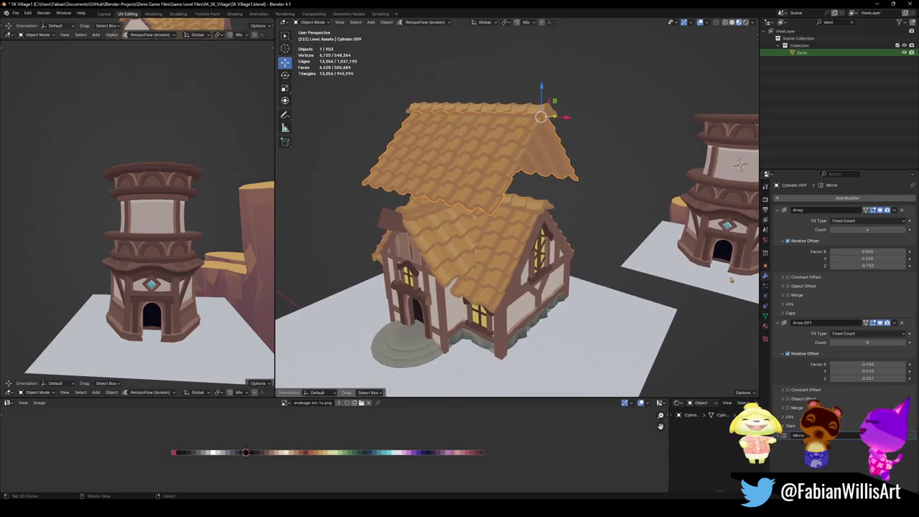
mouse_move(450, 235)
middle_mouse_down()
mouse_move(522, 221)
mouse_move(512, 219)
mouse_move(536, 149)
middle_mouse_up()
key("Delete")
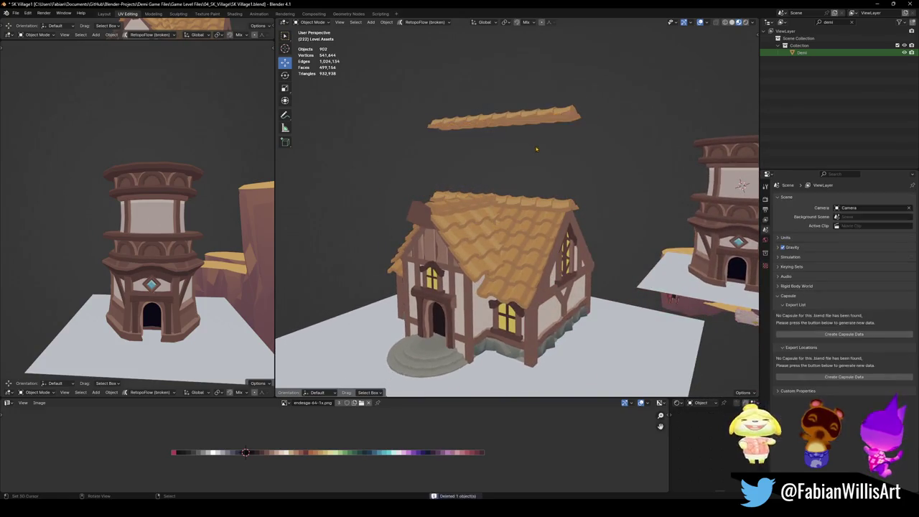
left_click(543, 118)
key("Delete")
- Duplicate the house's roof piece and gable frame and drop the copy beside the tall tower
left_click(437, 248)
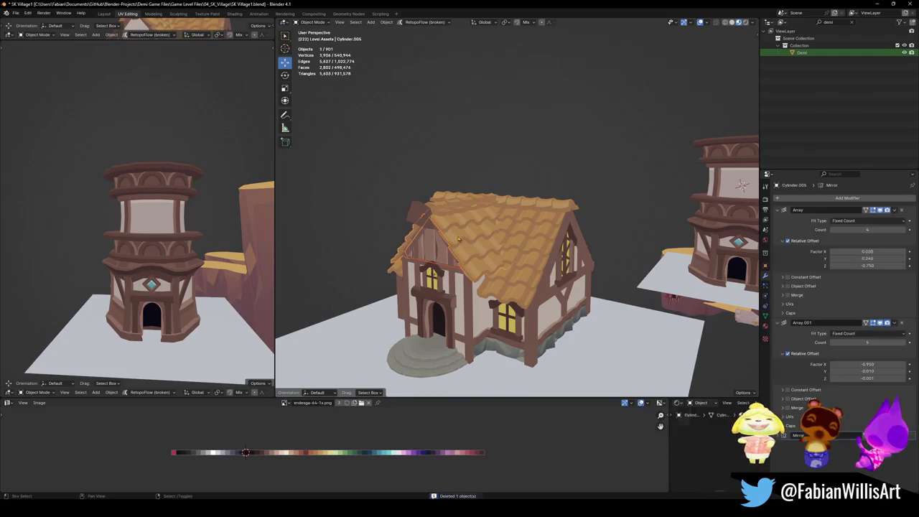
middle_click_drag(454, 208, 458, 229)
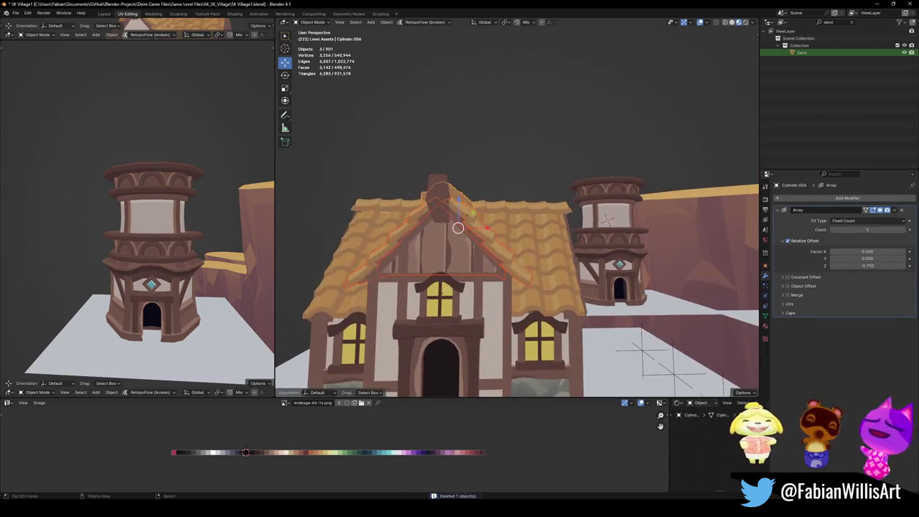
left_click(489, 263, "shift")
middle_click_drag(457, 222, 474, 216)
key("shift+d")
key("shift+z")
left_click(677, 244)
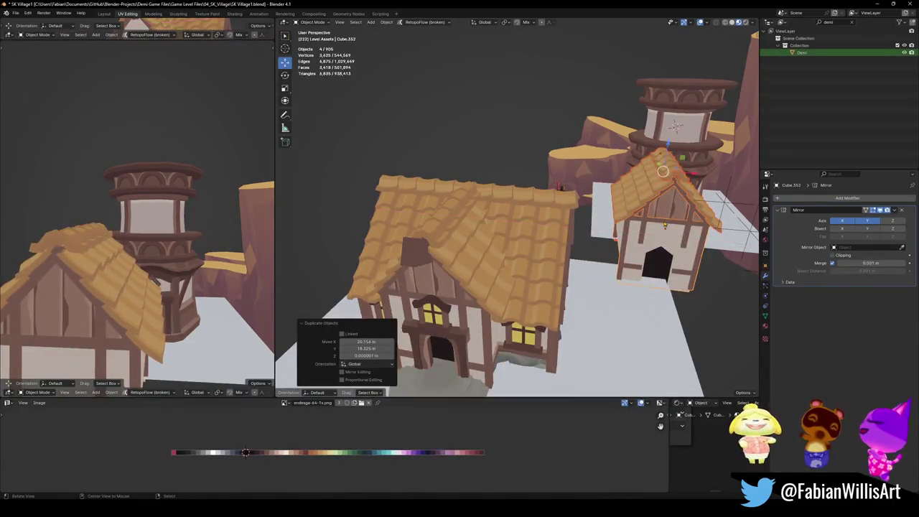
scroll(539, 288, "up", 5)
middle_click_drag(539, 288, 540, 288)
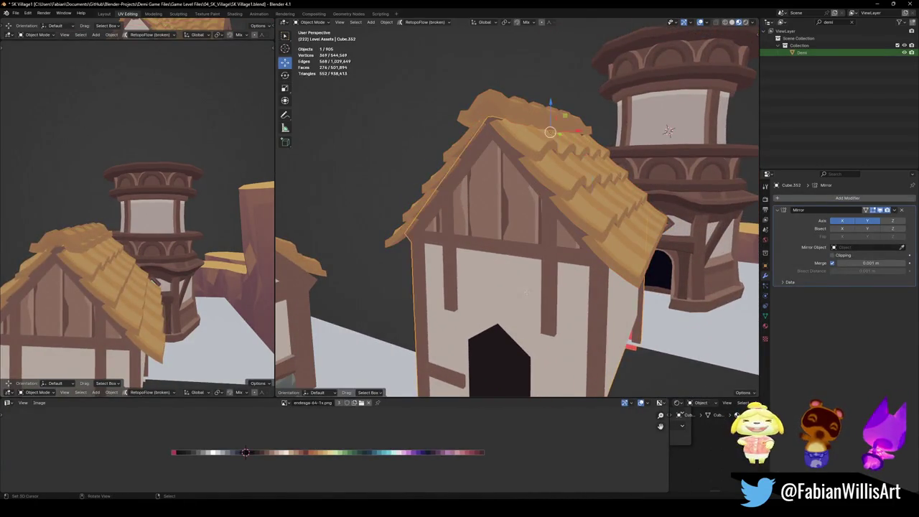
key("Tab")
- Delete the copy's connected wall faces in Edit Mode
key("l")
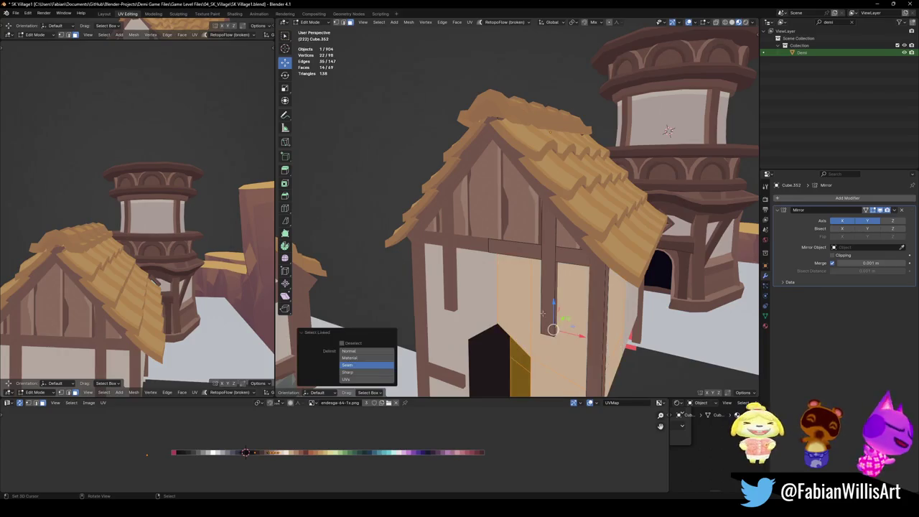
key("x")
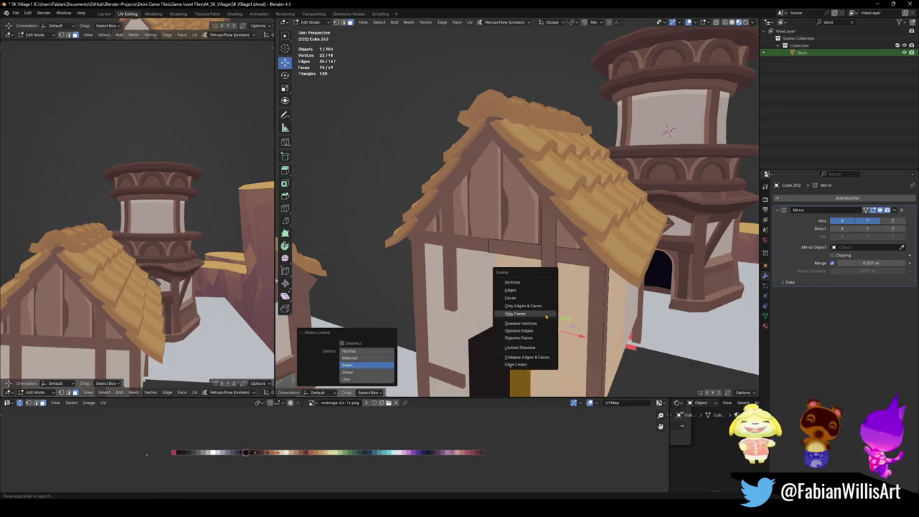
left_click(546, 316)
mouse_move(546, 317)
middle_mouse_down()
mouse_move(546, 264)
mouse_move(553, 329)
middle_mouse_up()
key("ctrl+z")
key("x")
left_click(521, 245)
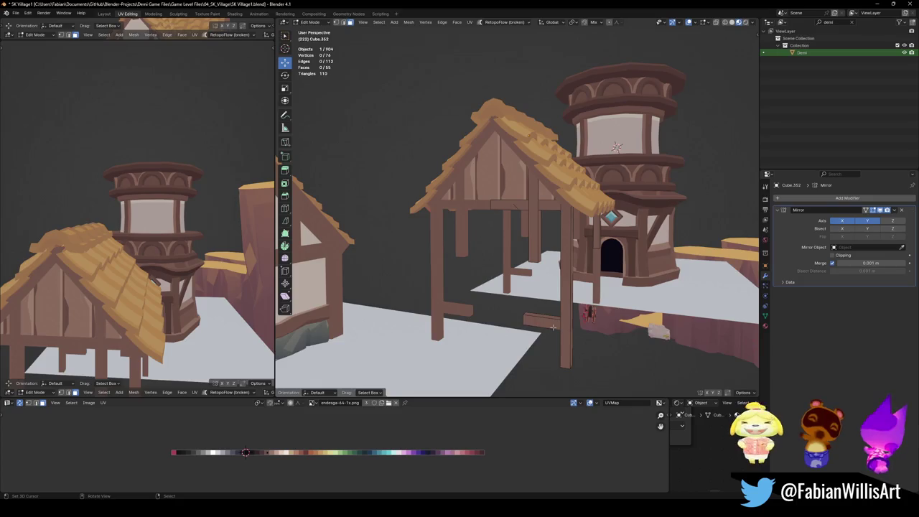
- Delete the copy's horizontal beam and a vertical post
key("l")
key("l")
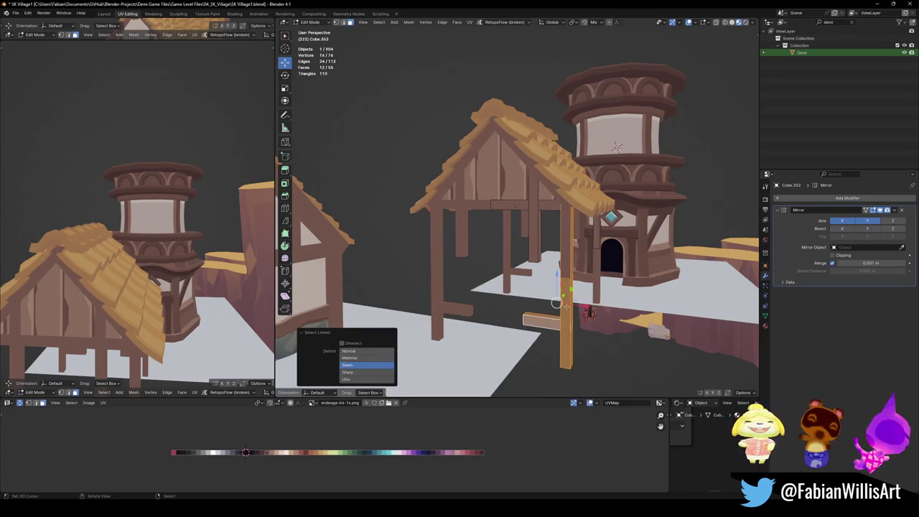
key("x")
left_click(568, 307)
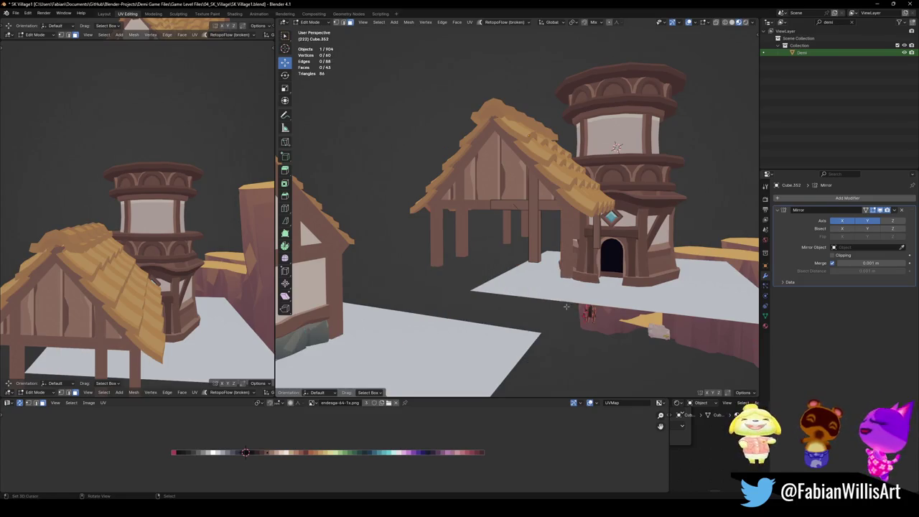
middle_click_drag(567, 309, 575, 316)
middle_click_drag(591, 275, 546, 284)
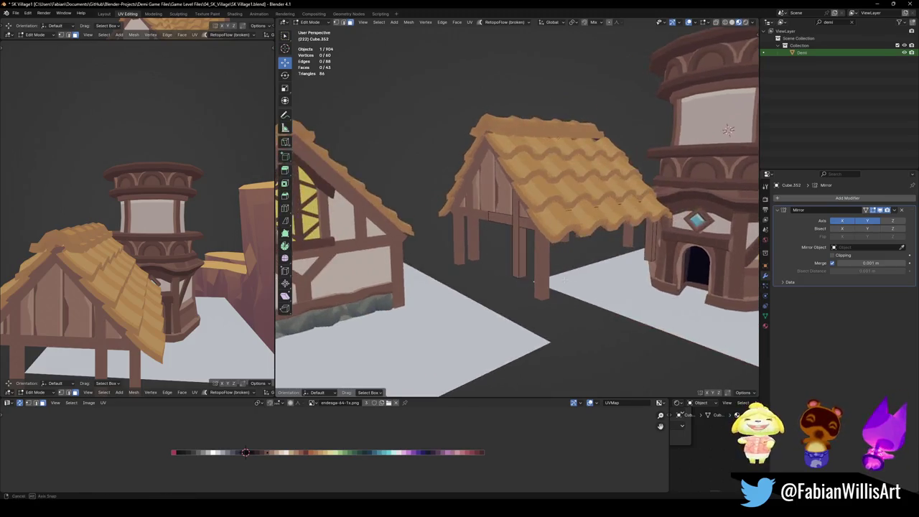
scroll(541, 284, "up", 2)
- Delete the remaining vertical post and return to Object Mode with the roof selected
key("l")
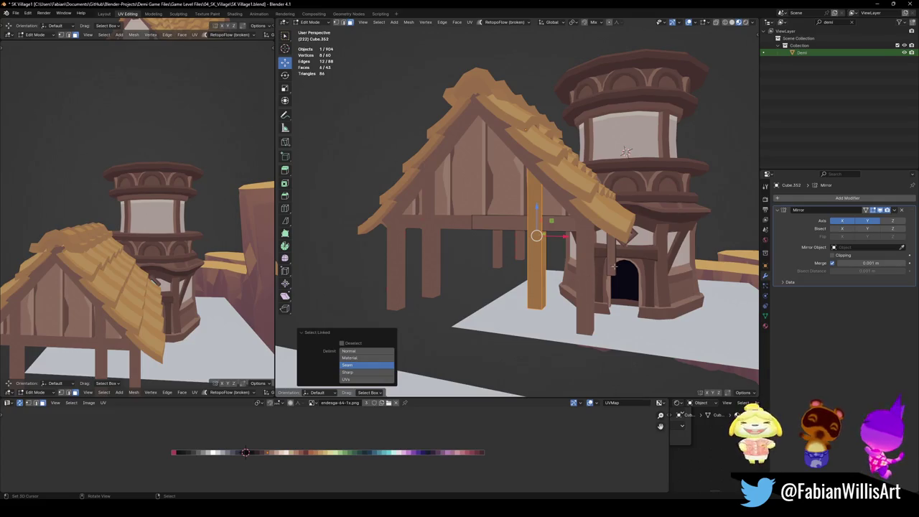
key("x")
left_click(589, 263)
mouse_move(589, 263)
middle_mouse_down()
mouse_move(604, 273)
mouse_move(561, 216)
middle_mouse_up()
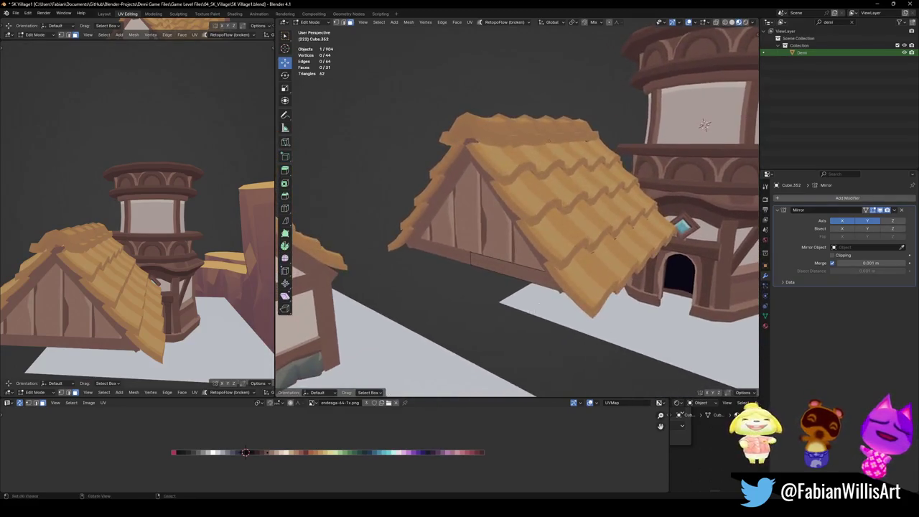
middle_click_drag(546, 273, 534, 287)
scroll(534, 288, "up", 2)
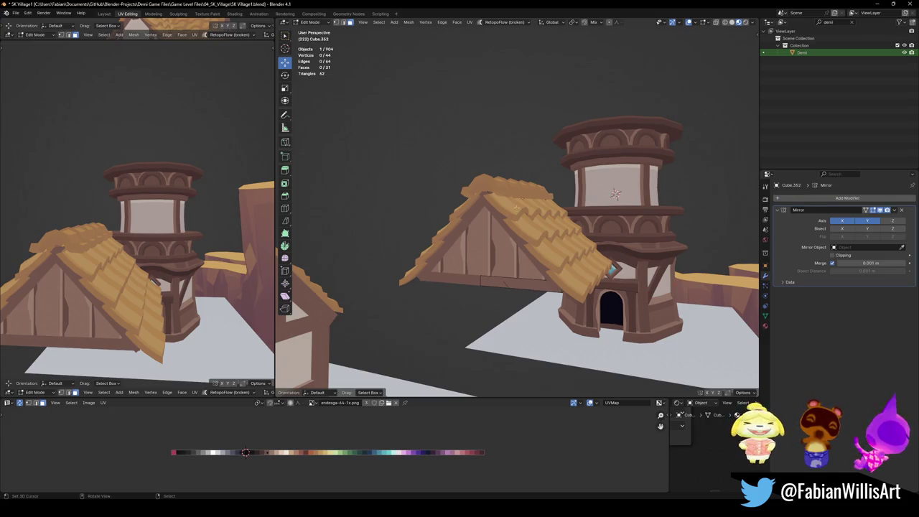
key("Tab")
middle_click_drag(515, 251, 496, 229)
left_click(495, 229, "shift")
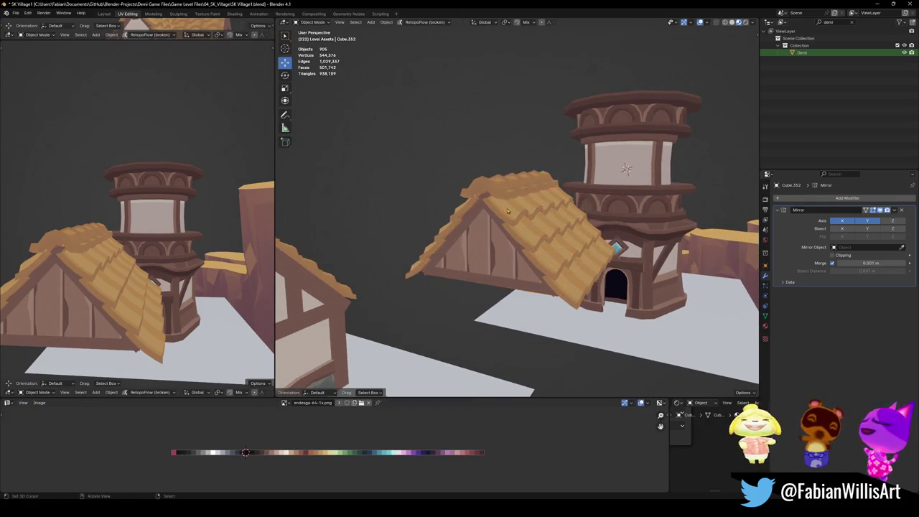
- Parent the copied roof pieces to the roof ridge and save the file
left_click(493, 254, "shift")
left_click(495, 268, "shift")
left_click(536, 172, "shift")
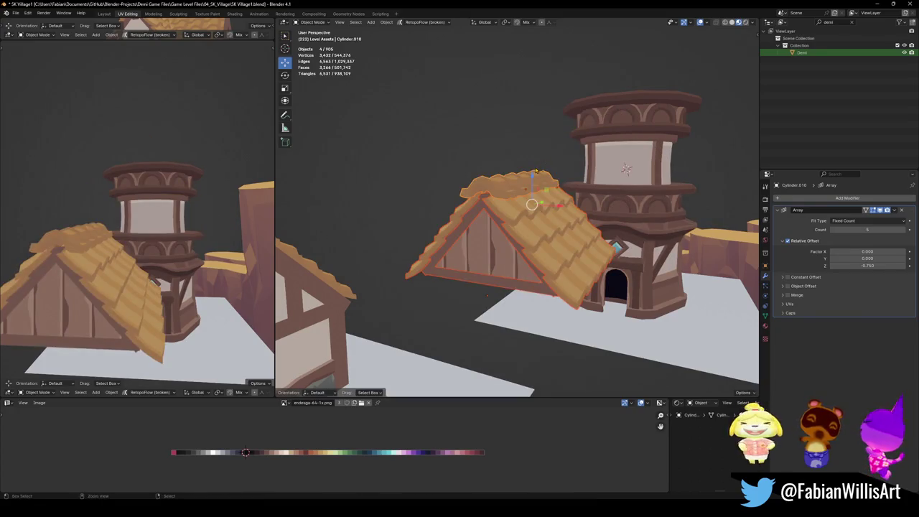
key("ctrl+p")
left_click(536, 167)
left_click(523, 182)
key("ctrl+s")
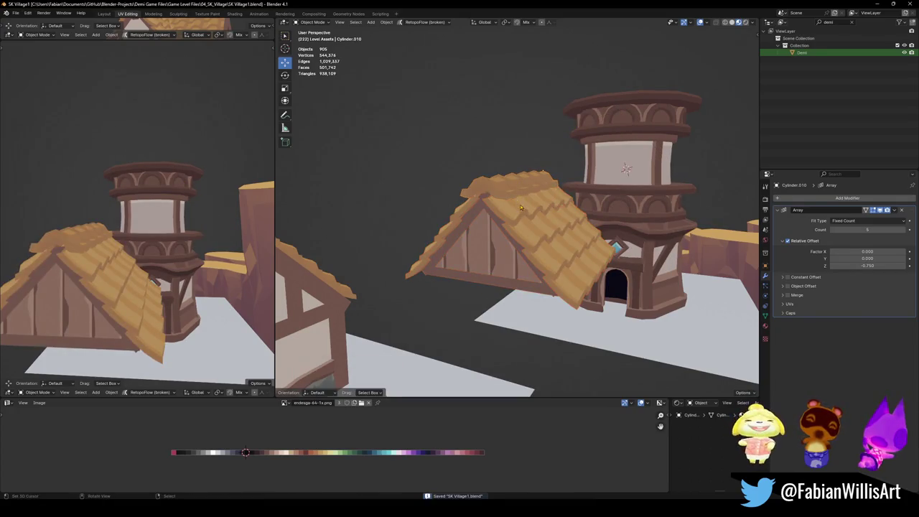
- Snap the roof to the tower centre and lift it onto the tower top
key("shift+s")
left_click(539, 136)
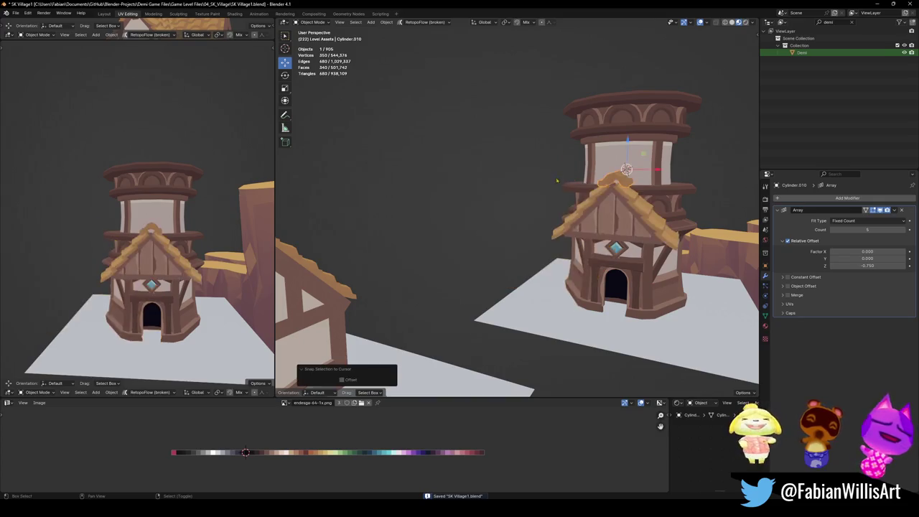
key("g")
key("z")
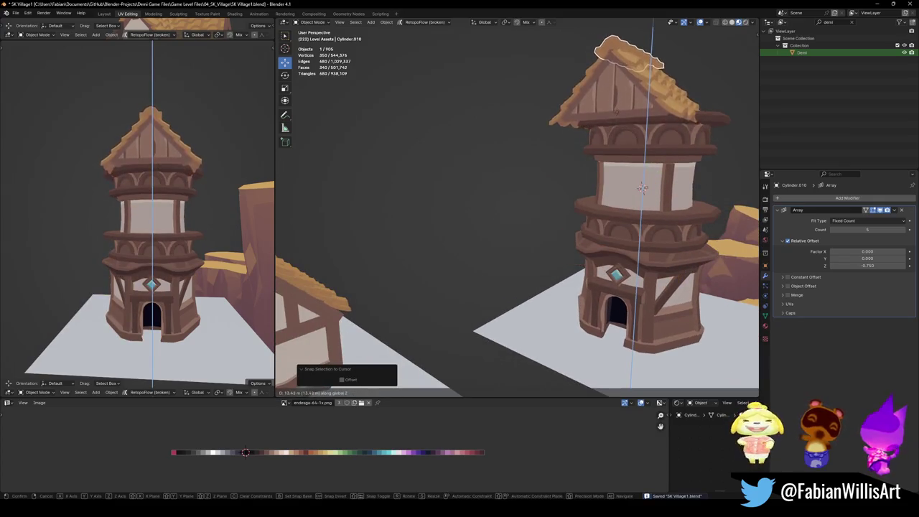
left_click(657, 45)
middle_click_drag(656, 45, 584, 184)
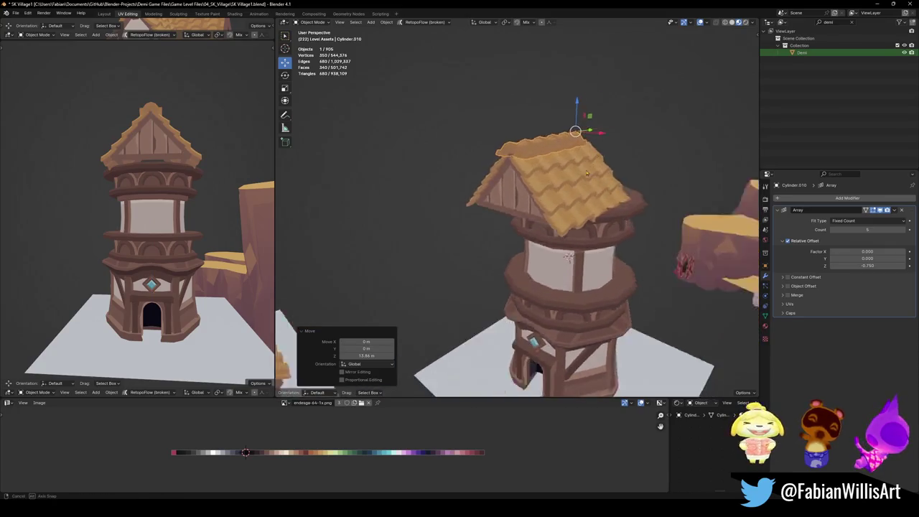
- Shift the roof front-to-back along Y to centre it on the tower
key("g")
key("y")
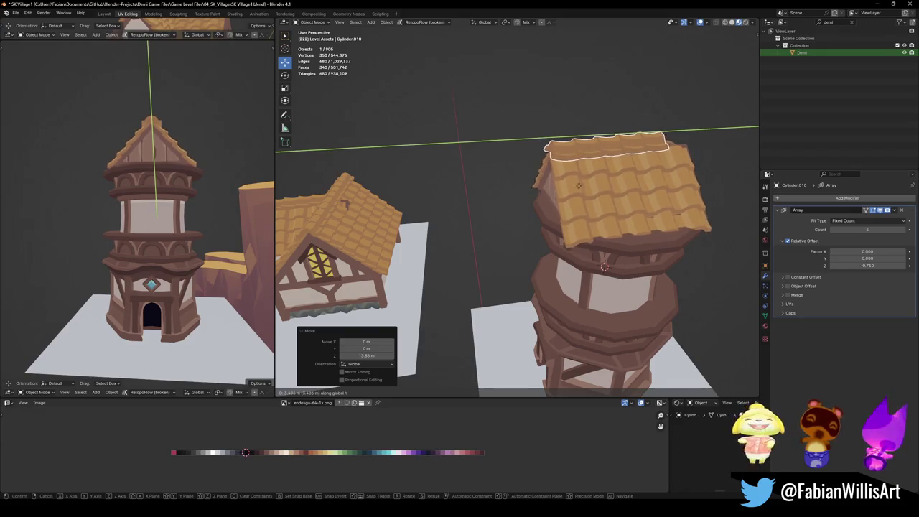
left_click(581, 184)
mouse_move(582, 184)
middle_mouse_down()
mouse_move(573, 304)
mouse_move(552, 285)
middle_mouse_up()
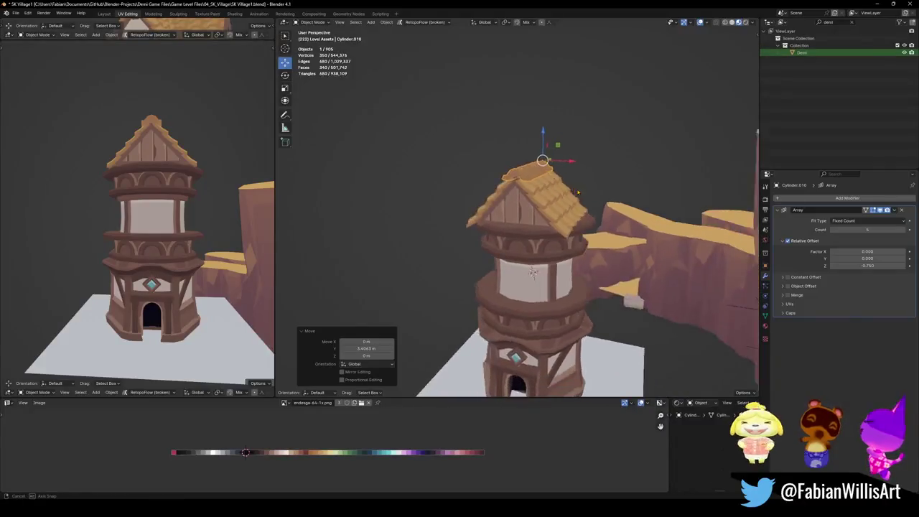
middle_click_drag(553, 285, 566, 197)
key("g")
key("y")
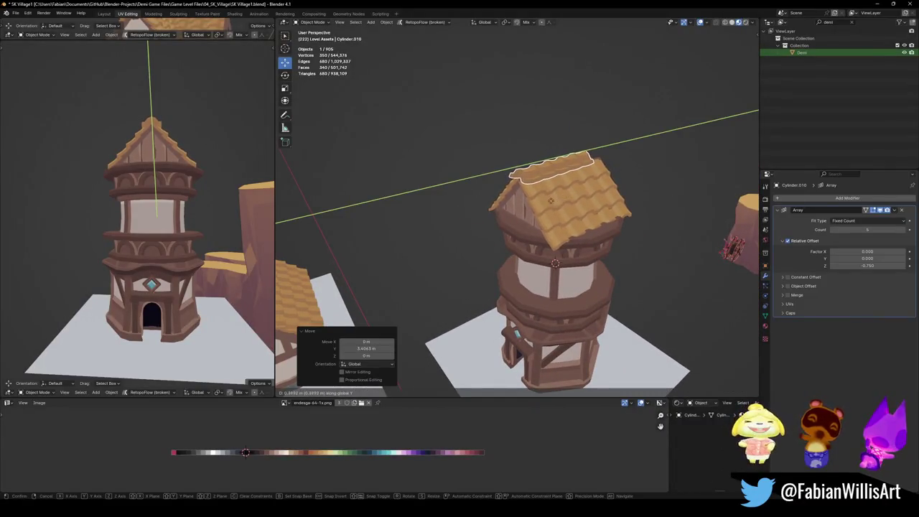
left_click(580, 179)
- Try a new vertical roof height, then undo it so the roof rests back on the tower
key("g")
key("z")
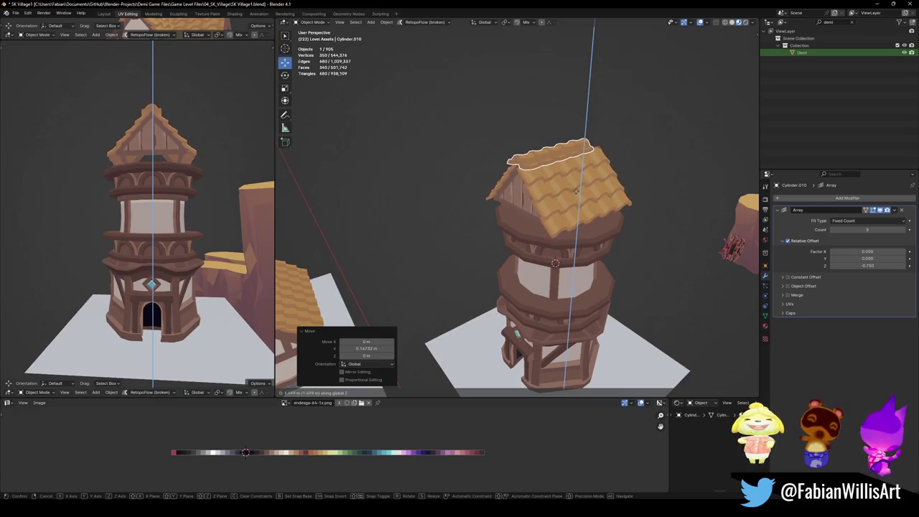
left_click(575, 188)
mouse_move(575, 188)
middle_mouse_down()
mouse_move(572, 199)
mouse_move(595, 183)
middle_mouse_up()
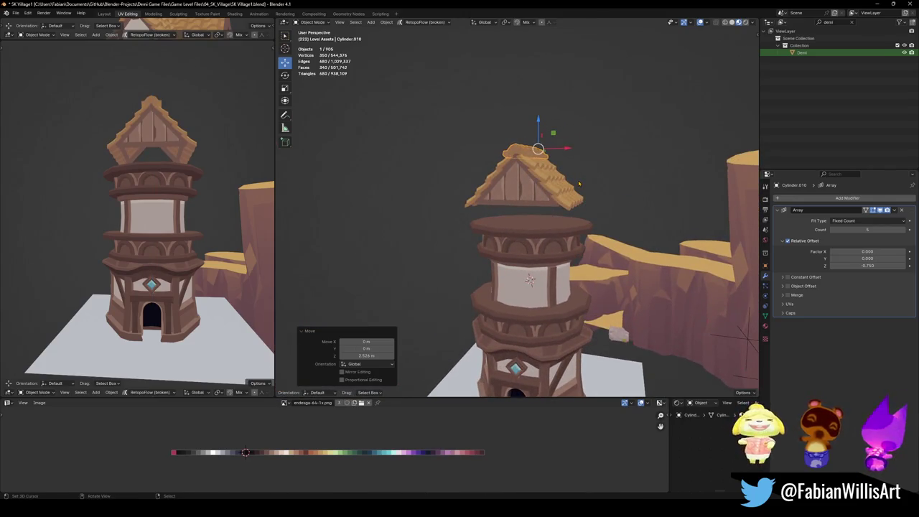
key("ctrl+z")
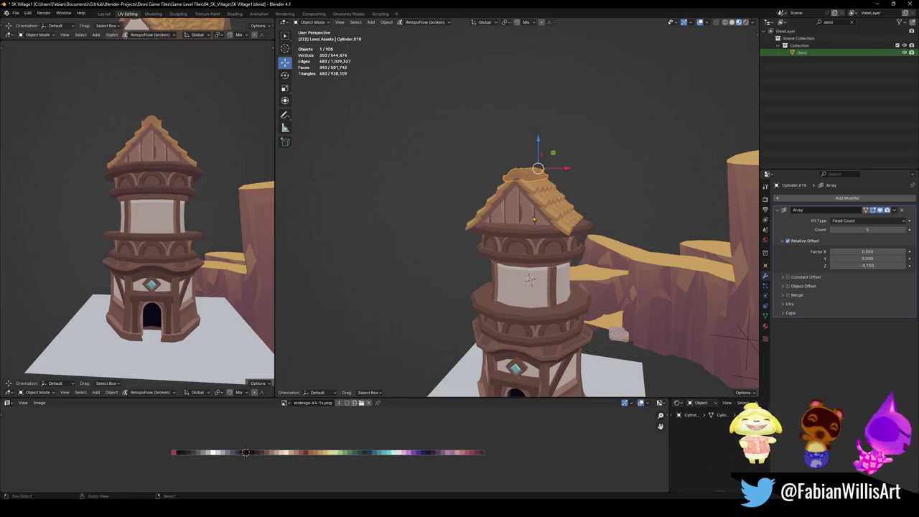
middle_click_drag(158, 215, 153, 217)
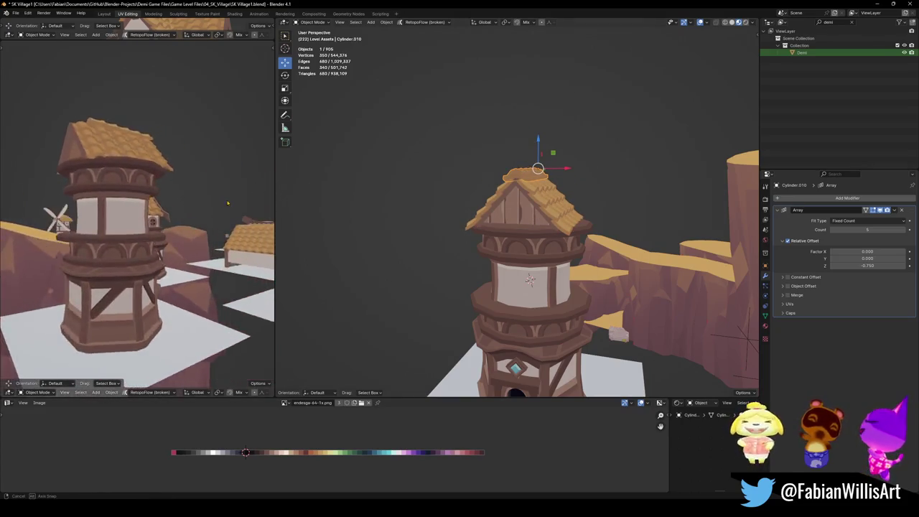
- Move the roof's ridge piece along the Y axis
middle_click_drag(503, 230, 520, 222)
key("alt+a")
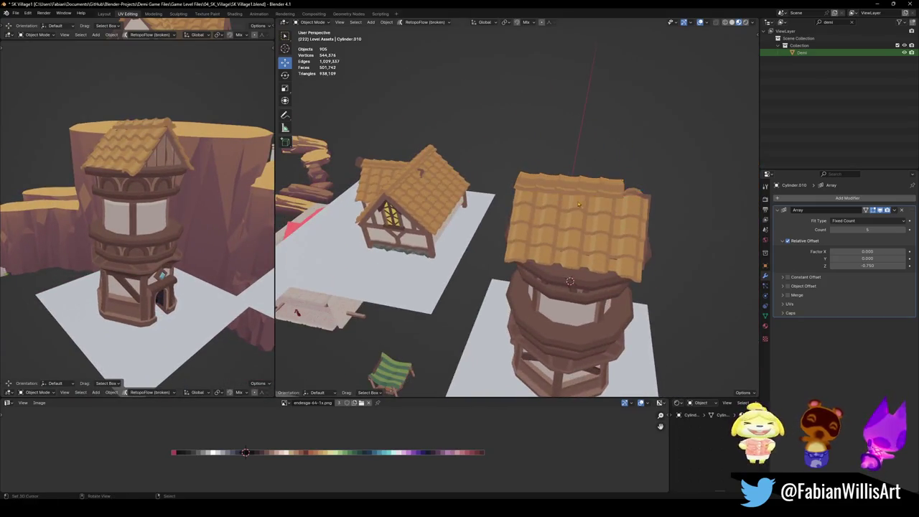
scroll(520, 222, "up", 3)
left_click(532, 192)
key("g")
key("y")
left_click(544, 232)
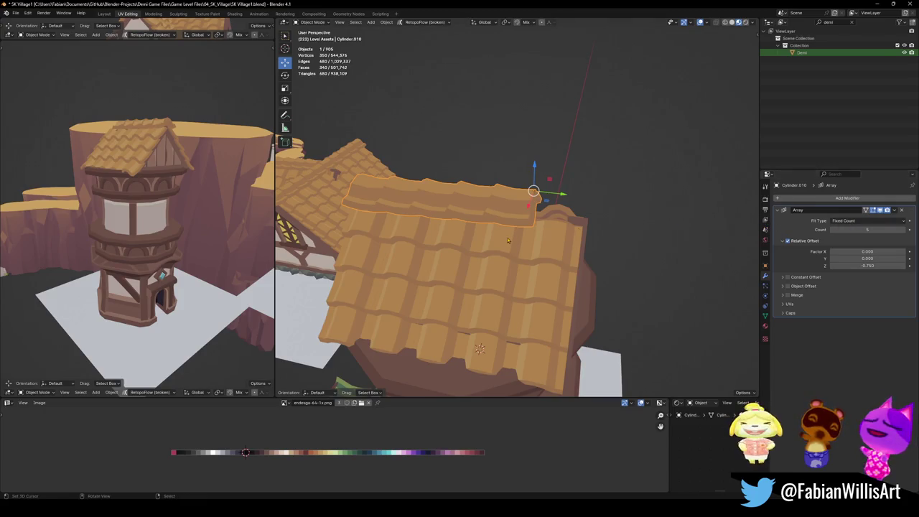
- Clear the parent of the tiled roof, gable wall and gable trim, keeping transforms, and save
left_click(509, 266)
middle_click_drag(509, 266, 523, 290)
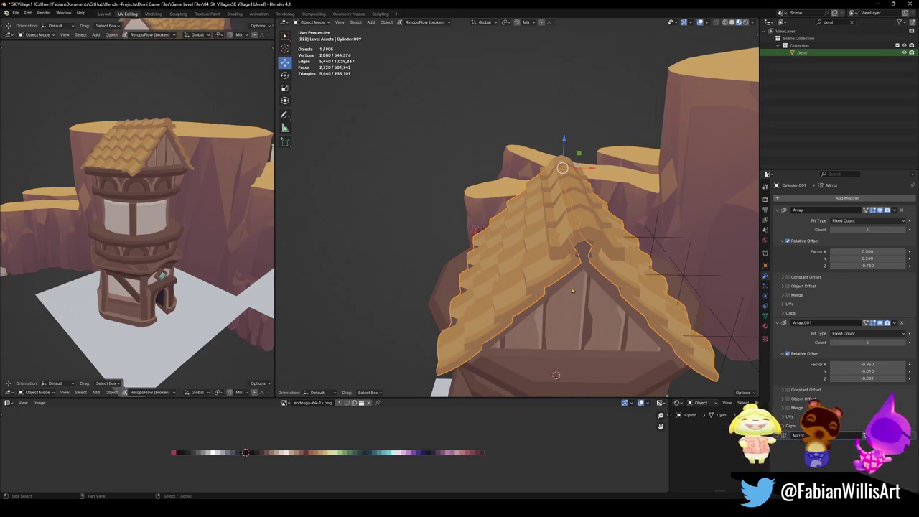
left_click(591, 286, "shift")
left_click(599, 283, "shift")
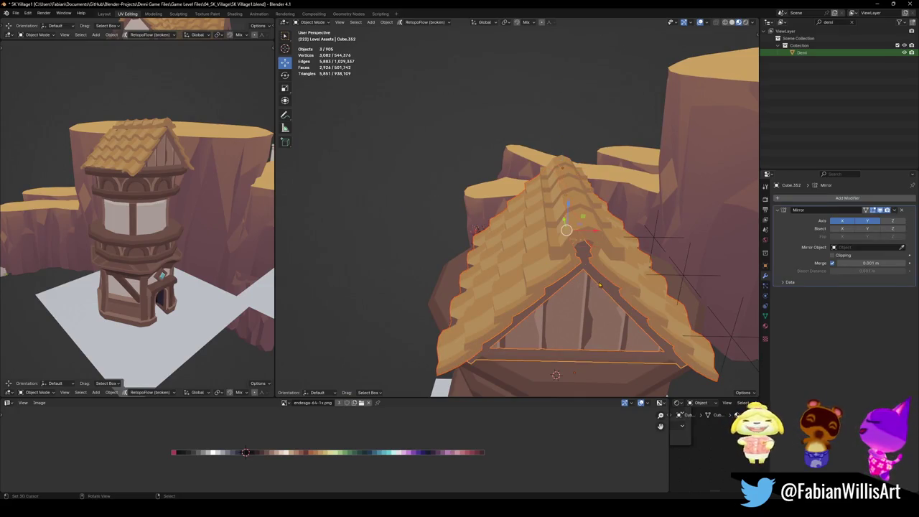
key("alt+p")
left_click(600, 284)
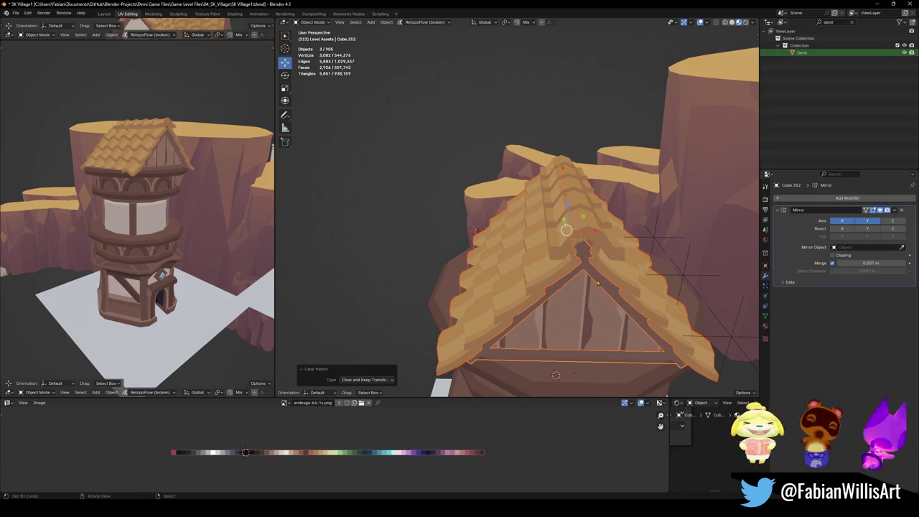
key("ctrl+s")
- Shift the ridge tiles 2.44 m along Y and stretch them along Y
left_click(579, 225)
middle_click_drag(579, 225, 510, 239)
key("g")
key("y")
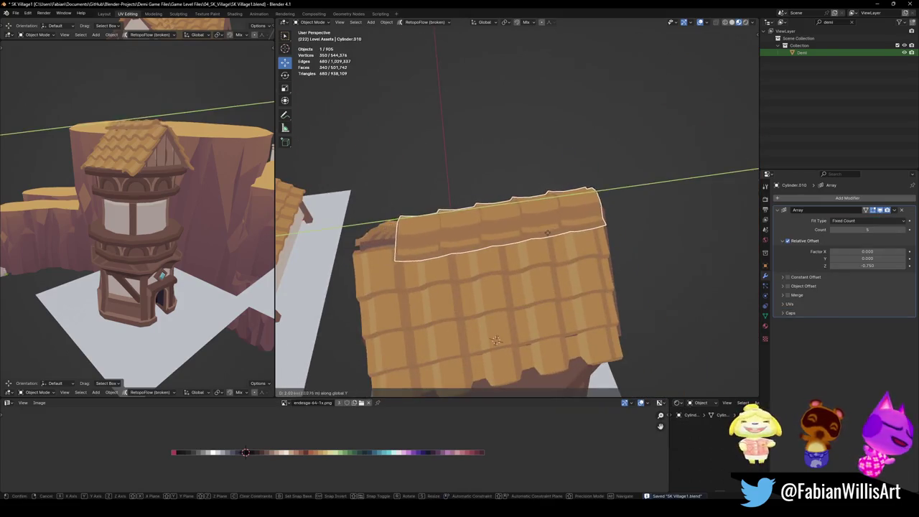
left_click(572, 236)
key("g")
key("y")
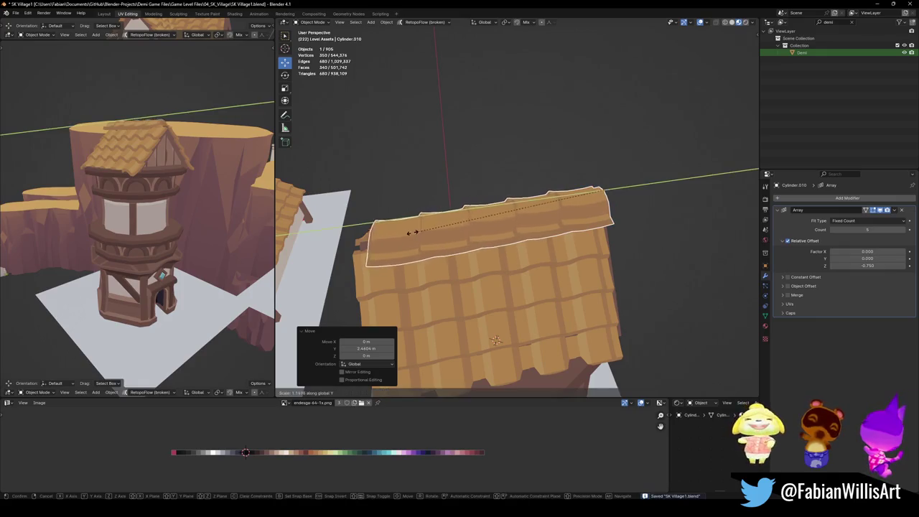
left_click(412, 234)
- Tilt the ridge tiles slightly around the X axis and save the file
key("r")
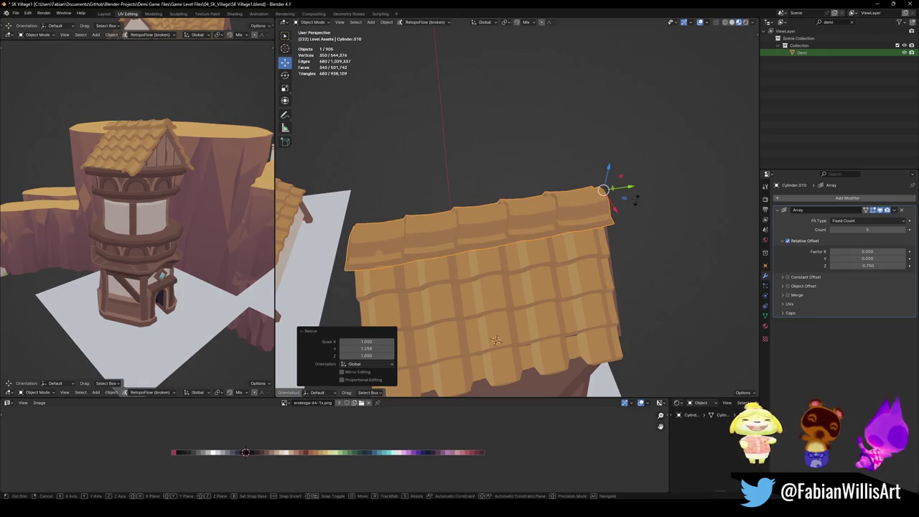
key("x")
left_click(643, 221)
left_click(643, 221)
middle_click_drag(643, 221, 645, 217)
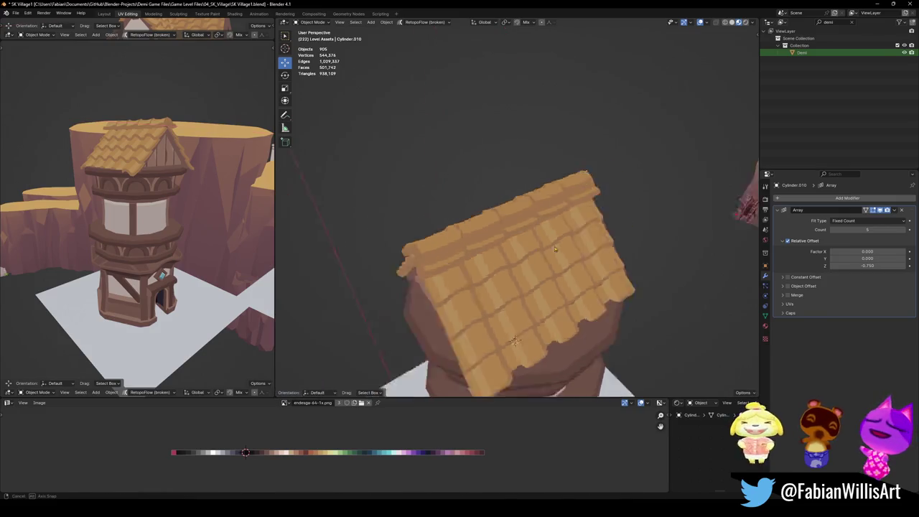
mouse_move(159, 208)
middle_mouse_down()
mouse_move(77, 191)
mouse_move(443, 195)
mouse_move(632, 254)
mouse_move(499, 238)
mouse_move(537, 235)
middle_mouse_up()
scroll(144, 204, "up", 2)
key("ctrl+s")
- Set the gable wall's origin to the 3D cursor
left_click(632, 254)
left_click(498, 238)
left_click(516, 231)
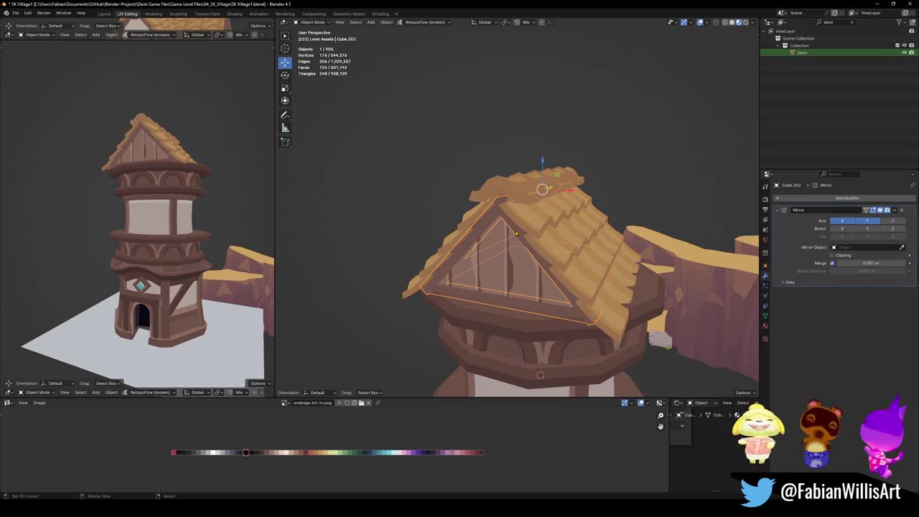
left_click(511, 273)
middle_click_drag(511, 273, 496, 238)
right_click(495, 239)
left_click(568, 255)
mouse_move(567, 254)
middle_mouse_down()
mouse_move(556, 236)
mouse_move(511, 232)
middle_mouse_up()
key("q")
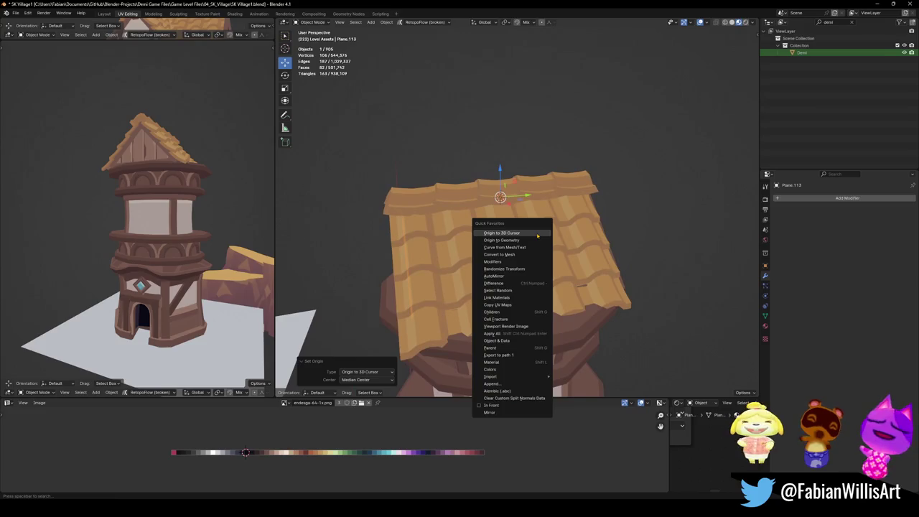
- Add a Mirror modifier to the gable wall, mirroring on Y only instead of X
left_click(524, 414)
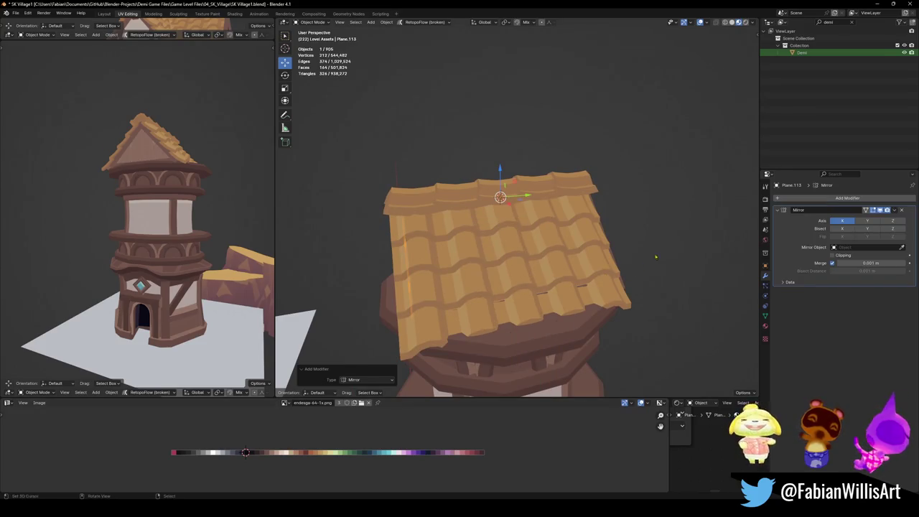
middle_click_drag(531, 244, 599, 236)
left_click(843, 220)
left_click(867, 221)
mouse_move(545, 238)
middle_mouse_down()
mouse_move(582, 238)
mouse_move(597, 227)
mouse_move(641, 250)
middle_mouse_up()
scroll(597, 226, "up", 5)
scroll(607, 215, "down", 2)
scroll(607, 215, "down", 3)
- Select the gable trim and roof, deselect, cancel a trial Y rotation, and save
left_click(640, 250)
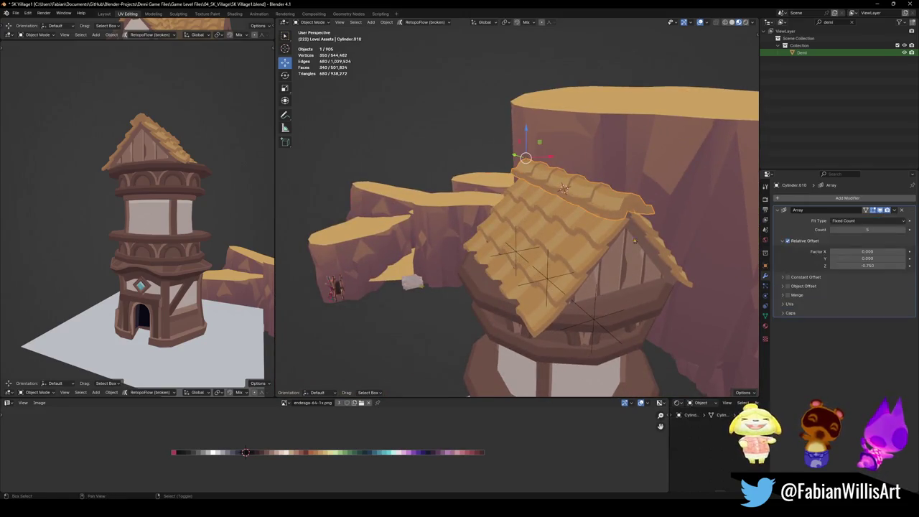
left_click(634, 275)
mouse_move(634, 275)
middle_mouse_down()
mouse_move(601, 228)
mouse_move(562, 230)
mouse_move(608, 245)
middle_mouse_up()
key("alt+a")
key("ctrl+s")
mouse_move(621, 239)
middle_mouse_down()
mouse_move(602, 246)
mouse_move(600, 227)
mouse_move(586, 225)
mouse_move(496, 225)
middle_mouse_up()
key("r")
key("y")
key("Escape")
key("ctrl+s")
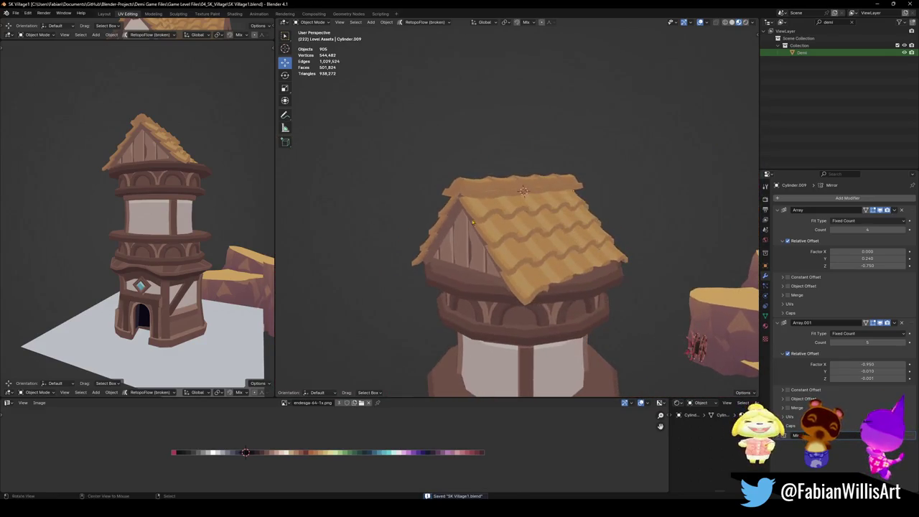
- Tilt the tiled roof by -4.86° about Y and save the file
middle_click_drag(197, 203, 208, 205)
middle_click_drag(546, 251, 589, 251)
left_click(568, 222)
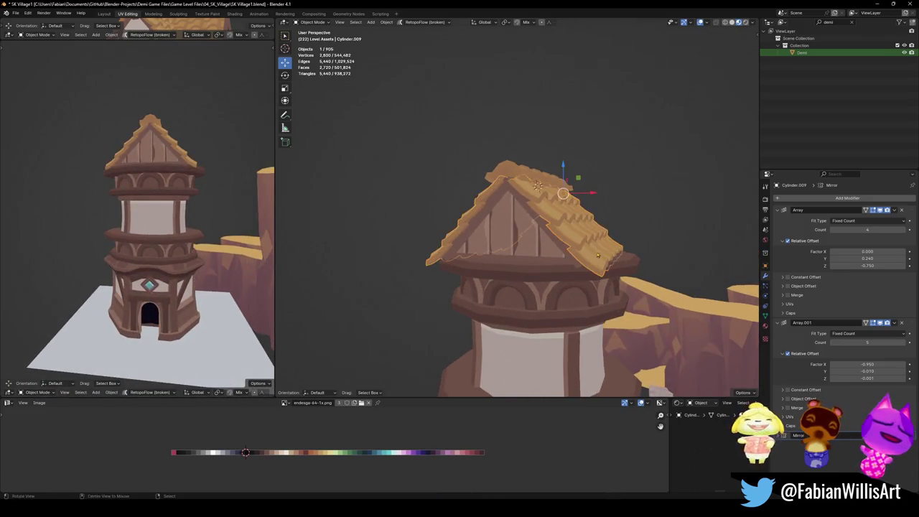
middle_click_drag(567, 222, 604, 263)
key("r")
key("y")
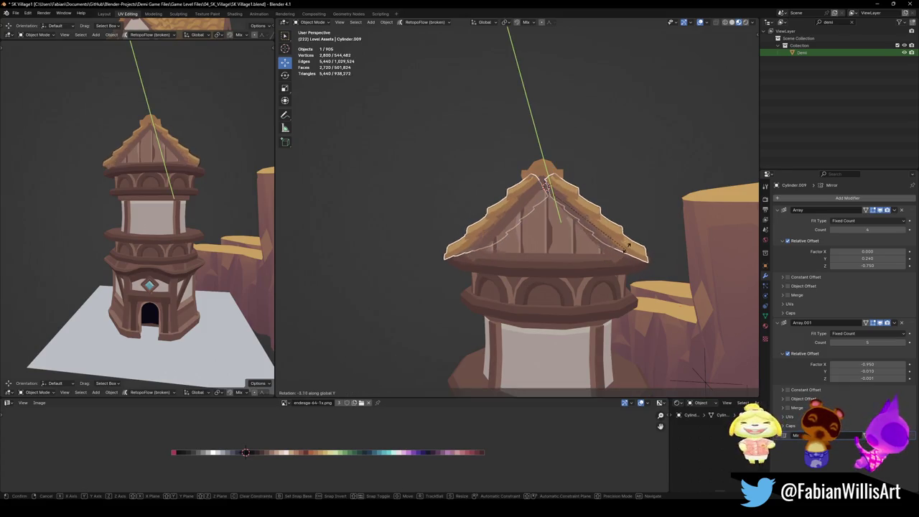
left_click(619, 250)
middle_click_drag(126, 164, 108, 157)
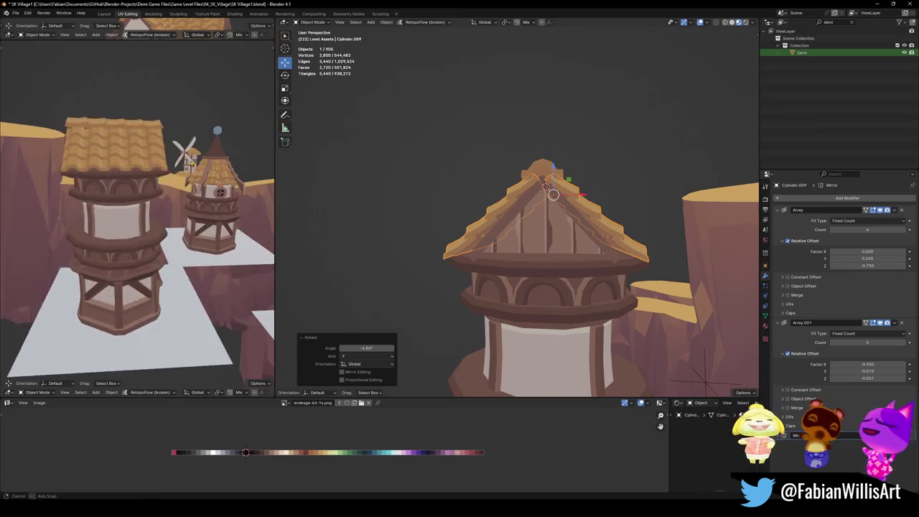
key("ctrl+s")
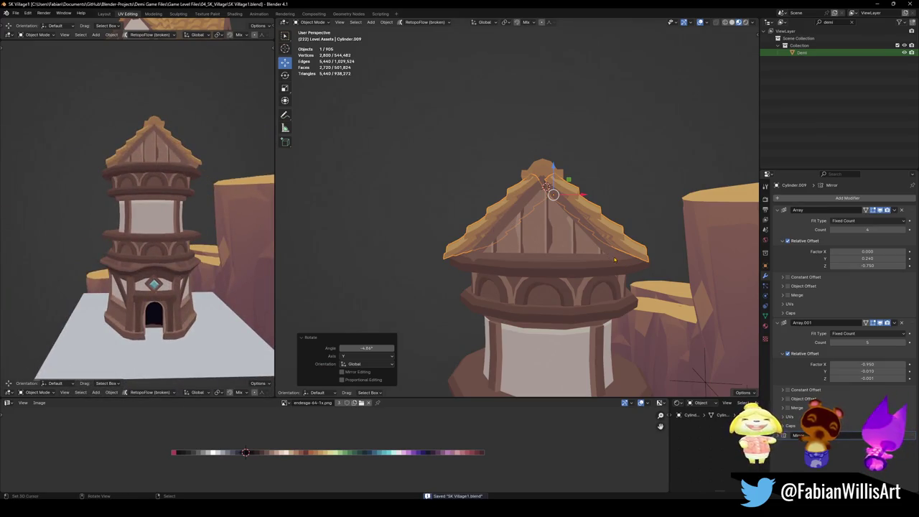
- Switch orientation to Normal and lengthen the roof along its Z to 1.32
key("comma")
left_click(610, 256)
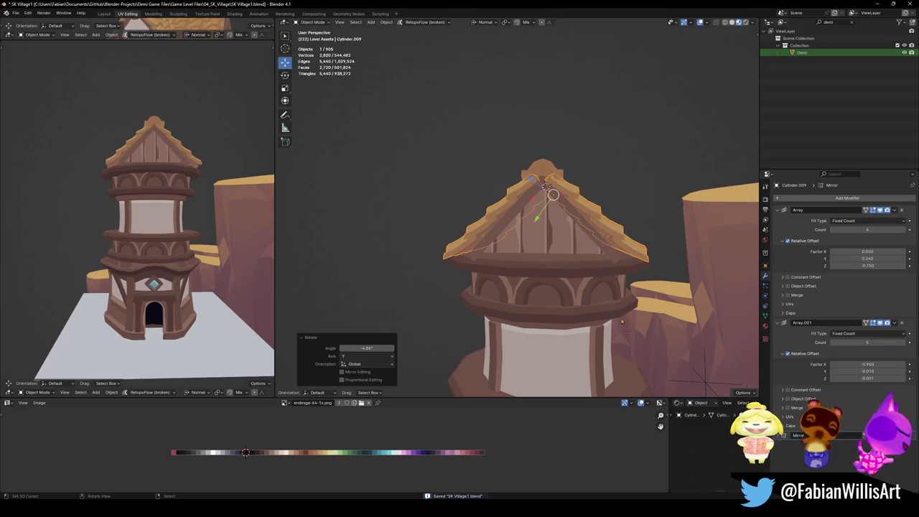
key("s")
key("z")
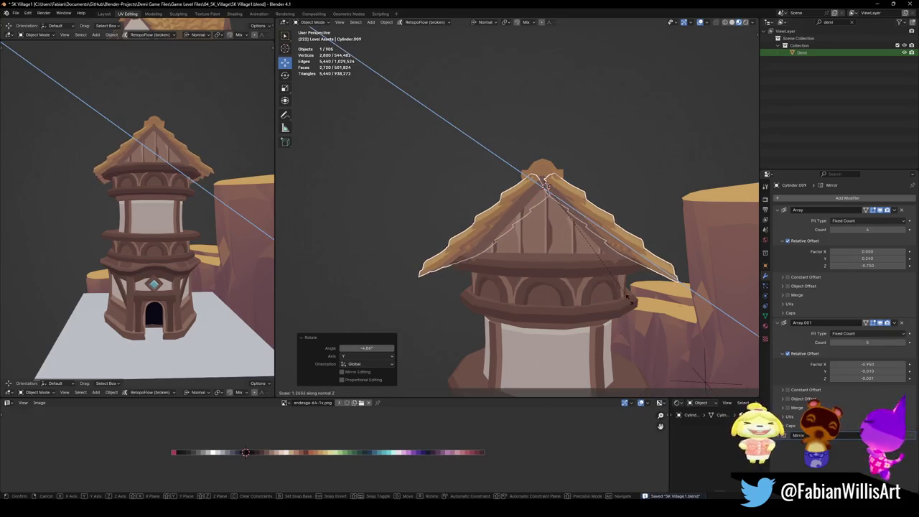
left_click(635, 305)
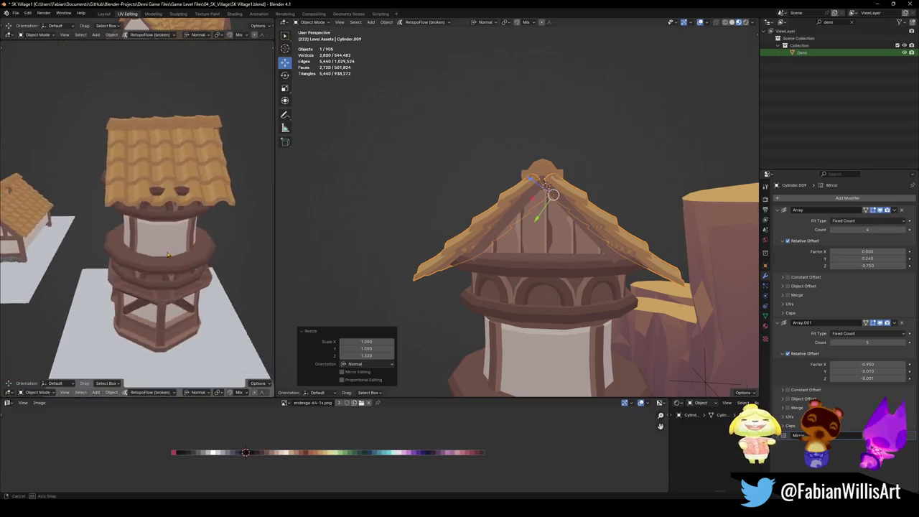
middle_click_drag(655, 287, 754, 286)
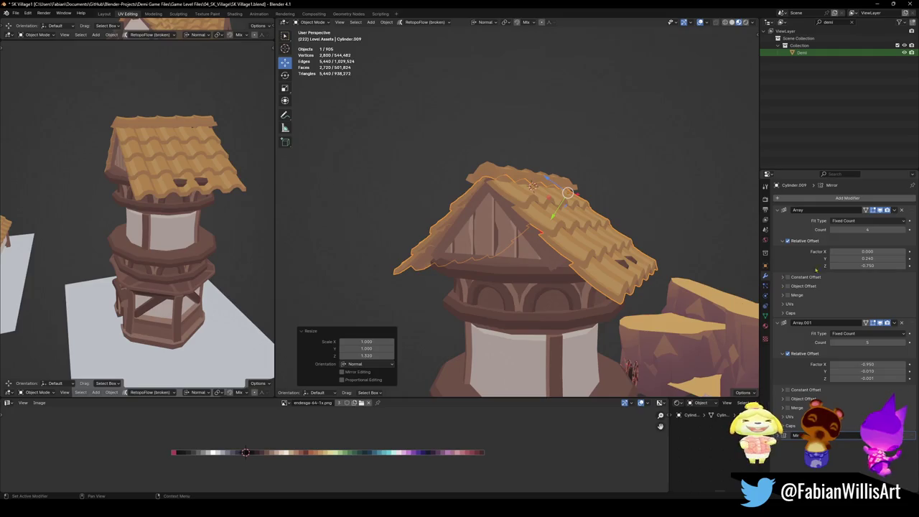
left_click(848, 198)
- Add a Simple Deform modifier in Bend mode, tune its bend, and set array count to 5
type("sim")
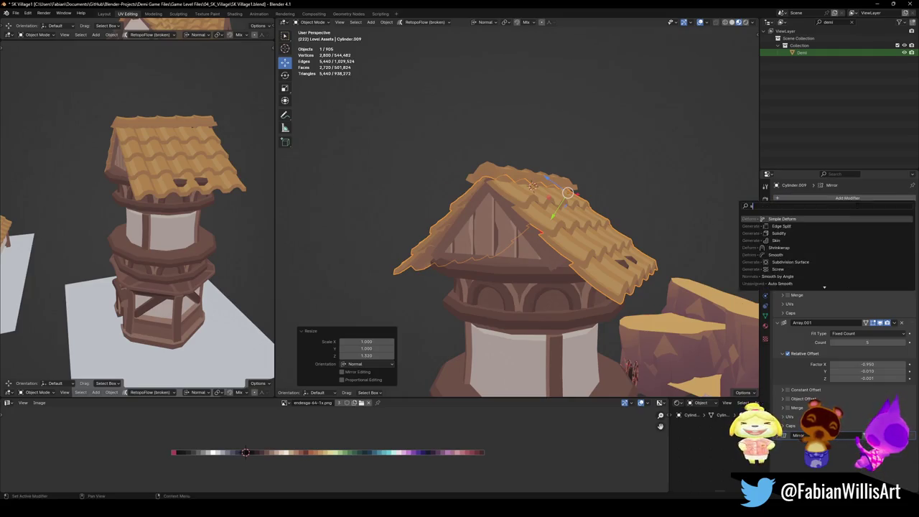
key("Return")
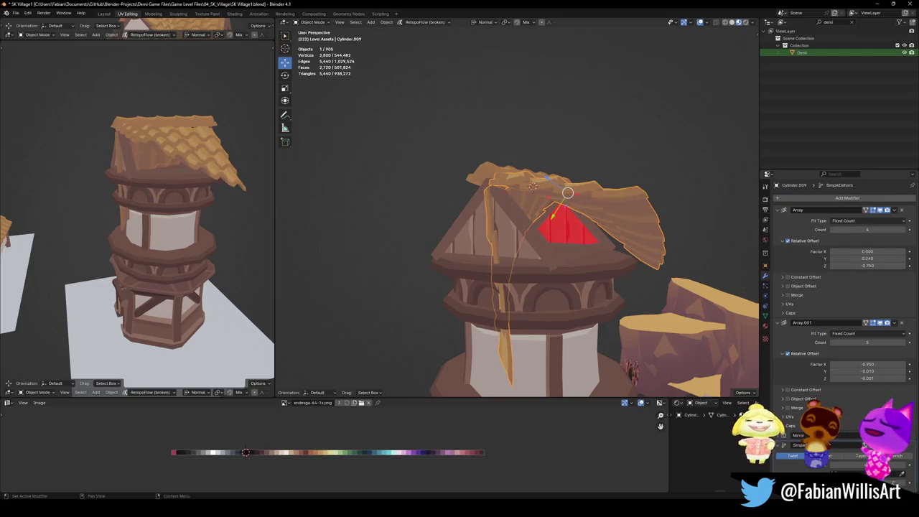
left_click(828, 457)
left_click_drag(848, 466, 890, 466)
mouse_move(216, 219)
middle_mouse_down()
mouse_move(219, 192)
mouse_move(611, 273)
middle_mouse_up()
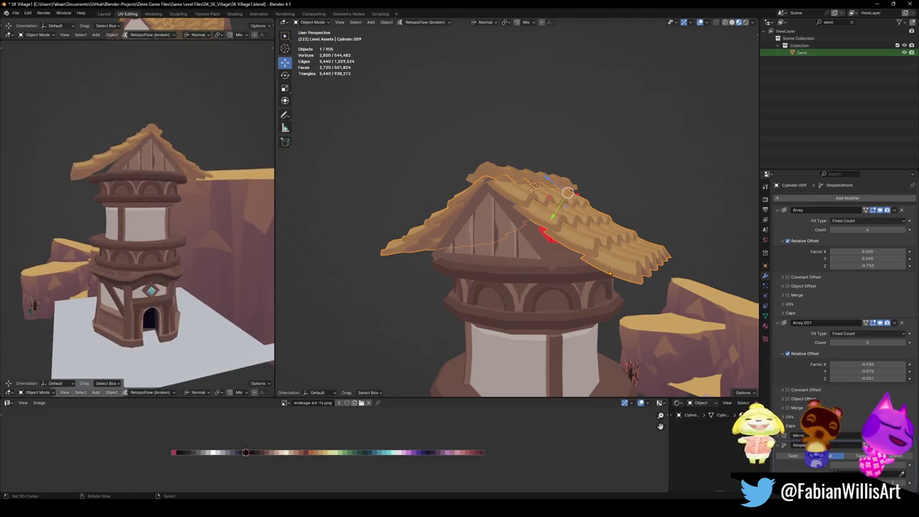
left_click_drag(858, 464, 866, 464)
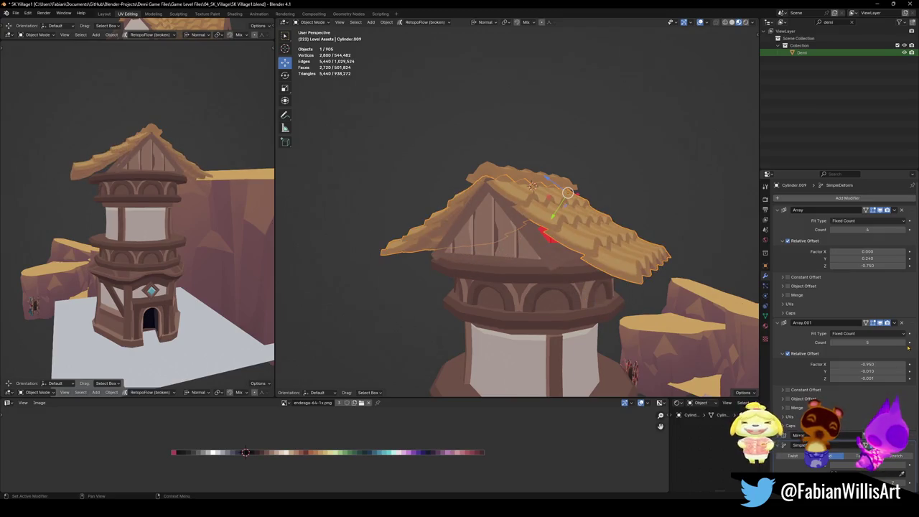
left_click(903, 231)
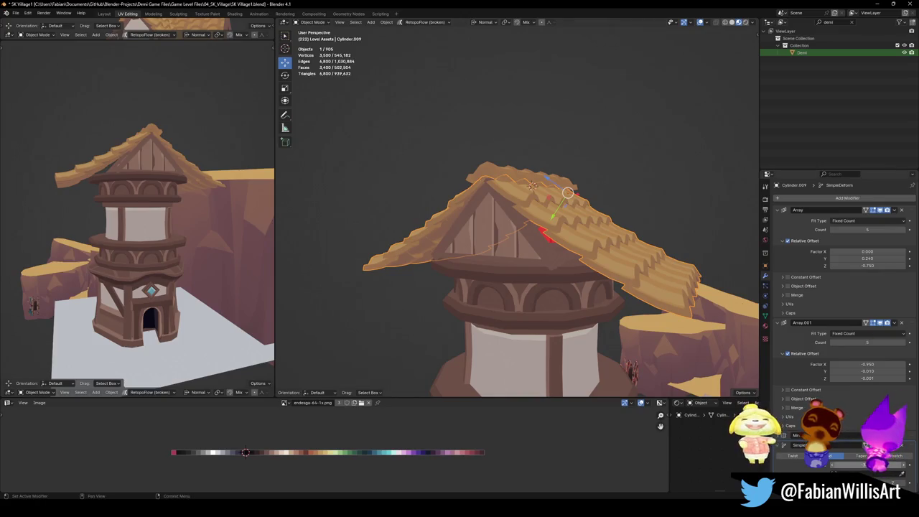
left_click_drag(859, 465, 873, 465)
- Squash the roof half vertically to 0.72 along Z
key("s")
key("y")
key("x")
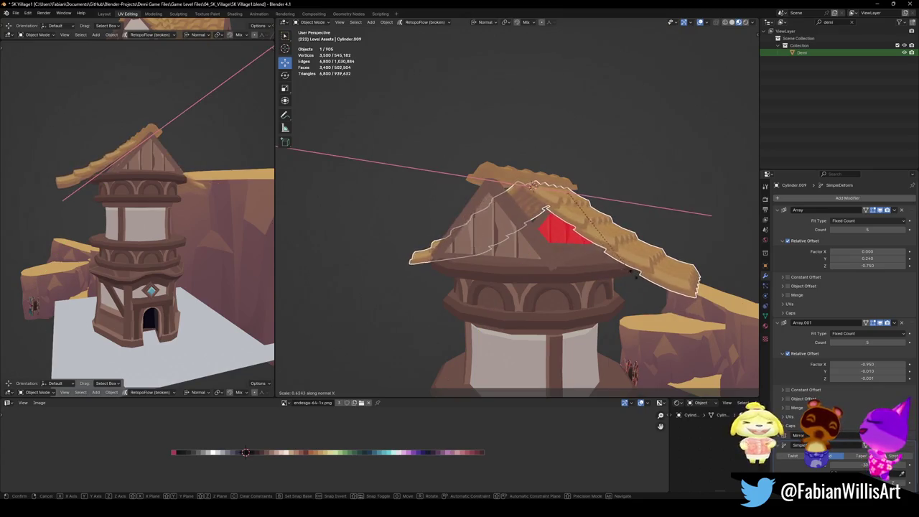
key("Escape")
key("s")
key("z")
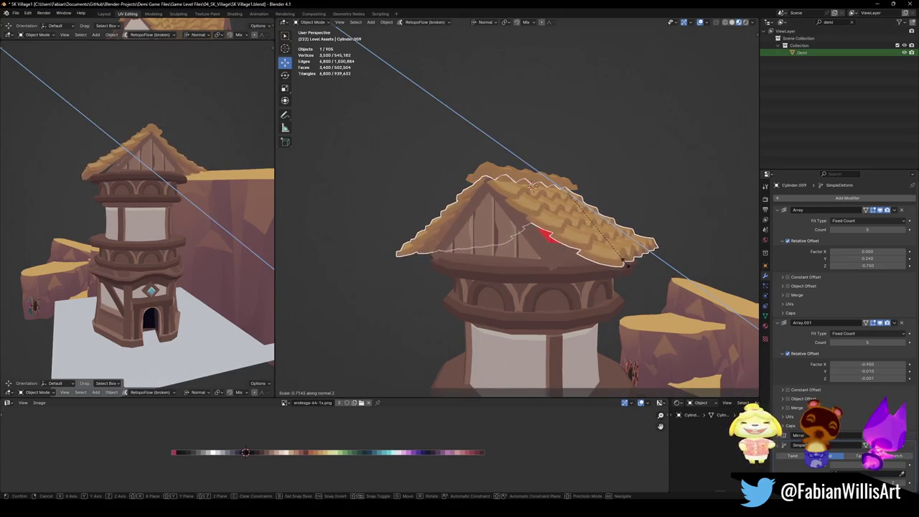
left_click(627, 266)
- Tilt the roof half 4.43° about its local X axis
key("r")
key("y")
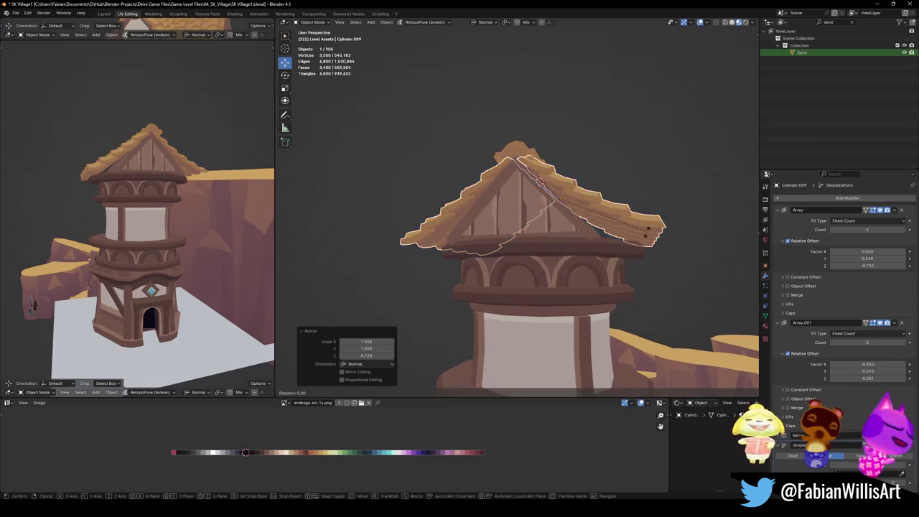
key("x")
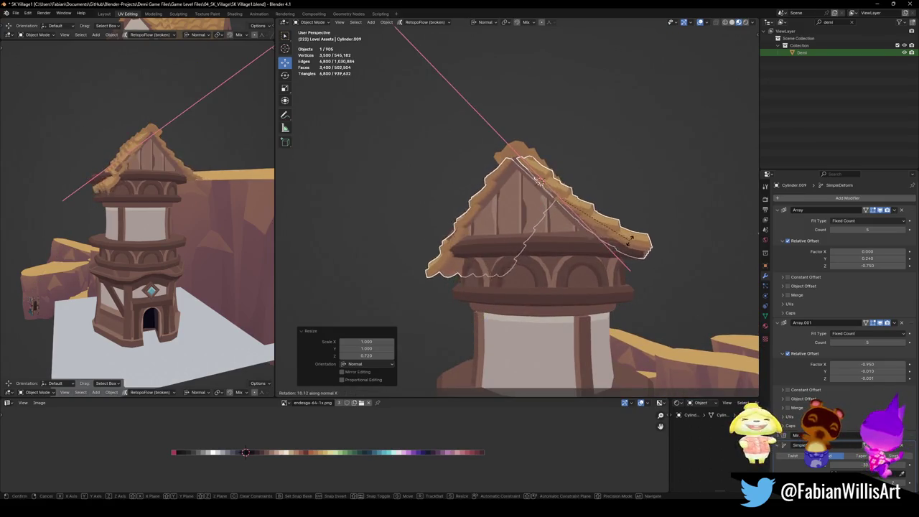
left_click(636, 231)
mouse_move(158, 237)
middle_mouse_down()
mouse_move(113, 230)
mouse_move(133, 232)
middle_mouse_up()
mouse_move(525, 230)
middle_mouse_down()
mouse_move(525, 265)
mouse_move(541, 271)
mouse_move(553, 258)
mouse_move(647, 244)
middle_mouse_up()
- Re-tilt the roof half about local X to roughly 7.6°
key("r")
key("x")
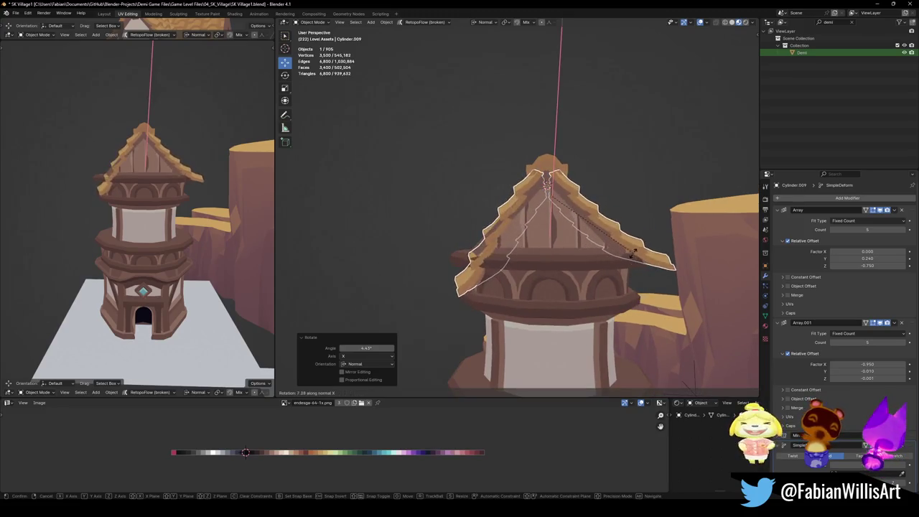
key("Escape")
key("r")
key("y")
key("x")
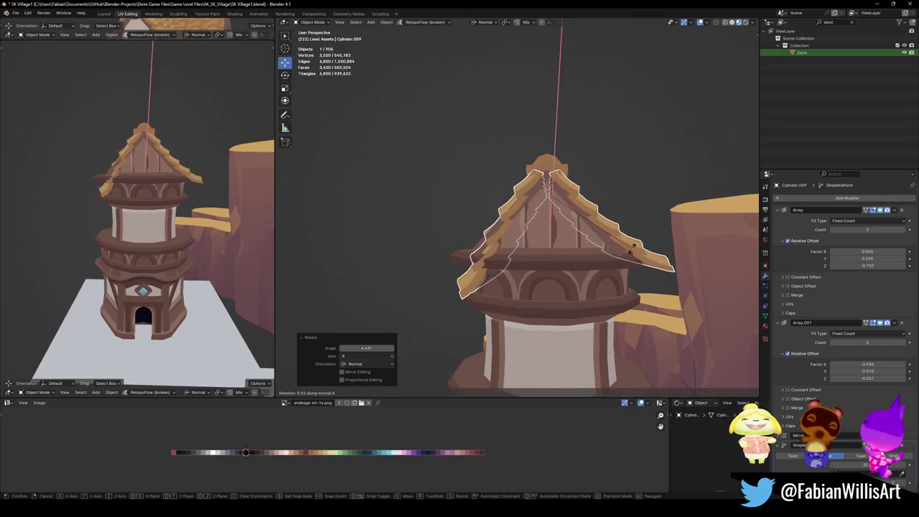
left_click(682, 280)
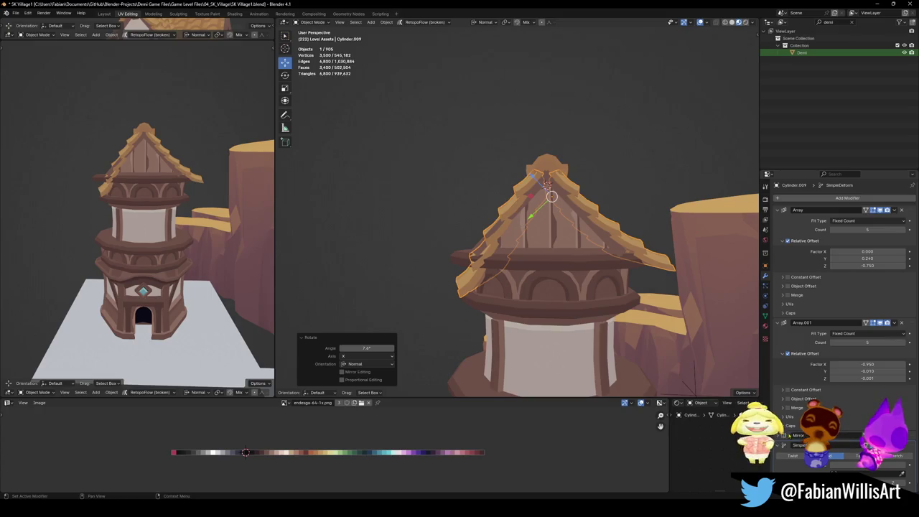
scroll(837, 288, "down", 1)
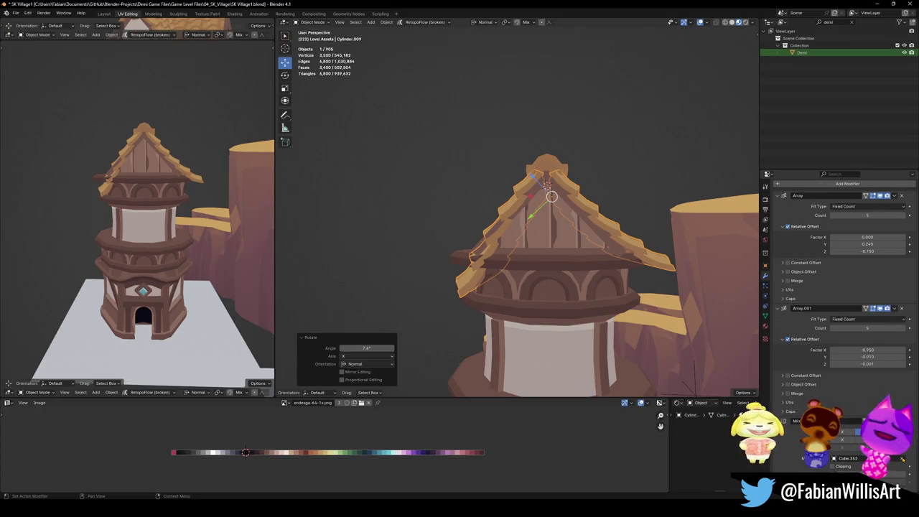
- Pick Cylinder.010 as the roof's mirror centre and test axes, leaving X mirroring on
key("ctrl+z")
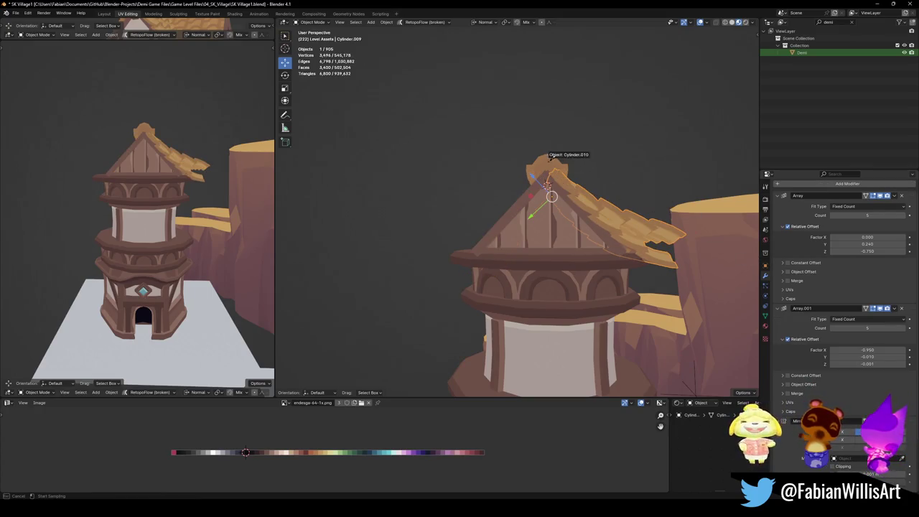
left_click(551, 158)
middle_click_drag(591, 219, 639, 251)
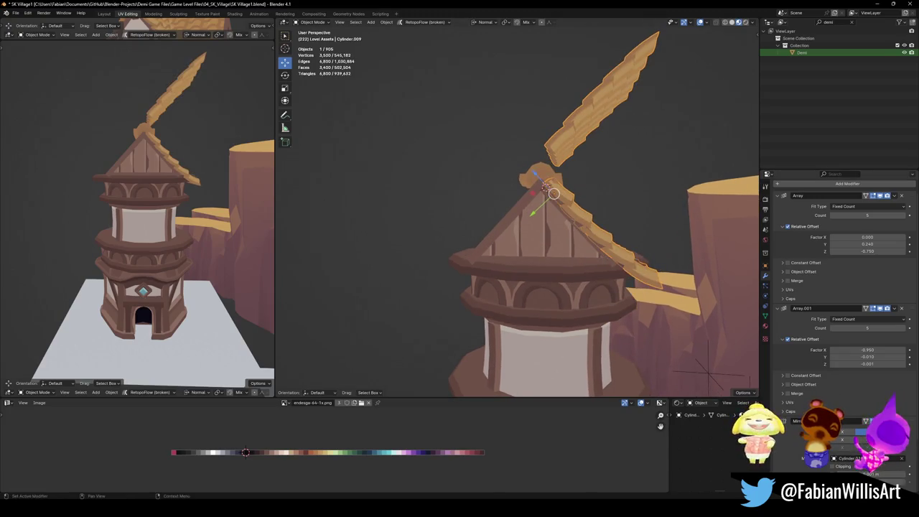
left_click(844, 429)
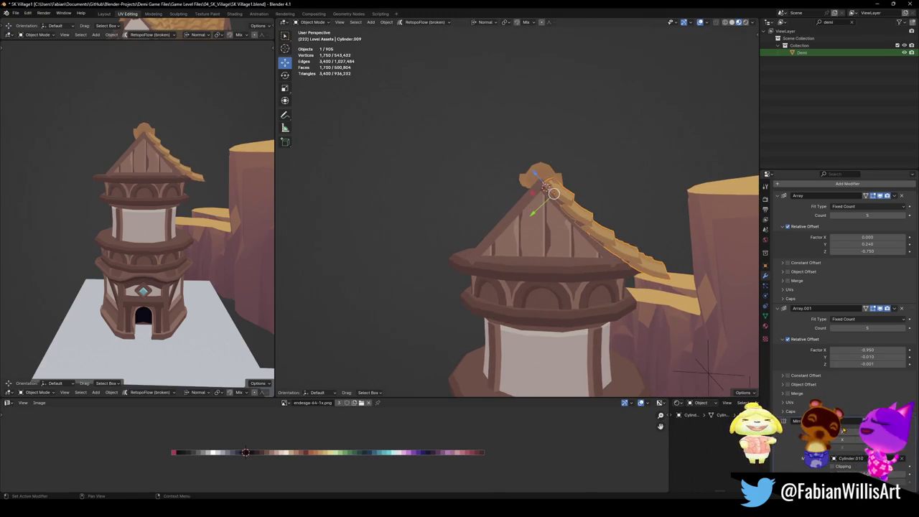
left_click(846, 432)
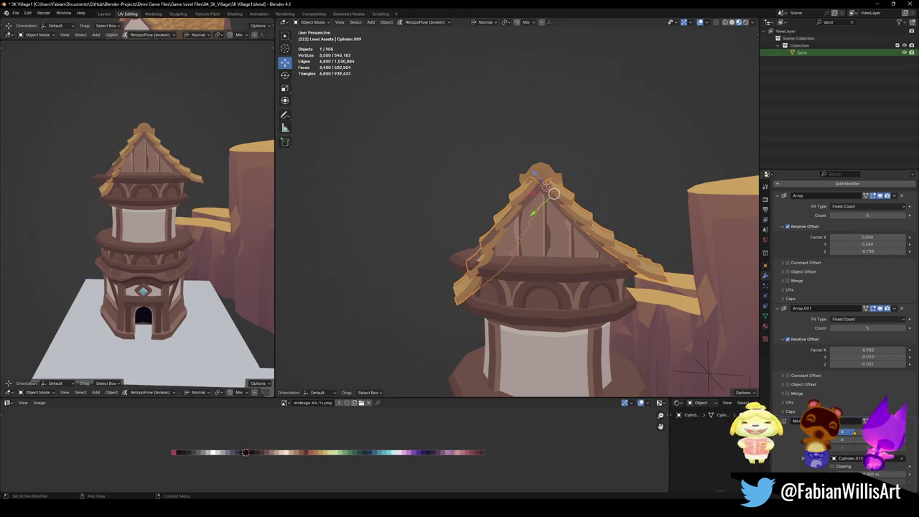
left_click(847, 432)
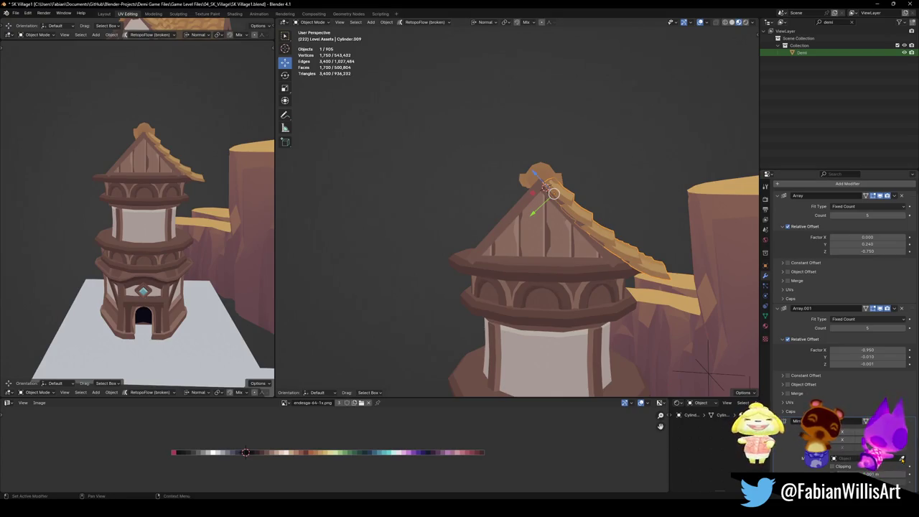
middle_click_drag(581, 359, 617, 359)
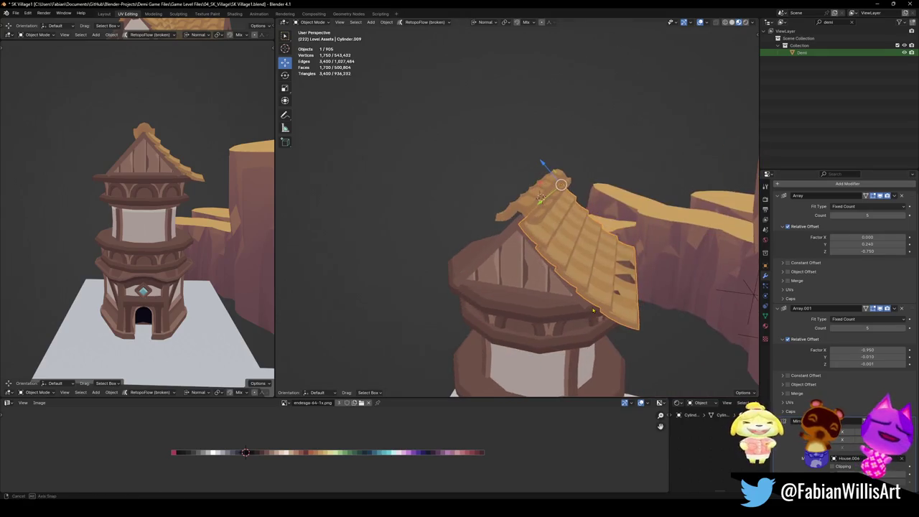
left_click(848, 431)
mouse_move(618, 273)
middle_mouse_down()
mouse_move(640, 263)
mouse_move(546, 263)
middle_mouse_up()
- Try clearing rotation and applying transforms on the roof, undo both, and re-tilt it about local X
key("alt+r")
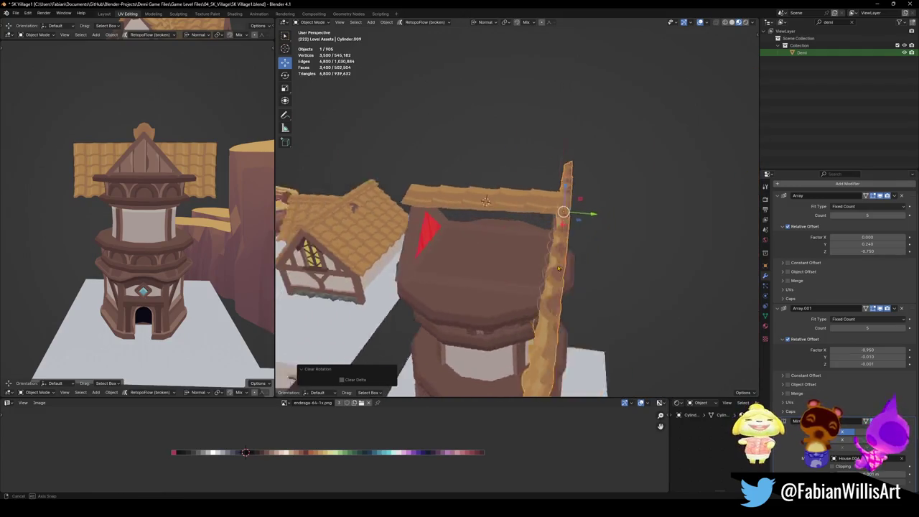
key("ctrl+z")
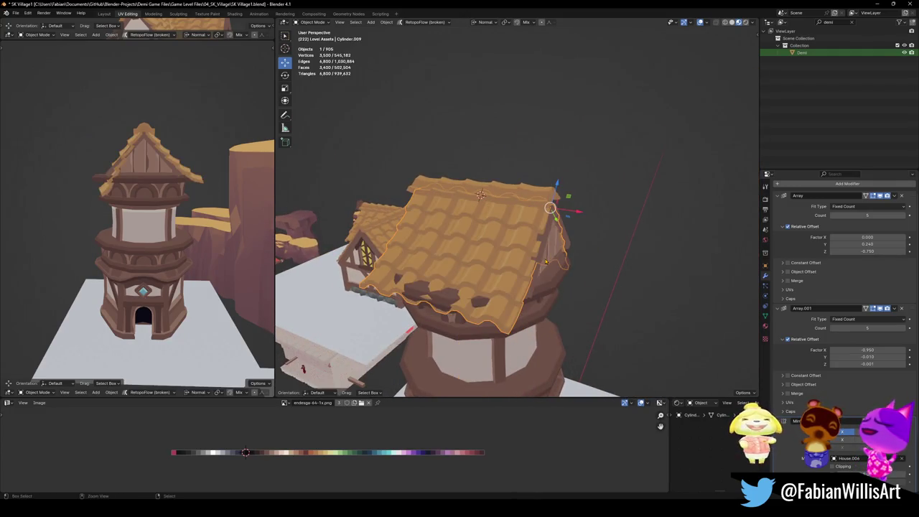
middle_click_drag(546, 263, 642, 245)
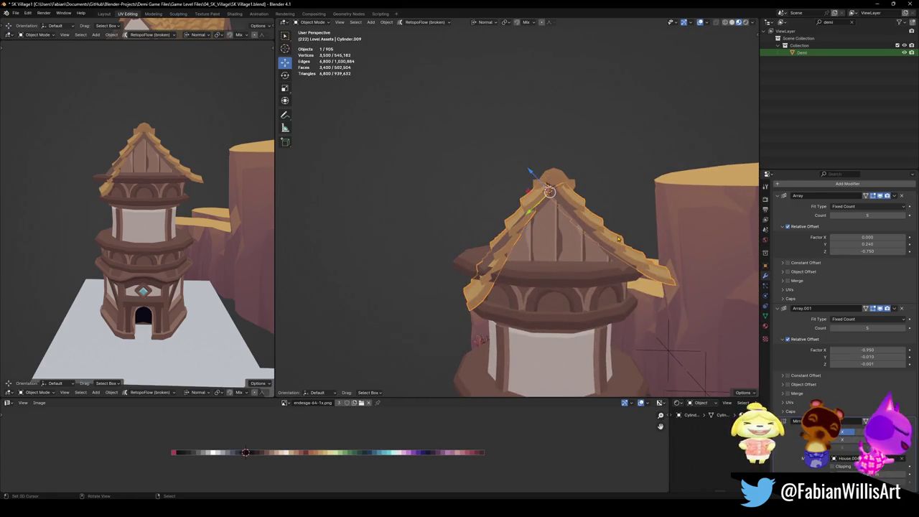
key("ctrl+a")
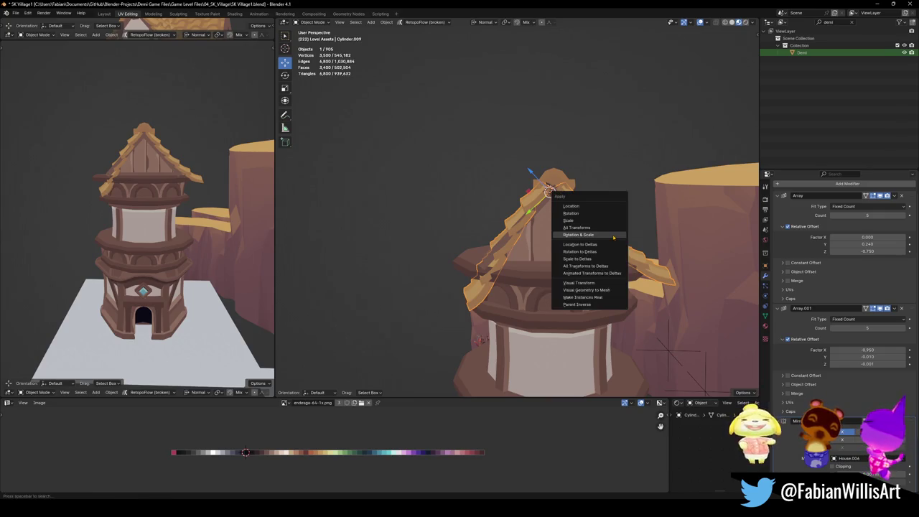
left_click(614, 236)
key("ctrl+z")
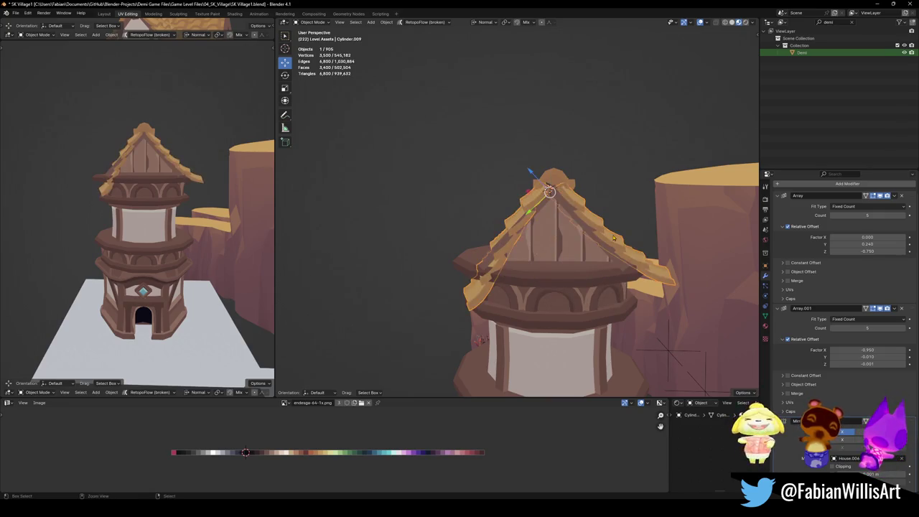
key("r")
key("x")
left_click(632, 253)
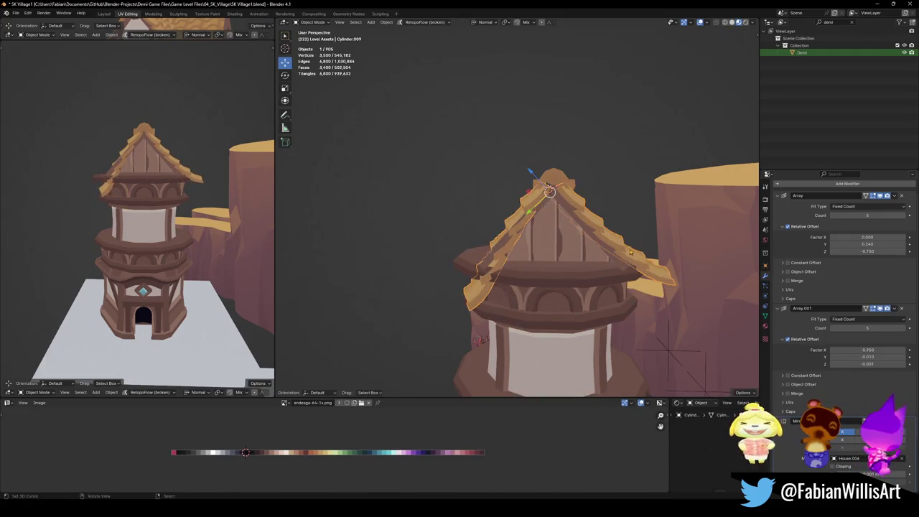
- Apply the ridge row's Array and its rotation and scale with Ctrl+A
middle_click_drag(180, 215, 165, 187)
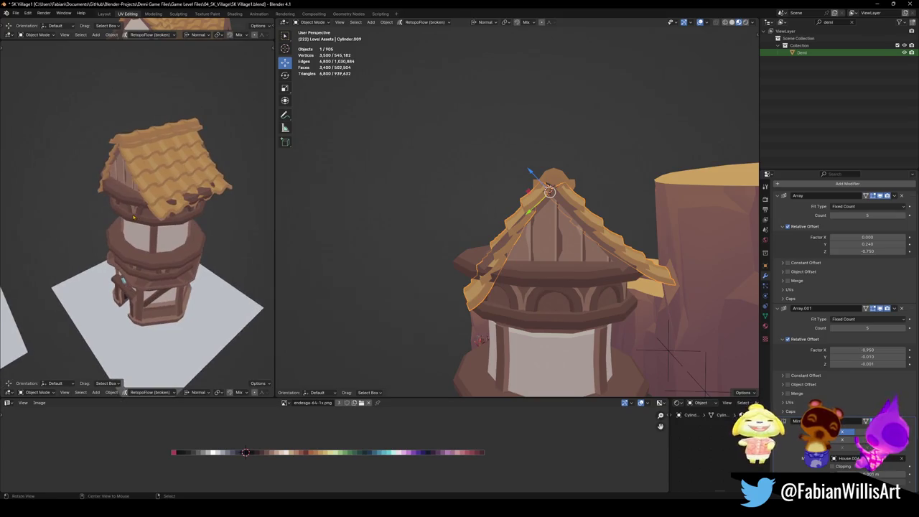
mouse_move(518, 215)
middle_mouse_down()
mouse_move(480, 196)
mouse_move(503, 205)
middle_mouse_up()
left_click(503, 205)
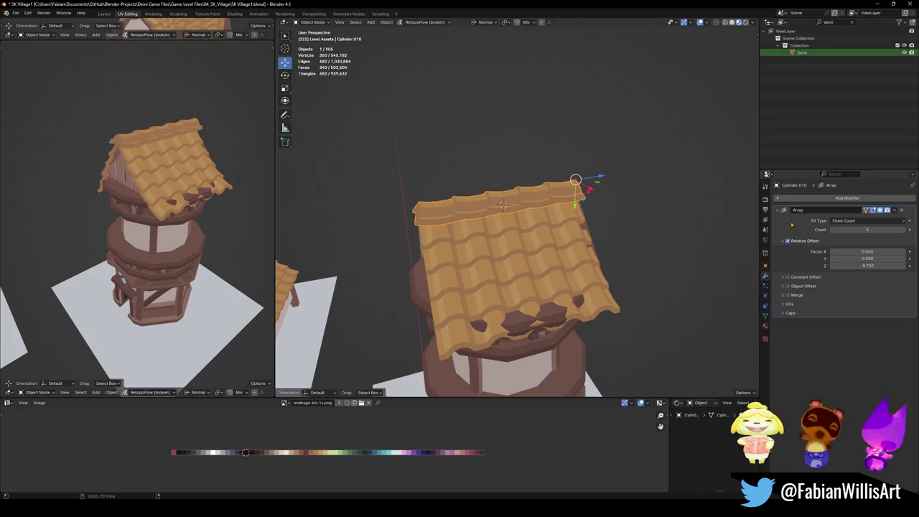
key("ctrl+a")
scroll(587, 209, "up", 5)
key("ctrl+a")
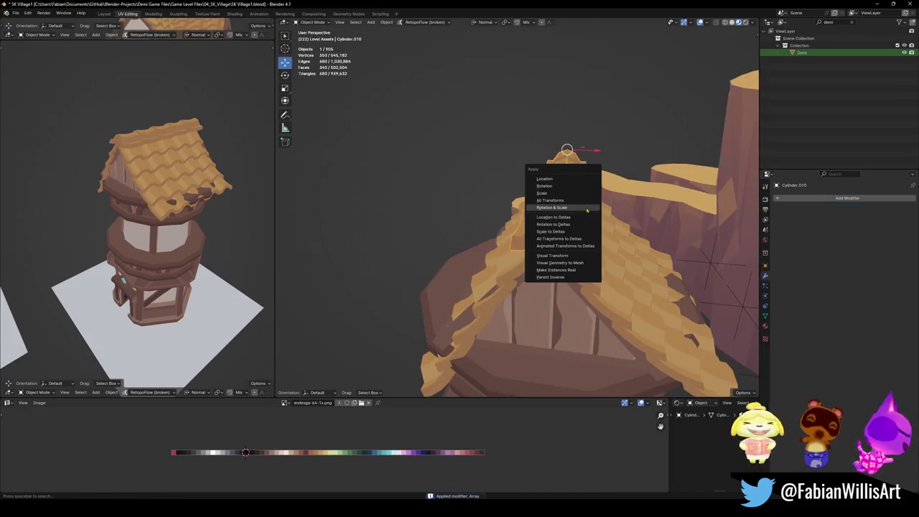
left_click(587, 208)
- Set the roof's Mirror object to Cylinder.010 with the eyedropper so both halves meet
left_click(632, 257)
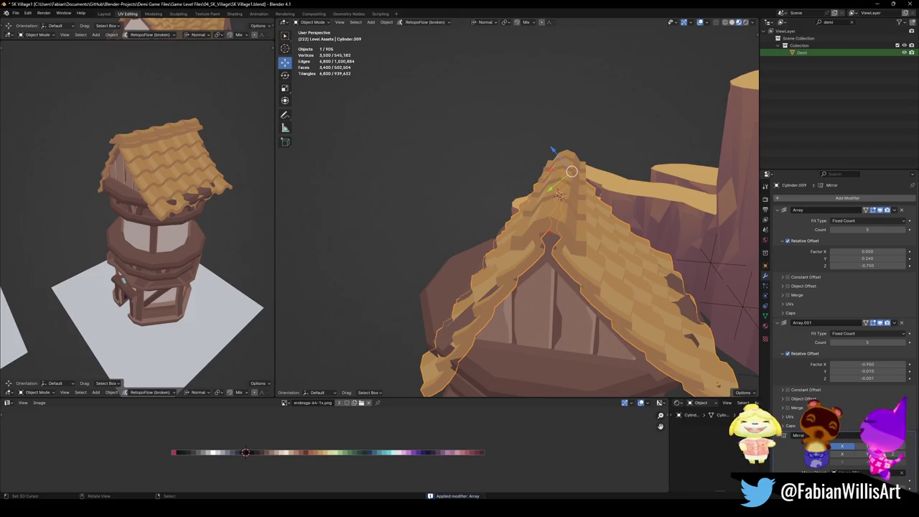
scroll(840, 288, "down", 2)
scroll(840, 287, "down", 1)
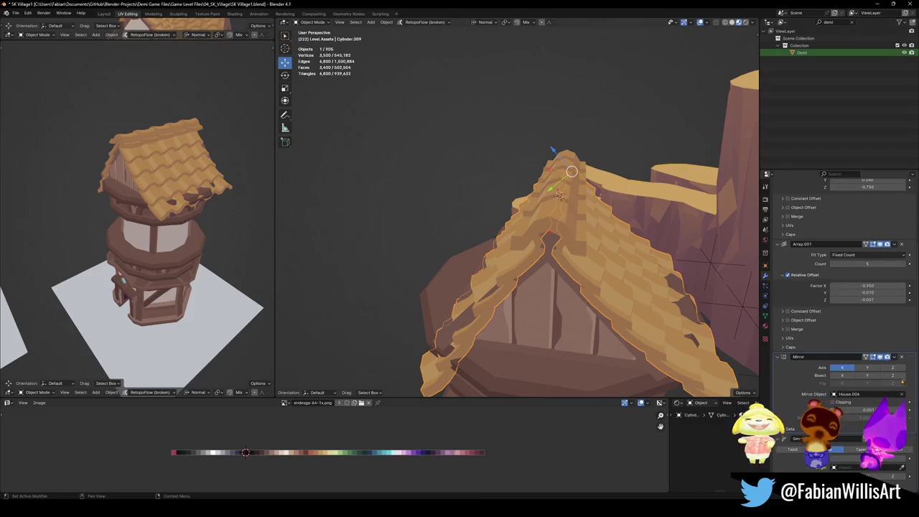
left_click(902, 394)
left_click(903, 394)
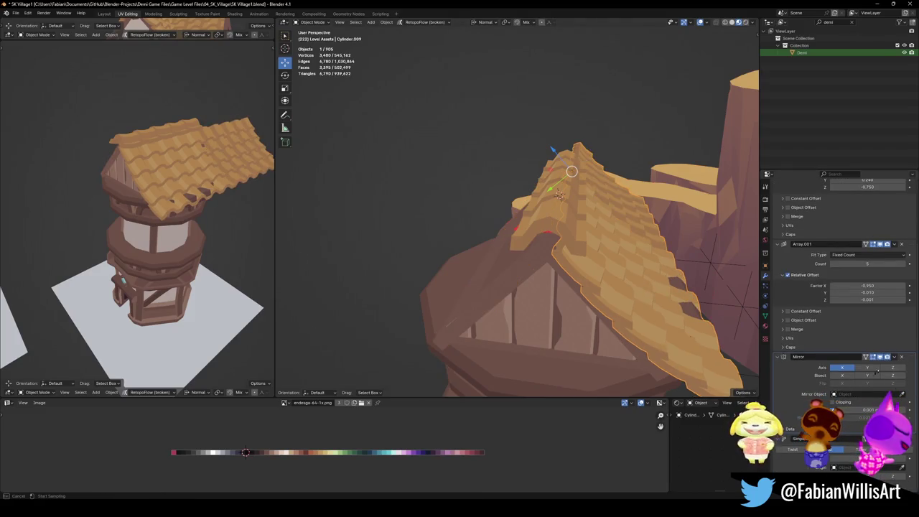
left_click(553, 209)
middle_click_drag(574, 252, 572, 248)
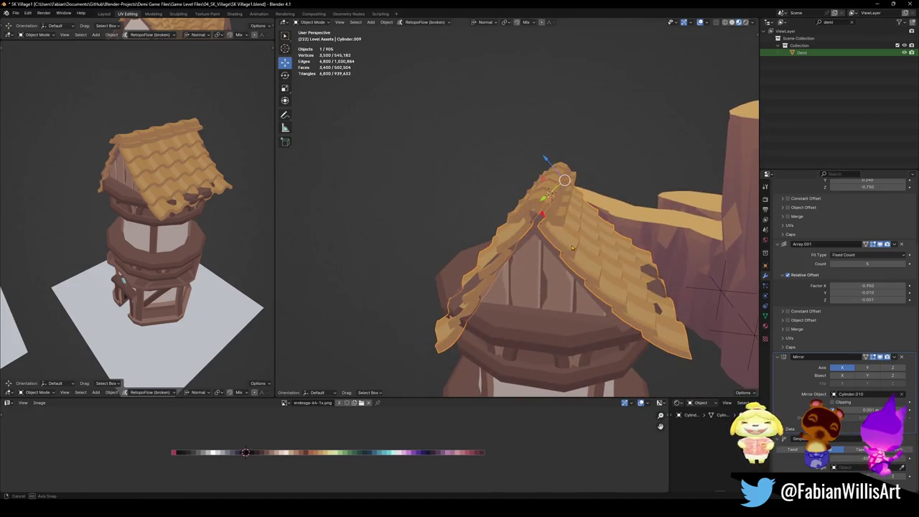
scroll(778, 367, "up", 3)
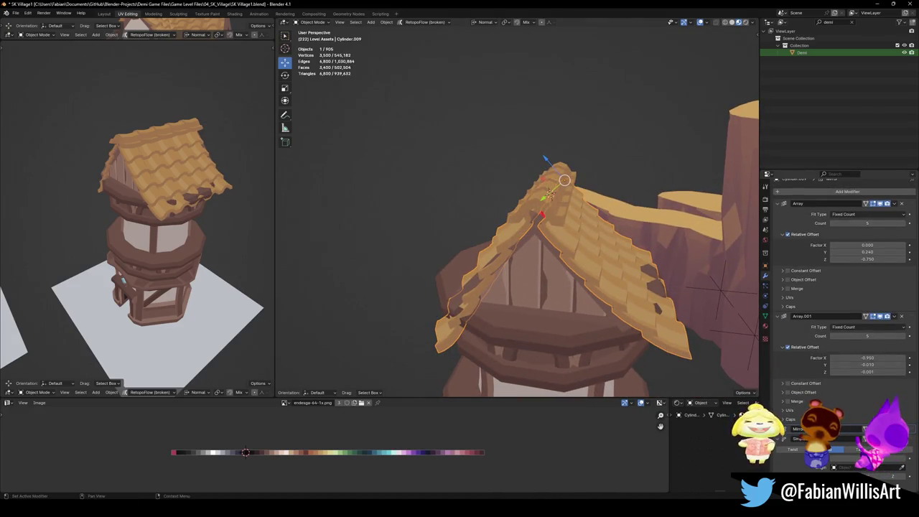
left_click(826, 449)
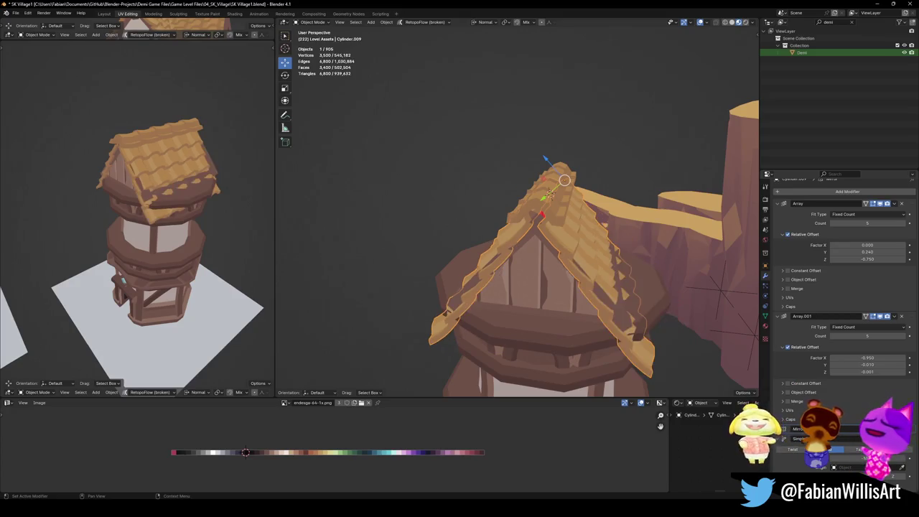
middle_click_drag(661, 338, 666, 309)
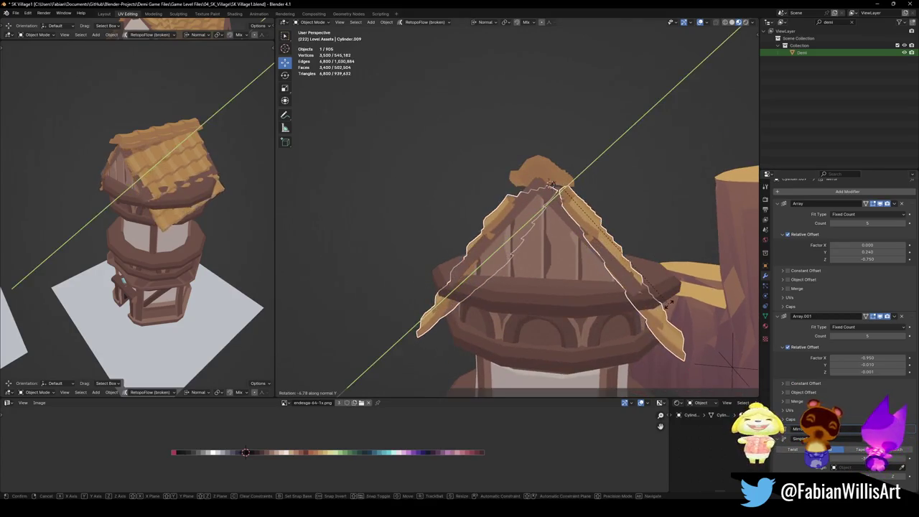
- Rotate the tower roof about X to -8.63°
key("r")
key("x")
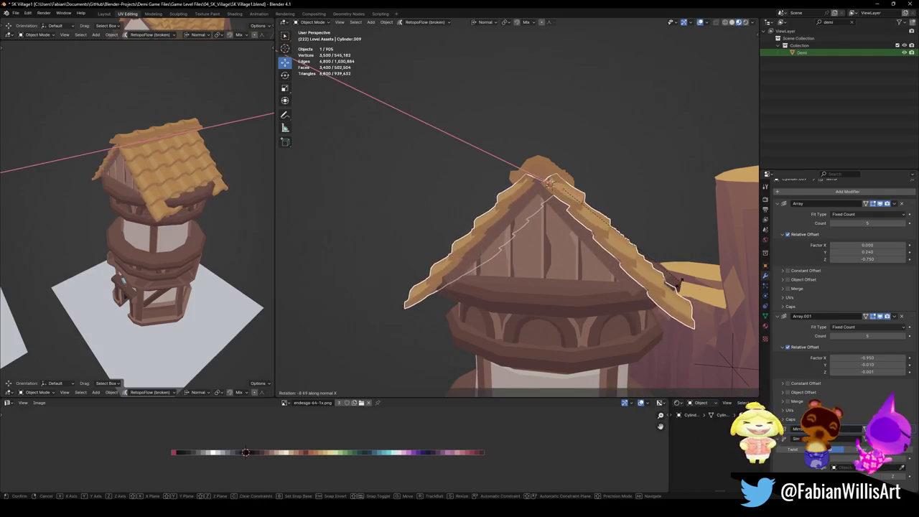
left_click(549, 185)
mouse_move(170, 186)
middle_mouse_down()
mouse_move(92, 173)
mouse_move(126, 176)
middle_mouse_up()
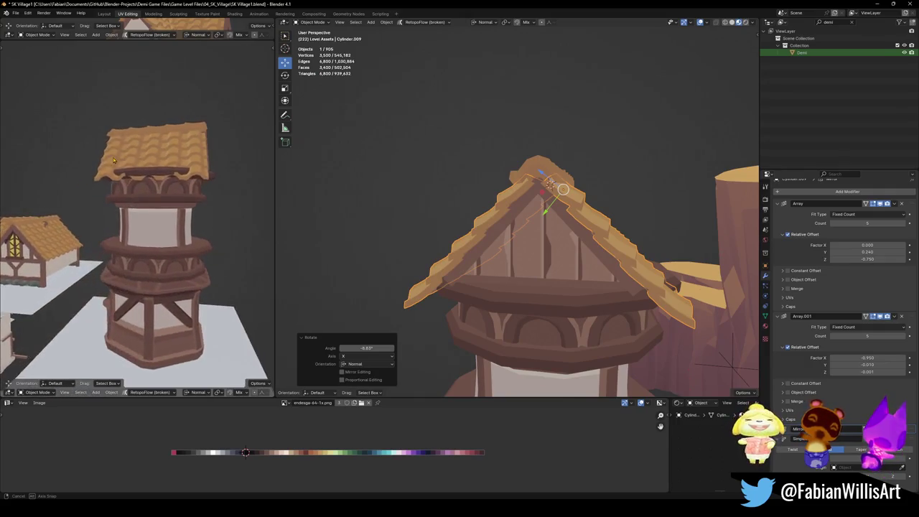
mouse_move(183, 164)
middle_mouse_down()
mouse_move(161, 284)
mouse_move(237, 201)
mouse_move(223, 179)
middle_mouse_up()
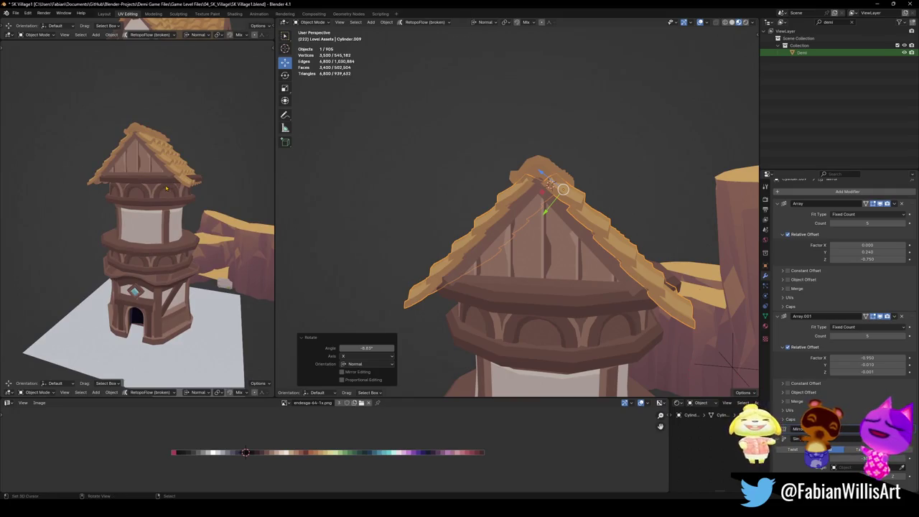
middle_click_drag(169, 189, 169, 206)
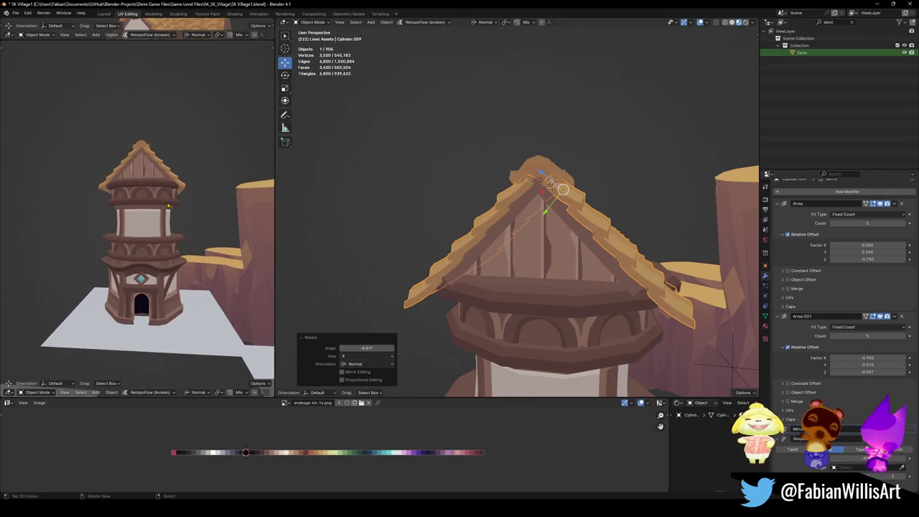
- Lower the three gable trim pieces along Z to tuck them under the roof
left_click(575, 229, "shift")
left_click(603, 235, "shift")
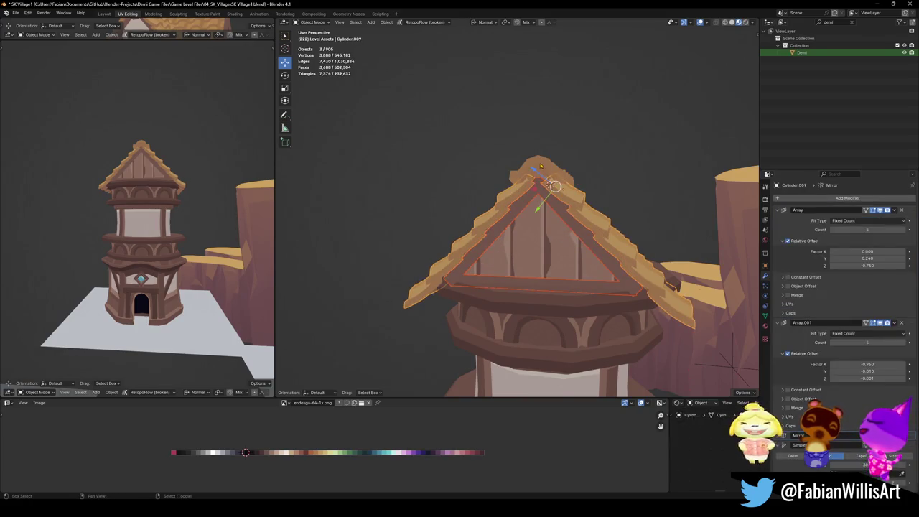
left_click(555, 186, "shift")
key("g")
key("z")
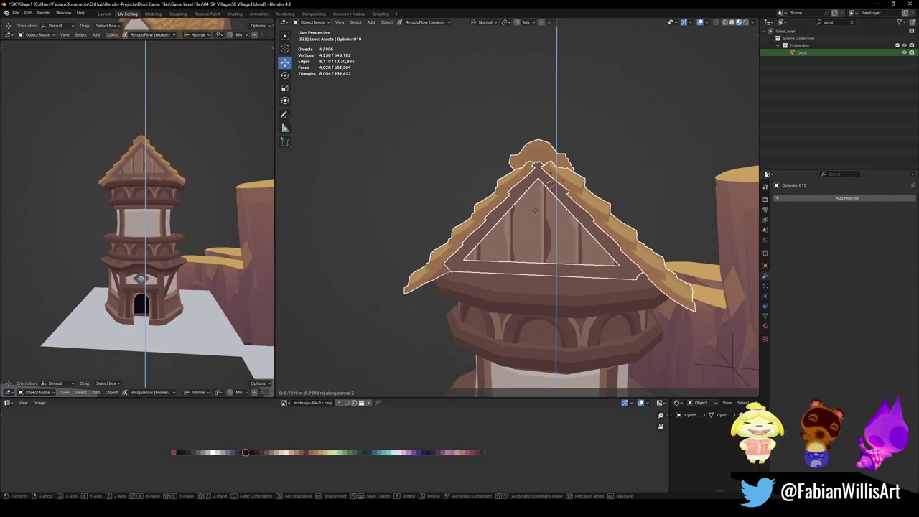
left_click(537, 210)
mouse_move(537, 210)
middle_mouse_down()
mouse_move(504, 218)
mouse_move(580, 255)
mouse_move(628, 261)
middle_mouse_up()
left_click(503, 218)
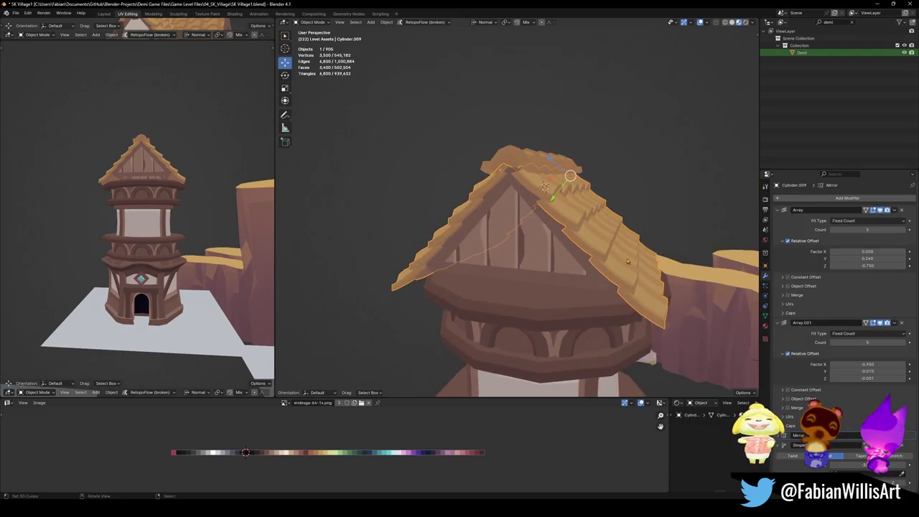
- Collapse the Array and Mirror panels and experiment with a stronger Bend angle
left_click(777, 209)
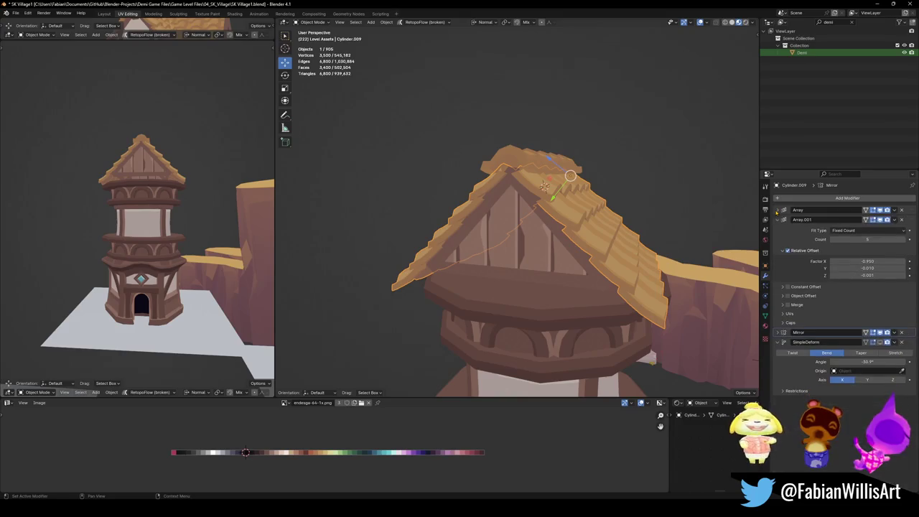
left_click(778, 219)
left_click(778, 229)
left_click(778, 229)
left_click_drag(871, 260, 861, 259)
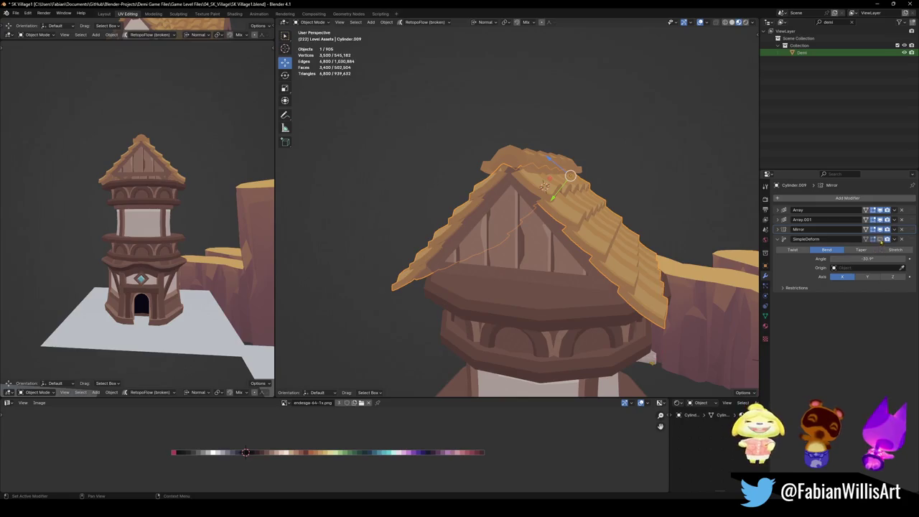
middle_click_drag(672, 243, 582, 232)
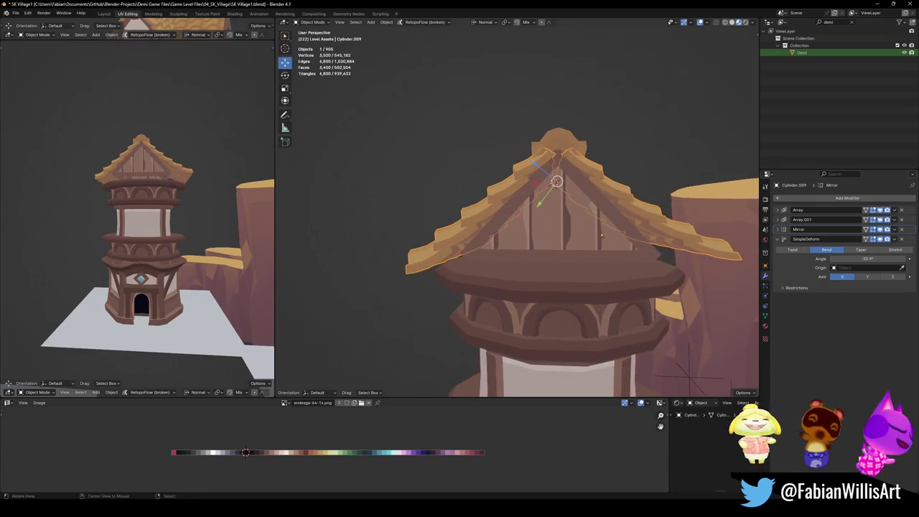
left_click_drag(867, 260, 790, 259)
mouse_move(575, 273)
middle_mouse_down()
mouse_move(624, 266)
mouse_move(627, 250)
middle_mouse_up()
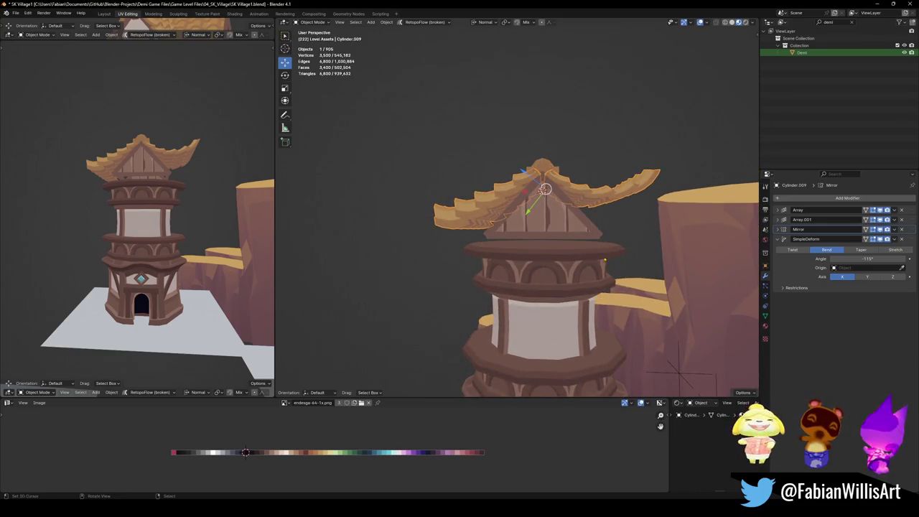
- Settle the Simple Deform Bend Angle on a small negative value for a gentle curve
middle_click_drag(137, 216, 124, 208)
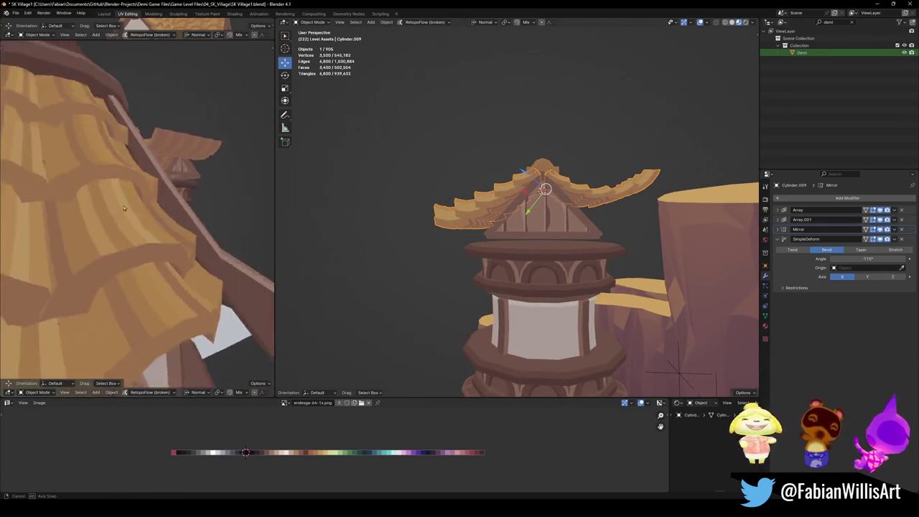
right_click(124, 208)
mouse_move(868, 259)
left_mouse_down()
mouse_move(894, 259)
mouse_move(855, 259)
left_mouse_up()
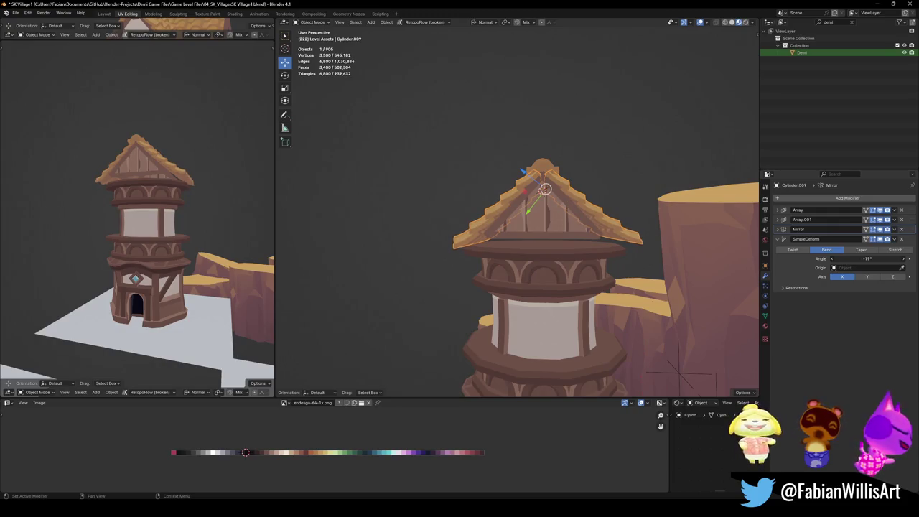
middle_click_drag(153, 184, 162, 175)
scroll(171, 165, "down", 2)
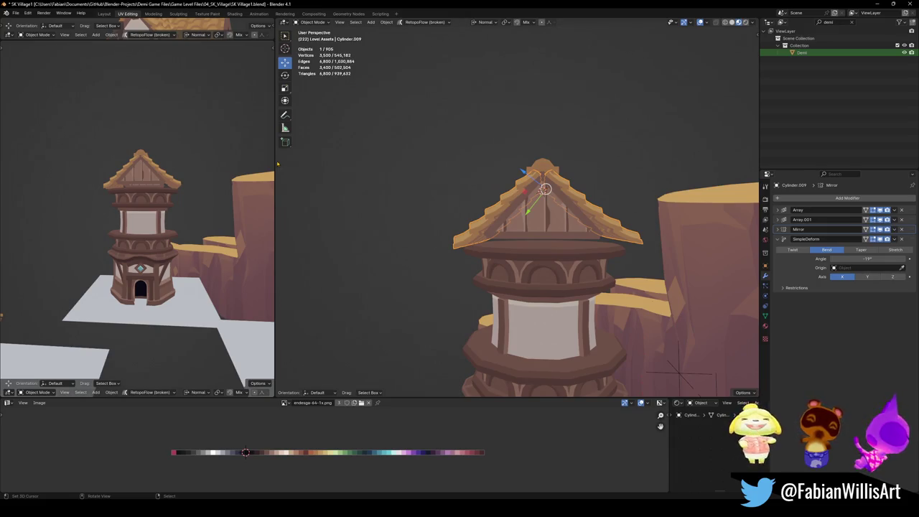
middle_click_drag(138, 191, 250, 207)
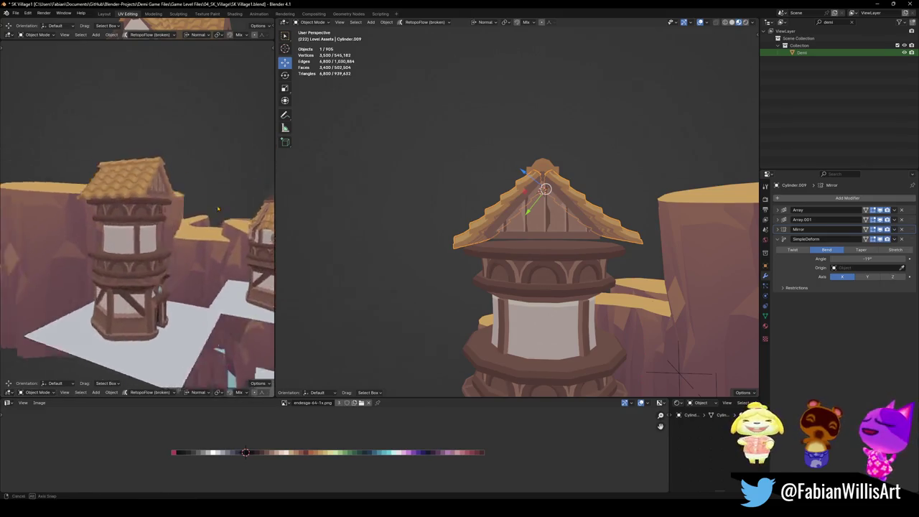
scroll(554, 253, "up", 3)
middle_click_drag(577, 272, 503, 215)
- In Edit Mode on Cube.352, push one face of the cross-beam outward along its normal
left_click(473, 182)
key("Tab")
left_click(532, 193)
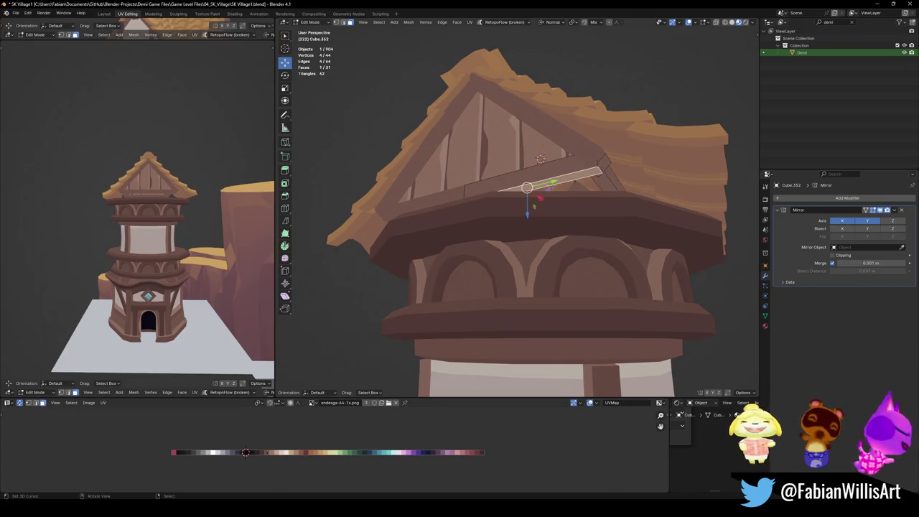
key("g")
key("z")
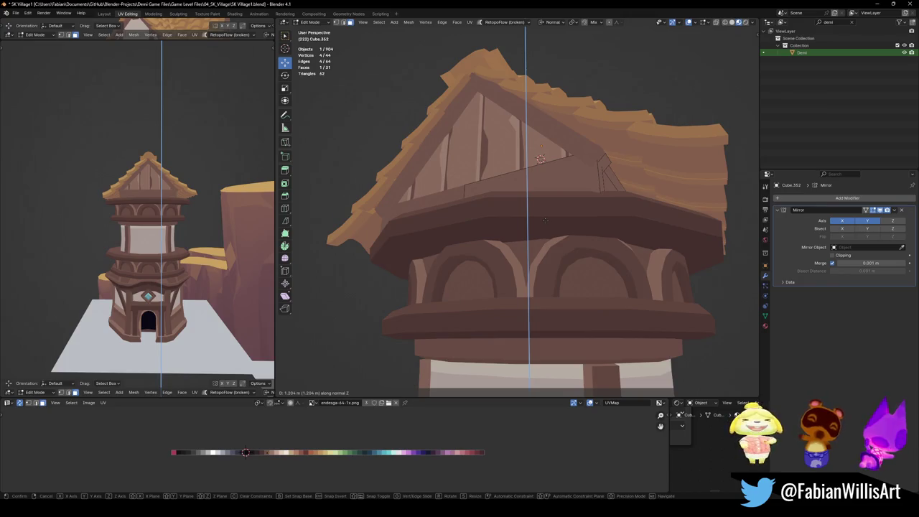
left_click(545, 222)
middle_click_drag(544, 221, 559, 199)
key("g")
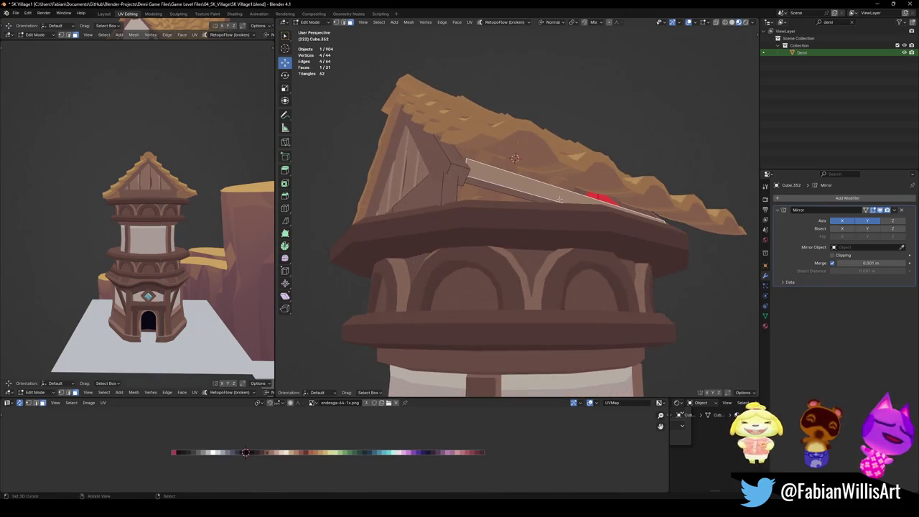
key("z")
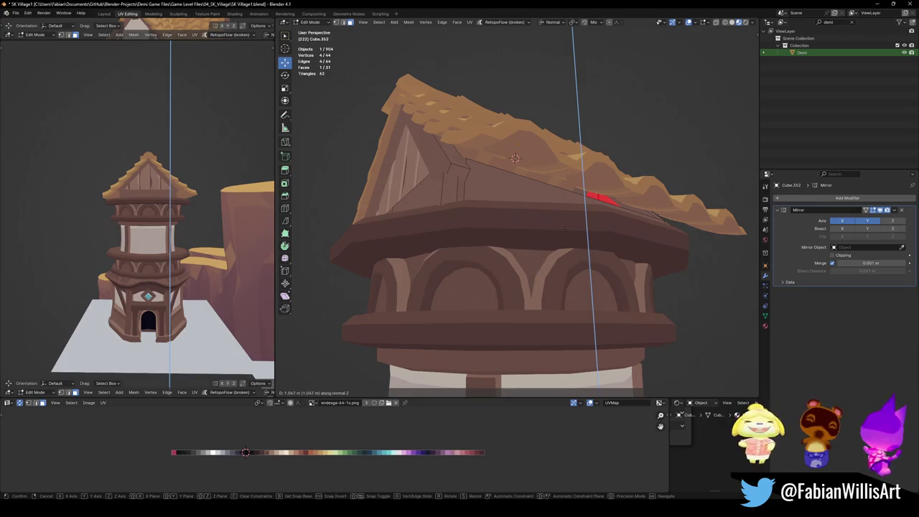
left_click(563, 228)
- Slide the beam face sideways along X to widen it into a board
middle_click_drag(563, 228, 597, 227)
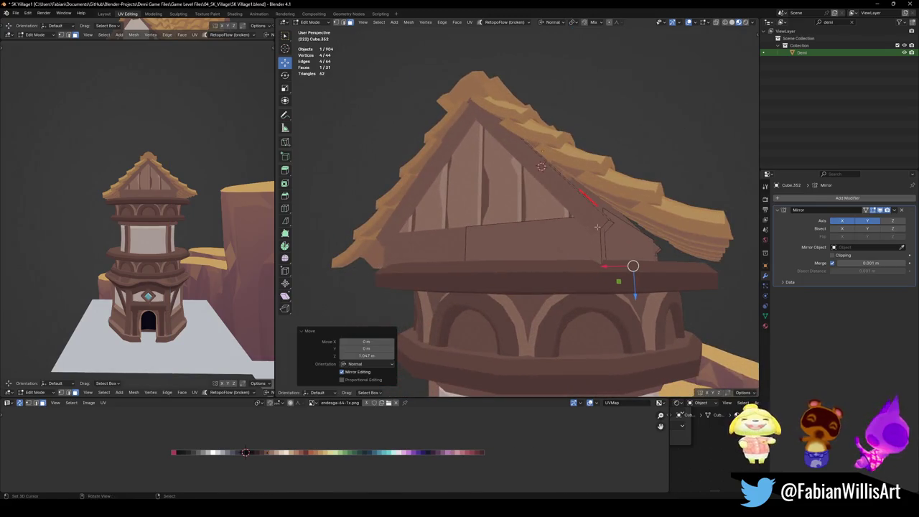
left_click(607, 228)
middle_click_drag(608, 229, 628, 234)
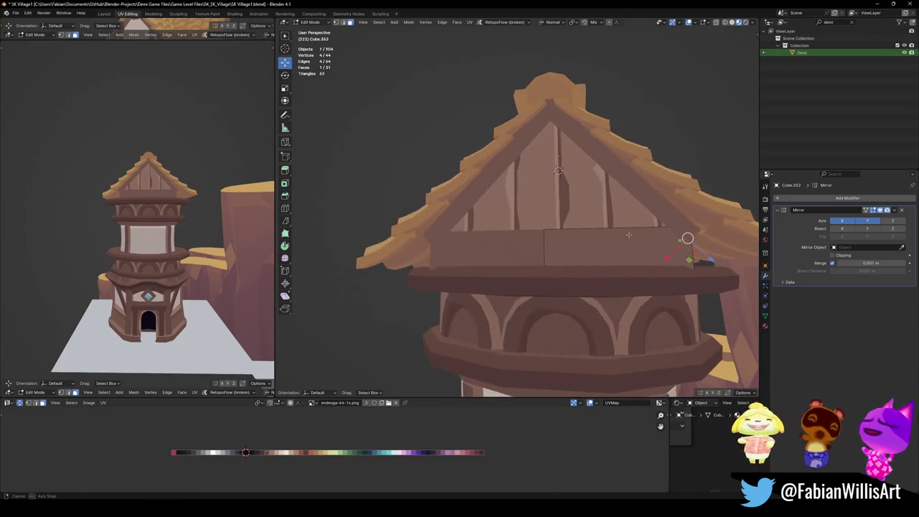
key("g")
key("x")
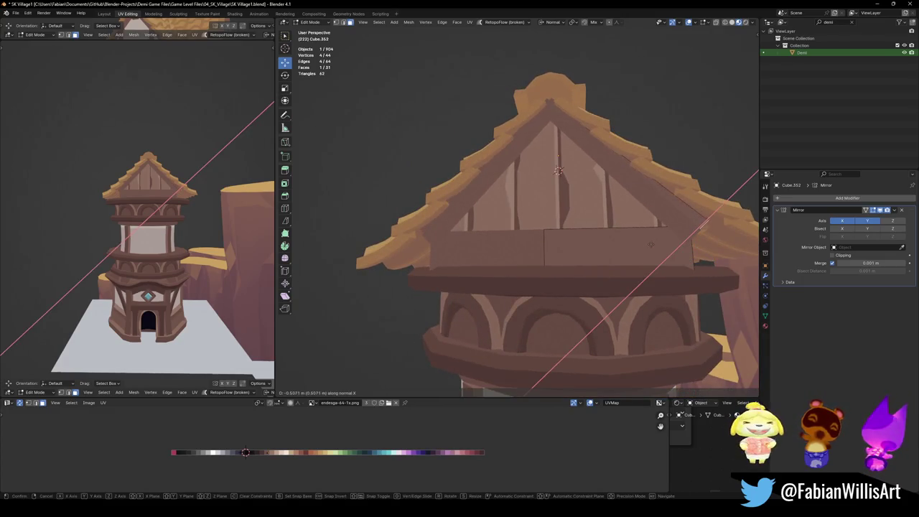
left_click(688, 240)
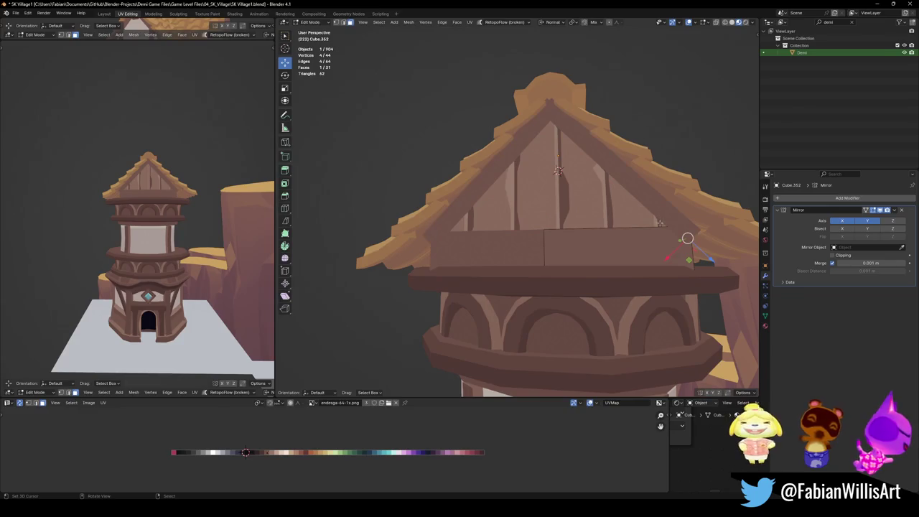
- Adjust the board's Mirror modifier axes so it mirrors along X
key("Tab")
left_click(871, 221)
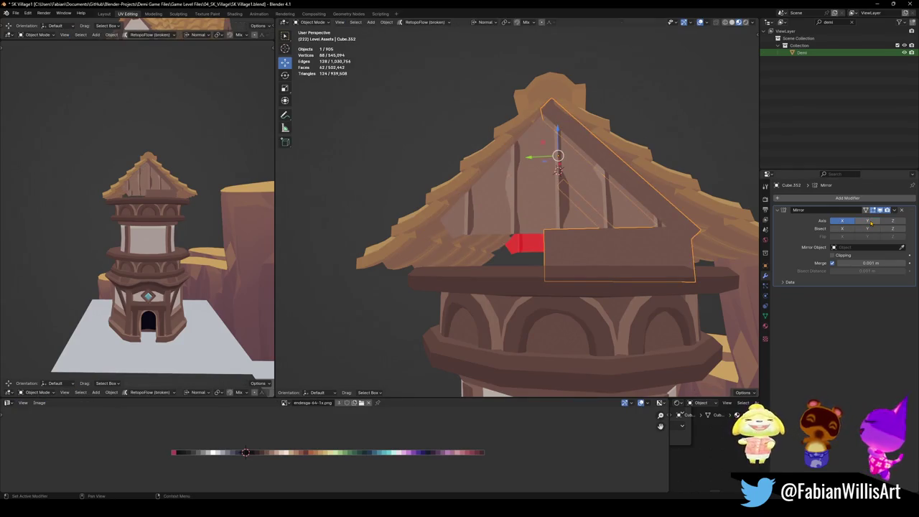
left_click(871, 222)
left_click(843, 221)
mouse_move(617, 237)
middle_mouse_down()
mouse_move(638, 242)
mouse_move(607, 239)
mouse_move(616, 230)
mouse_move(600, 249)
mouse_move(603, 240)
middle_mouse_up()
key("Tab")
key("a")
key("Tab")
left_click(842, 221)
key("Tab")
- Select the stray linked piece of the board with L and delete its vertices
mouse_move(498, 154)
middle_mouse_down()
mouse_move(595, 205)
mouse_move(653, 222)
middle_mouse_up()
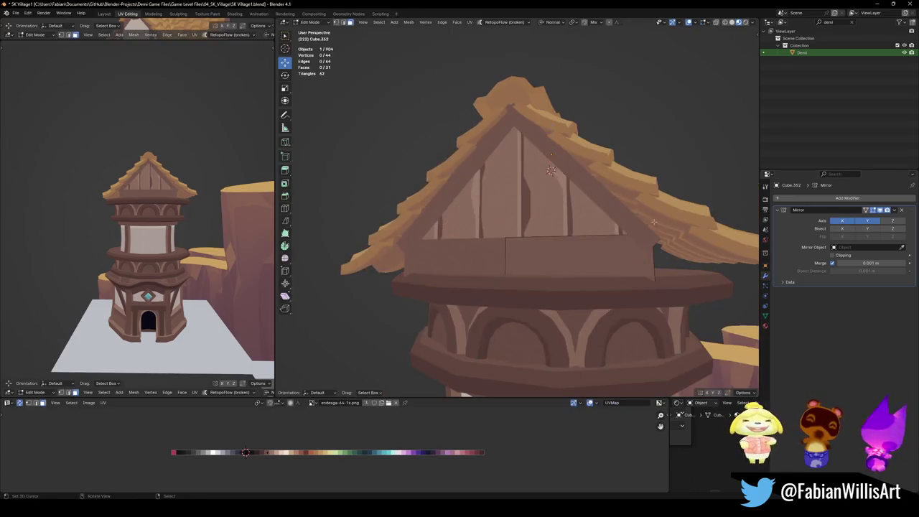
key("a")
mouse_move(599, 232)
middle_mouse_down()
mouse_move(599, 250)
mouse_move(622, 209)
middle_mouse_up()
key("alt+a")
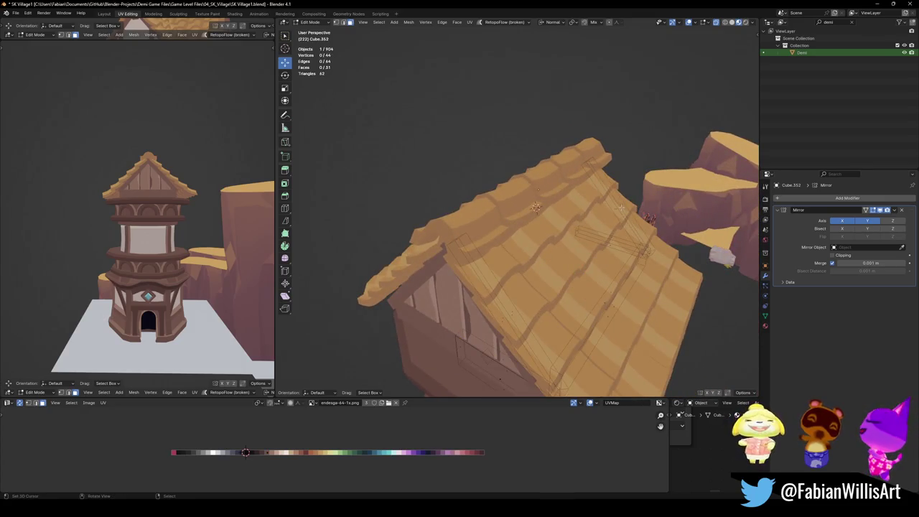
key("l")
key("x")
left_click(622, 207)
mouse_move(623, 207)
middle_mouse_down()
mouse_move(638, 198)
mouse_move(625, 211)
middle_mouse_up()
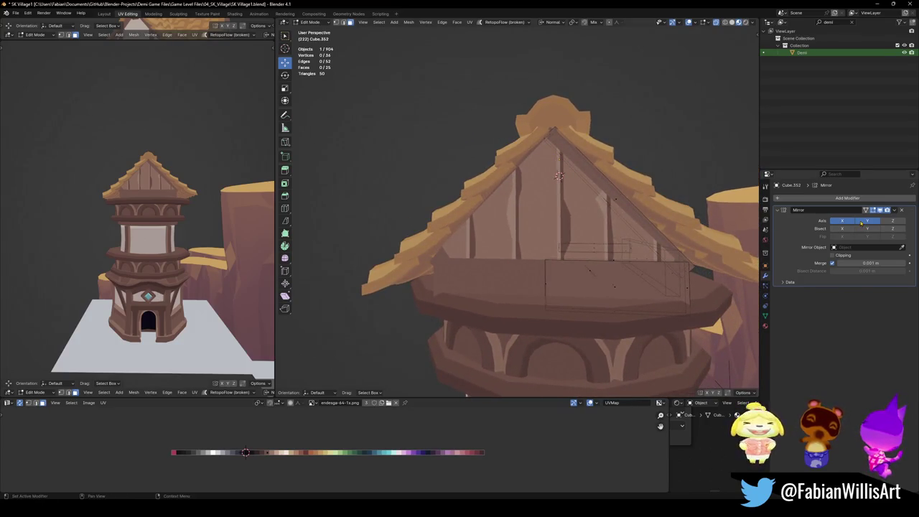
middle_click_drag(640, 210, 632, 220)
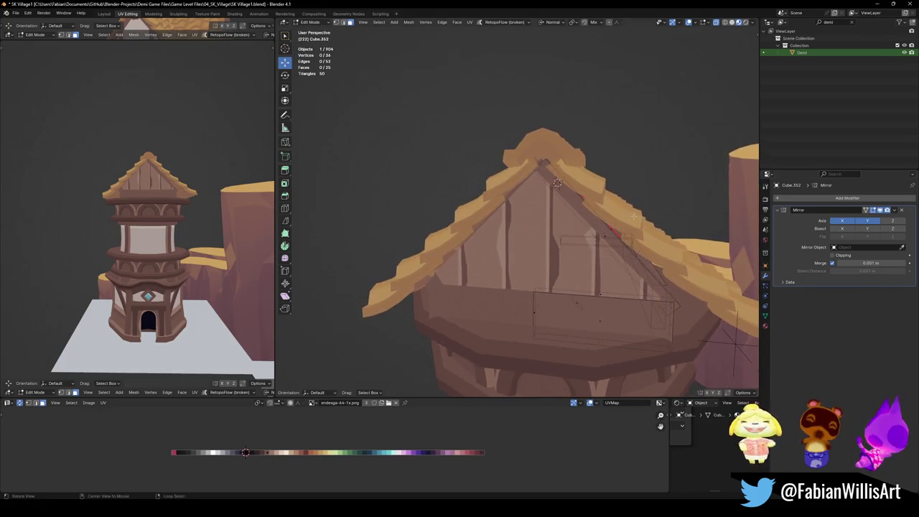
key("Tab")
- Reset the gable plane's rotation and nudge it outward along Y
left_click(573, 230)
key("alt+r")
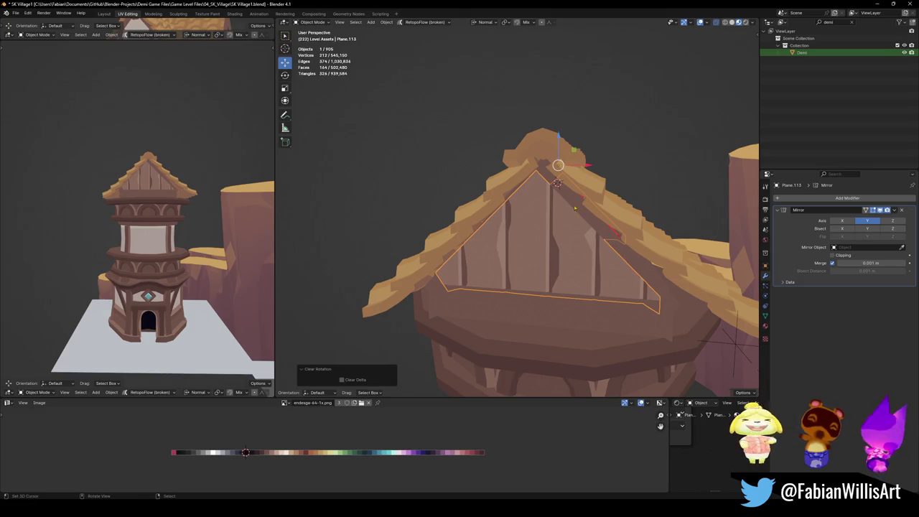
key("g")
key("y")
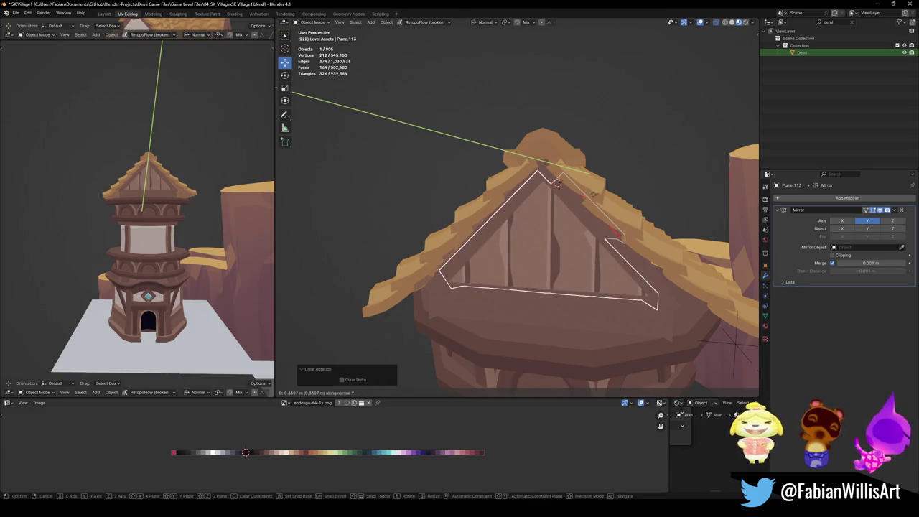
key("Escape")
key("ctrl+z")
mouse_move(585, 213)
middle_mouse_down()
mouse_move(474, 211)
mouse_move(503, 215)
middle_mouse_up()
left_click(550, 230)
key("g")
key("y")
key("y")
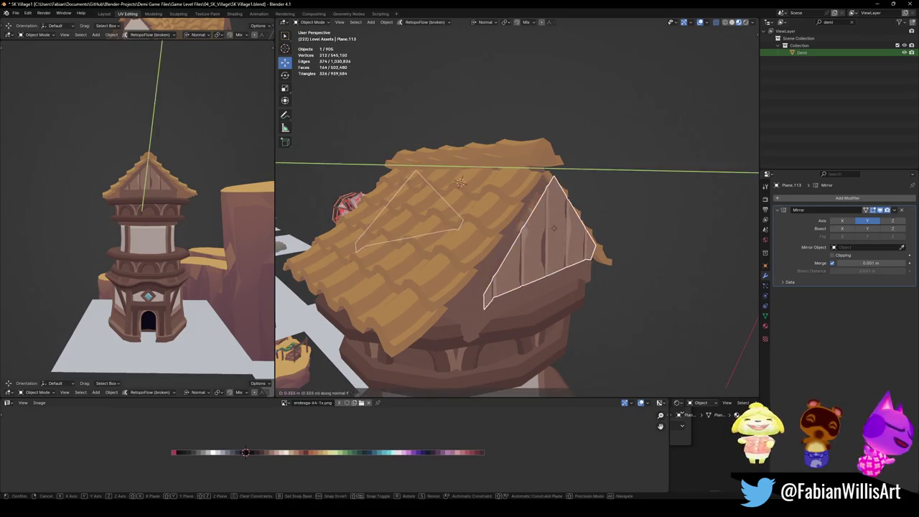
left_click(657, 247)
- Set the gable's Mirror Object to House.006 with the eyedropper and save the file
left_click(903, 247)
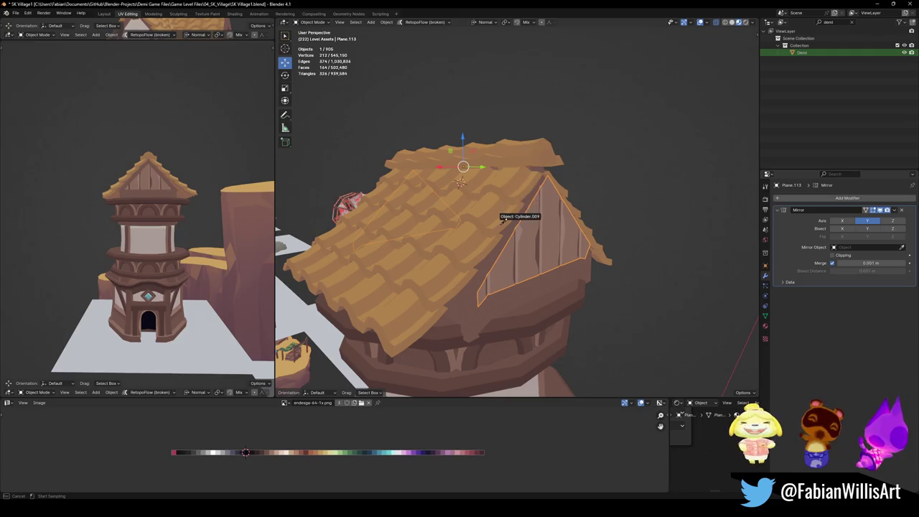
left_click(513, 379)
mouse_move(513, 378)
middle_mouse_down()
mouse_move(520, 265)
mouse_move(604, 266)
mouse_move(532, 225)
middle_mouse_up()
key("ctrl+s")
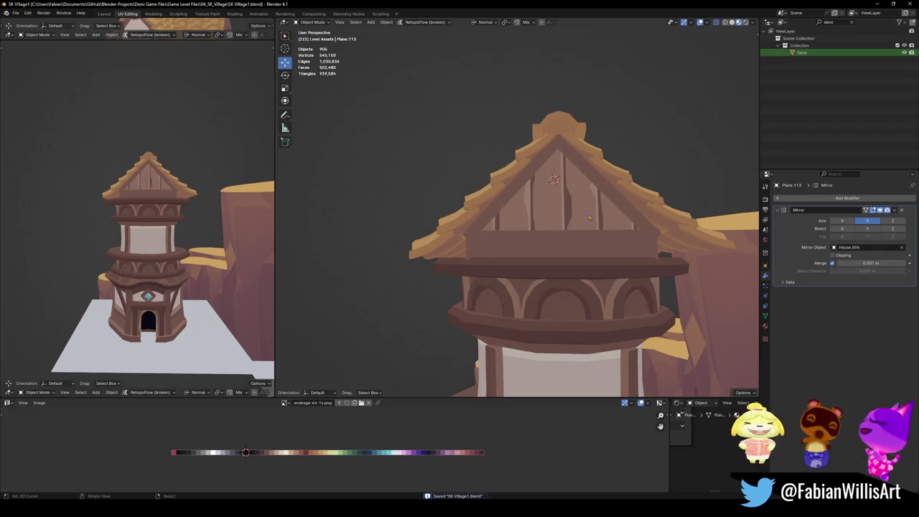
- Enter Edit Mode on trim board Cube.352 and start moving its end face along X
left_click(635, 215)
key("Tab")
mouse_move(635, 215)
middle_mouse_down()
mouse_move(607, 188)
mouse_move(637, 225)
middle_mouse_up()
left_click(608, 188)
key("g")
key("x")
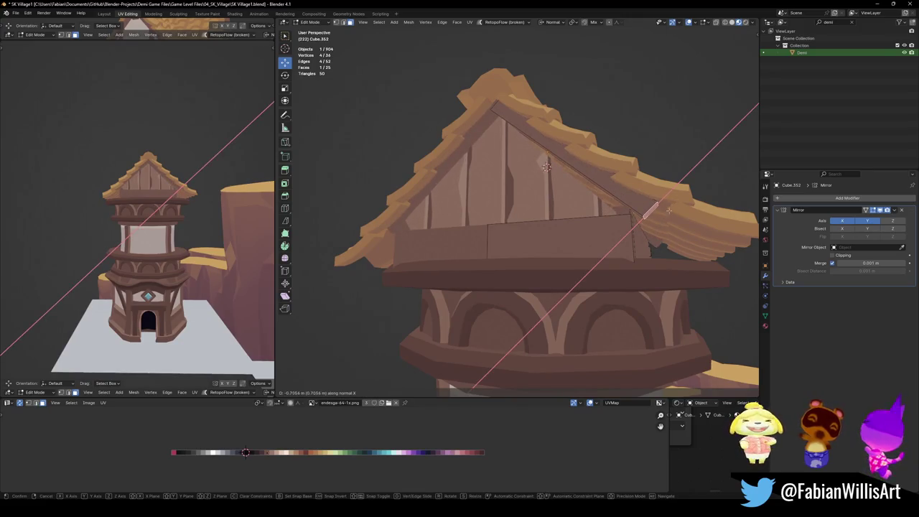
- Extend the trim board's end face along its normal to follow the roof slope
left_click(650, 210)
middle_click_drag(301, 195, 338, 209)
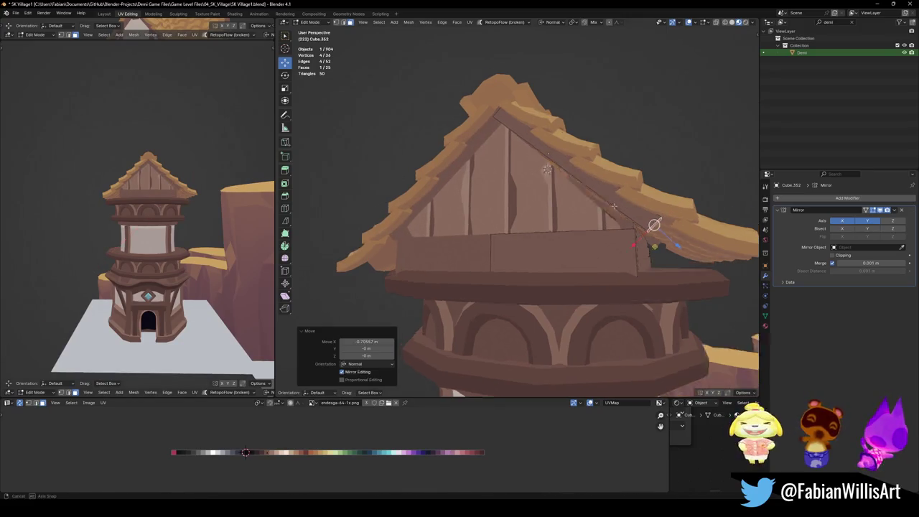
key("g")
key("z")
key("z")
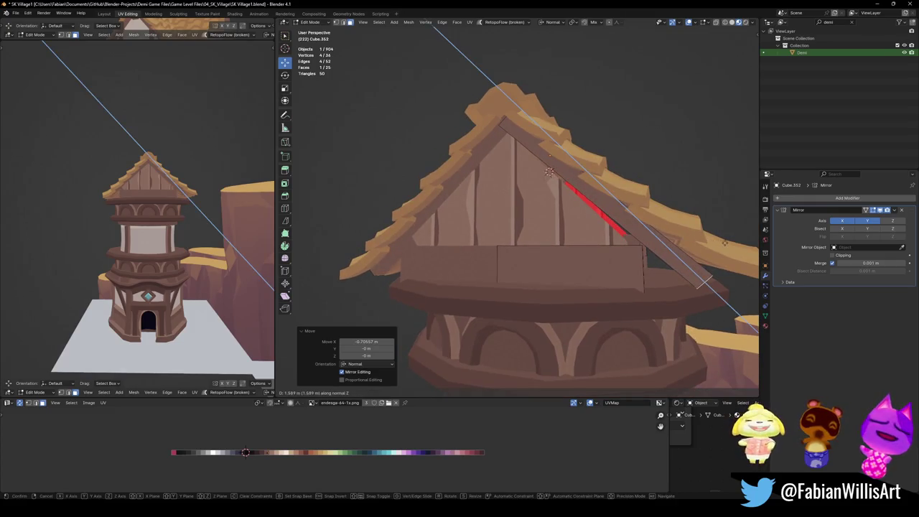
left_click(673, 251)
scroll(673, 251, "down", 3)
middle_click_drag(673, 251, 646, 257)
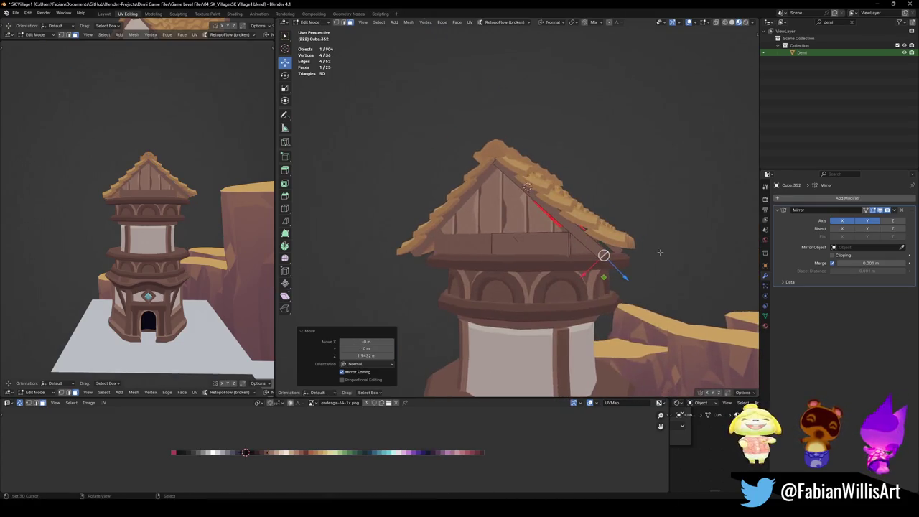
key("g")
key("z")
key("z")
key("z")
key("z")
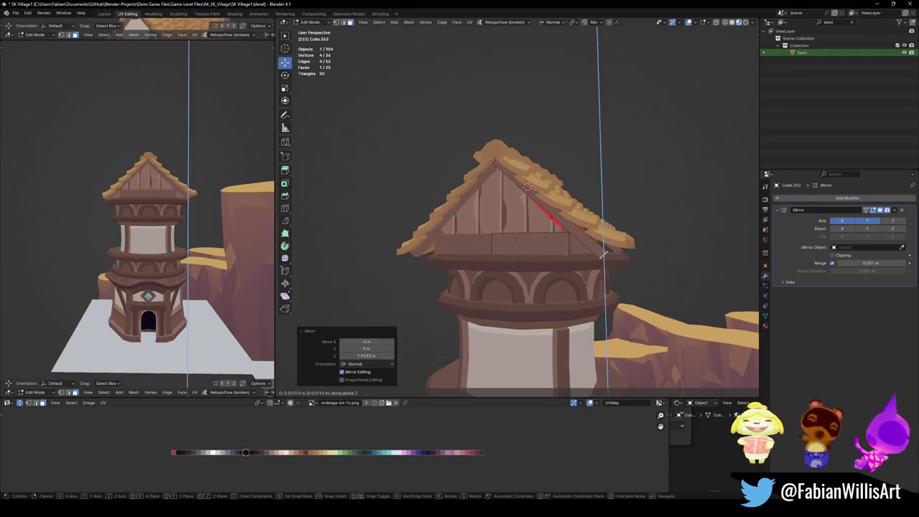
key("z")
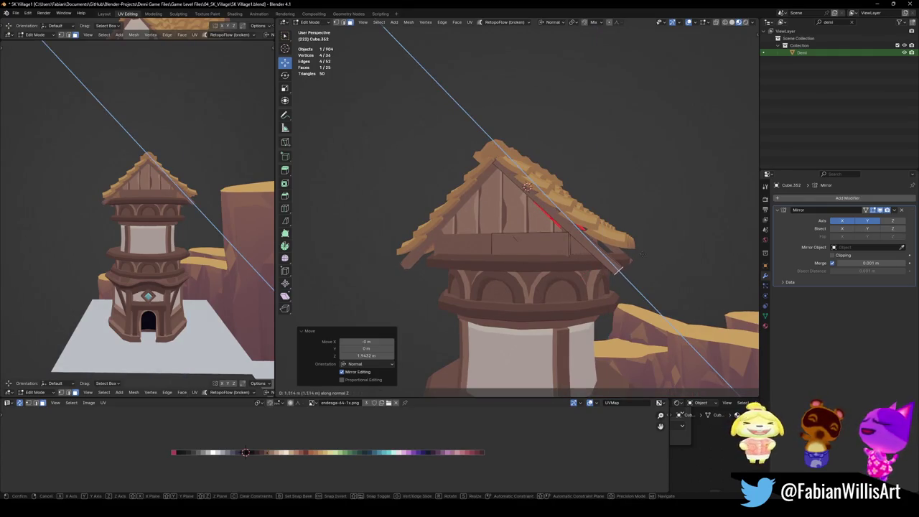
left_click(619, 270)
- Add an edge loop and push the small roof-edge face along its normal
key("alt+a")
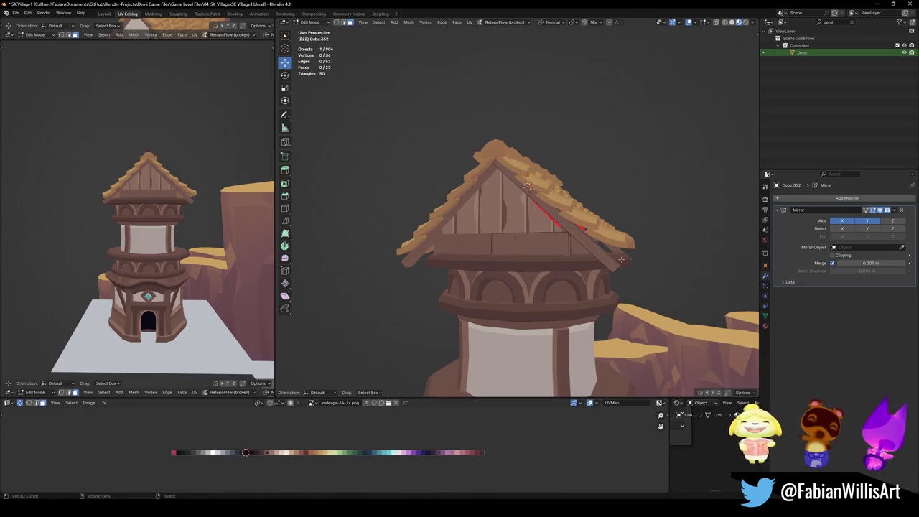
key("ctrl+z")
middle_click_drag(622, 259, 607, 253)
key("3")
left_click(583, 220)
key("g")
key("z")
key("z")
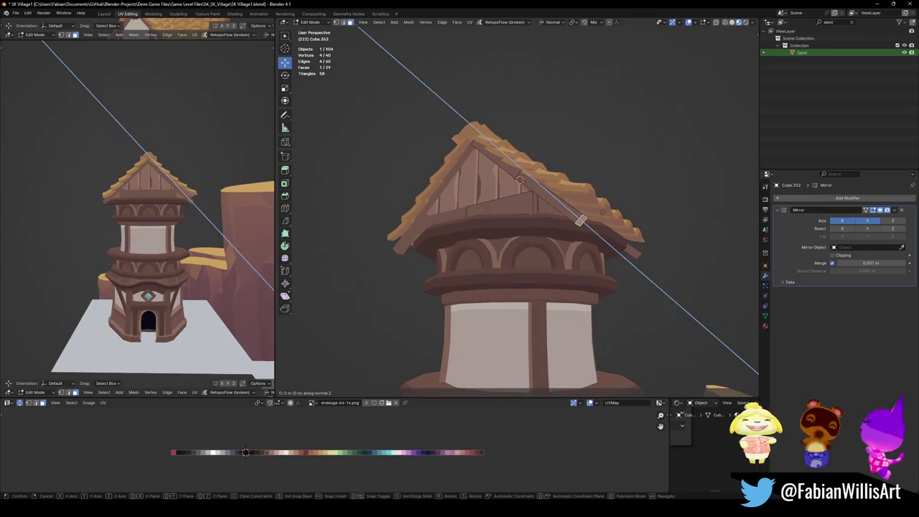
key("z")
left_click(609, 191)
key("alt+a")
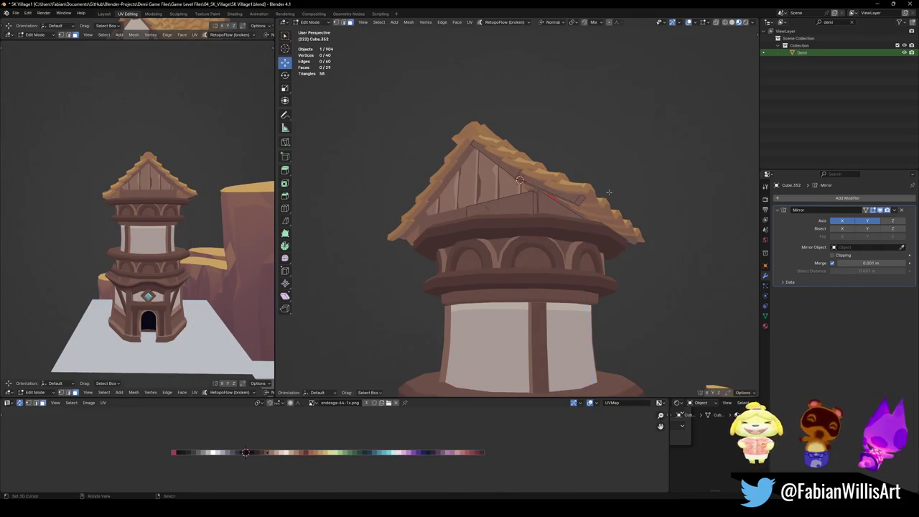
- Push two roof-edge faces about 0.6979 m out along their normal and save
scroll(609, 191, "up", 3)
middle_click_drag(609, 192, 546, 194)
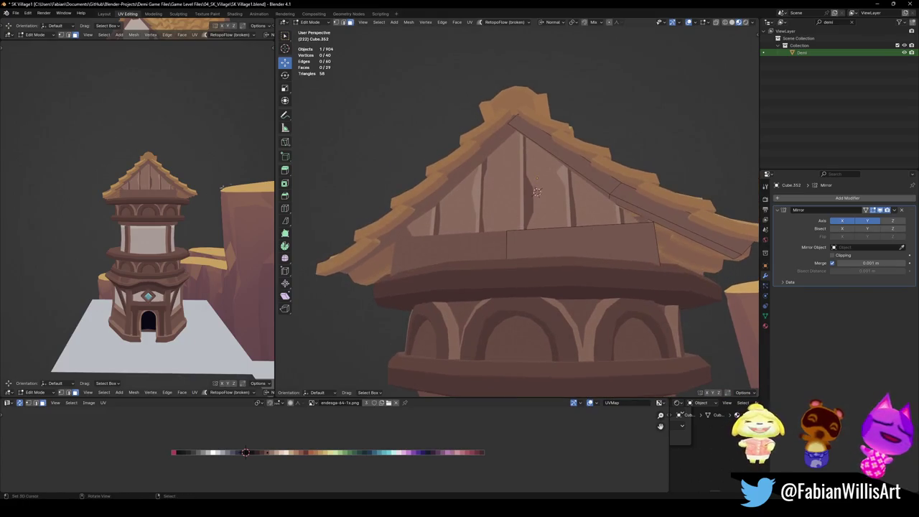
scroll(228, 185, "up", 3)
scroll(228, 185, "up", 2)
mouse_move(617, 245)
middle_mouse_down()
mouse_move(623, 194)
mouse_move(647, 222)
mouse_move(606, 178)
middle_mouse_up()
left_click(678, 186)
left_click(605, 178, "shift")
key("g")
key("z")
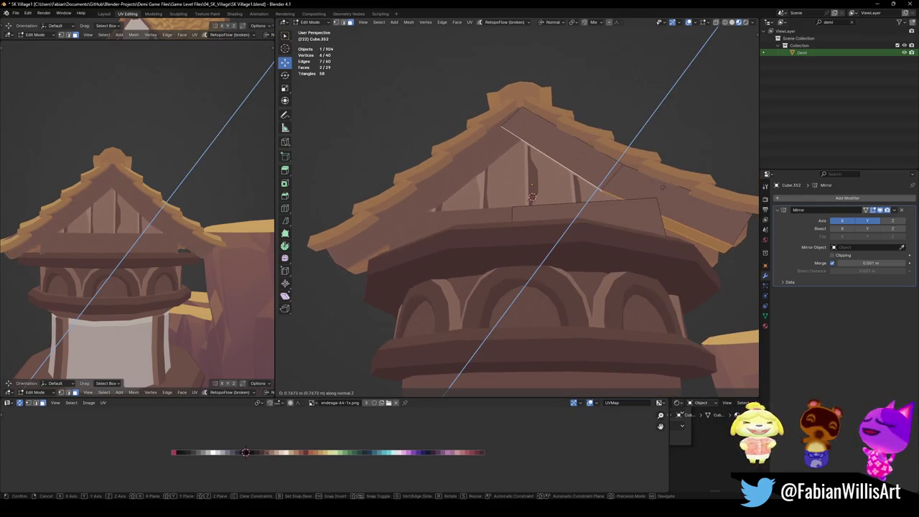
left_click(595, 181)
scroll(216, 191, "down", 3)
scroll(216, 191, "down", 2)
scroll(198, 238, "up", 2)
key("ctrl+s")
- Review the tower from the left view and save the village file again
middle_click_drag(198, 237, 240, 225)
right_click(239, 225)
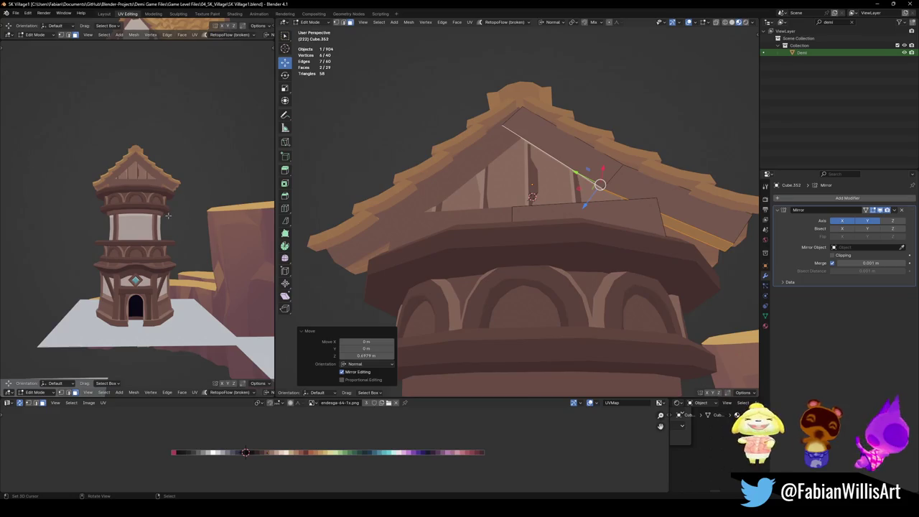
middle_click_drag(178, 224, 195, 221)
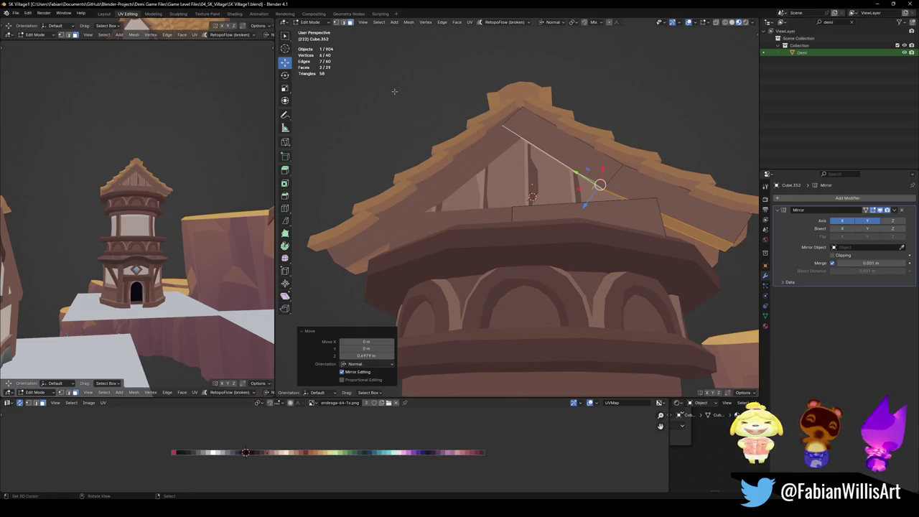
mouse_move(600, 185)
middle_mouse_down()
mouse_move(519, 225)
mouse_move(500, 217)
middle_mouse_up()
key("ctrl+s")
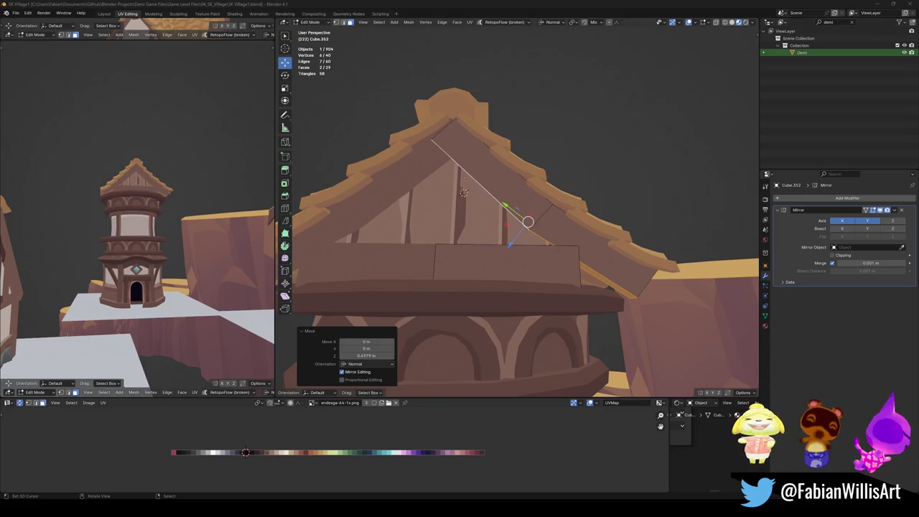
- Raise the selected roof vertices twice along their normal
scroll(538, 258, "down", 4)
mouse_move(528, 247)
middle_mouse_down()
mouse_move(537, 257)
mouse_move(604, 216)
middle_mouse_up()
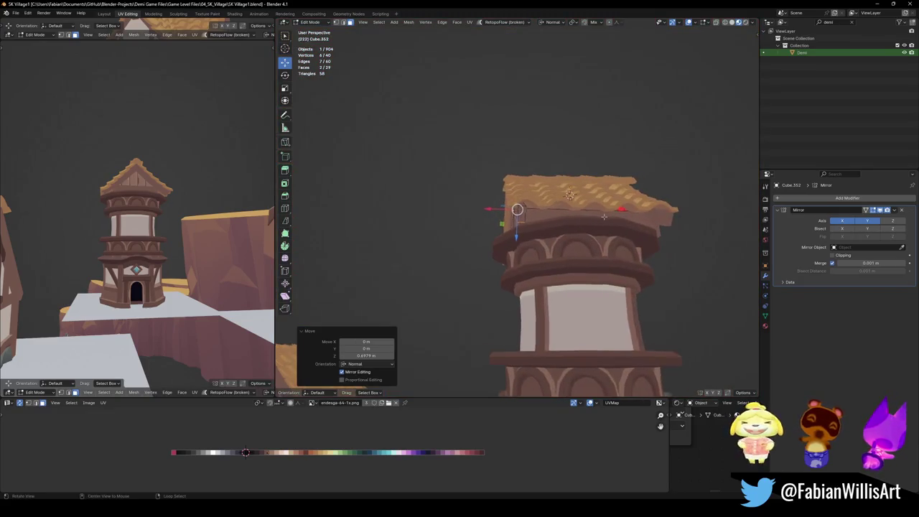
scroll(603, 216, "up", 3)
middle_click_drag(517, 199, 546, 231)
key("g")
mouse_move(492, 160)
middle_mouse_down()
mouse_move(474, 180)
mouse_move(453, 242)
mouse_move(493, 230)
mouse_move(516, 237)
middle_mouse_up()
key("z")
left_click(474, 186)
scroll(459, 222, "down", 3)
key("g")
key("z")
left_click(493, 230)
- Return to Object Mode, save, check the tower in grey shading, and select its tiled roof
key("Tab")
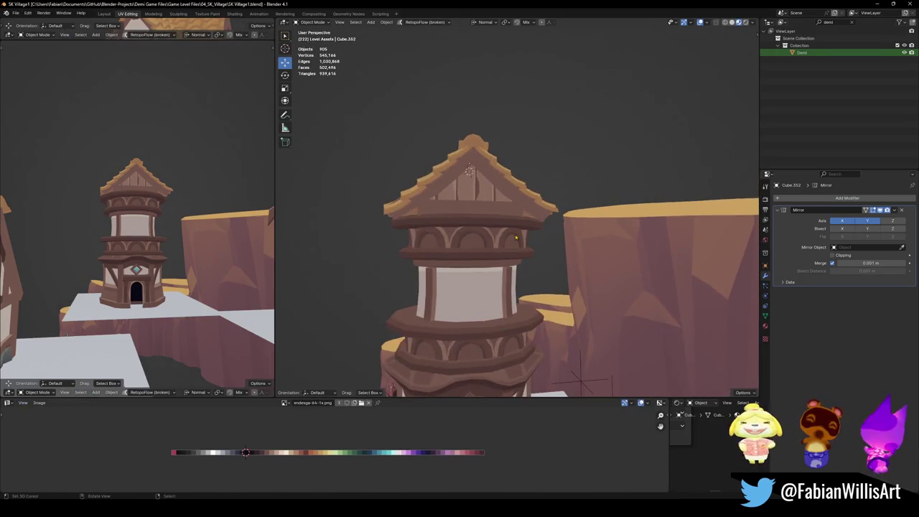
scroll(516, 237, "up", 4)
key("ctrl+s")
scroll(474, 216, "up", 4)
mouse_move(474, 216)
middle_mouse_down()
mouse_move(470, 206)
mouse_move(393, 213)
mouse_move(480, 210)
mouse_move(521, 240)
mouse_move(452, 227)
mouse_move(476, 228)
middle_mouse_up()
key("z")
key("z")
scroll(506, 227, "down", 4)
scroll(478, 229, "up", 3)
scroll(478, 229, "down", 3)
key("ctrl+s")
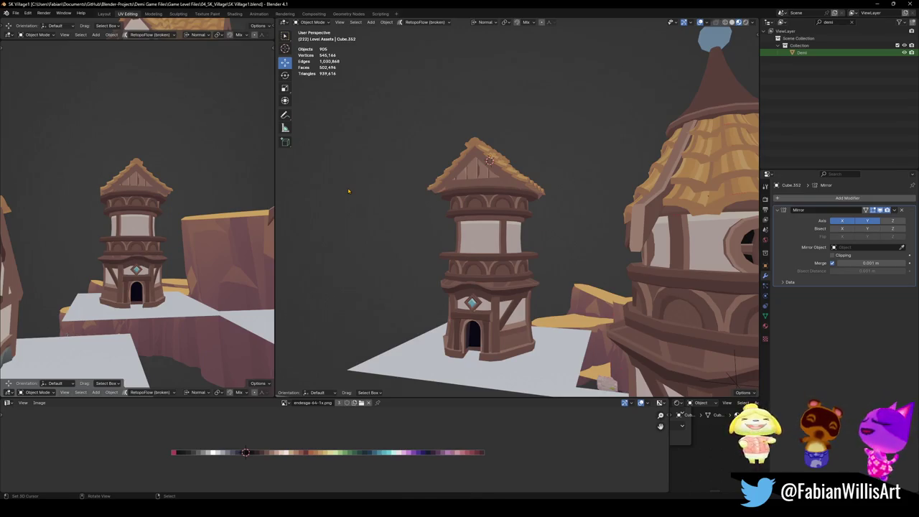
mouse_move(129, 229)
middle_mouse_down()
mouse_move(145, 228)
mouse_move(172, 189)
mouse_move(252, 222)
middle_mouse_up()
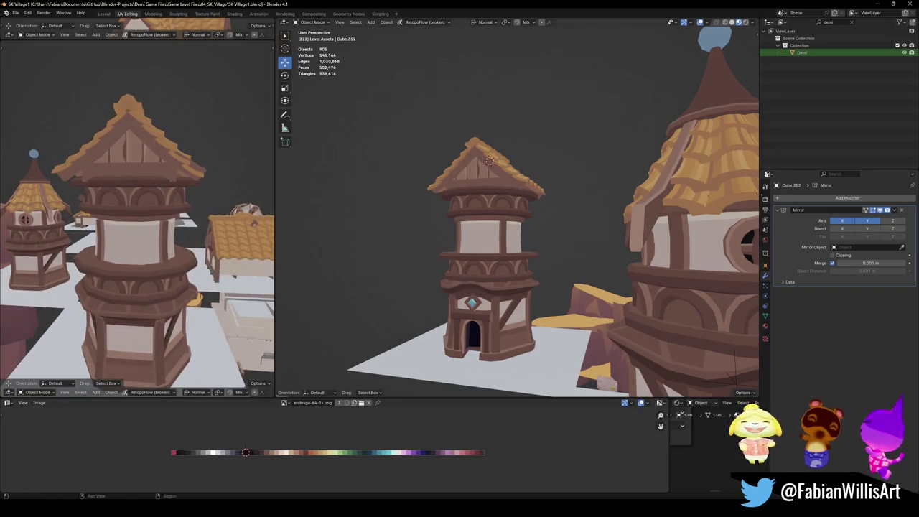
left_click(506, 166)
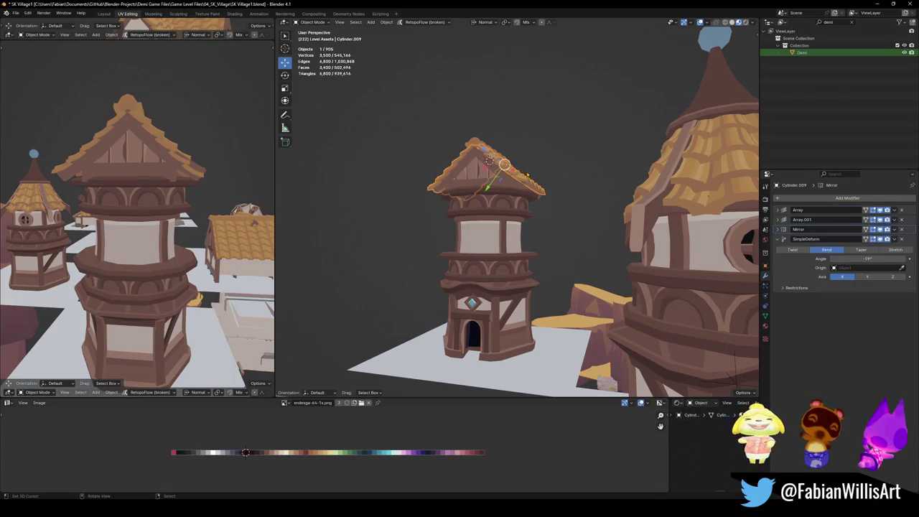
- Reset the roof ridge piece's rotation and scale, then reselect the tiled roof
middle_click_drag(527, 174, 546, 165)
scroll(546, 165, "up", 3)
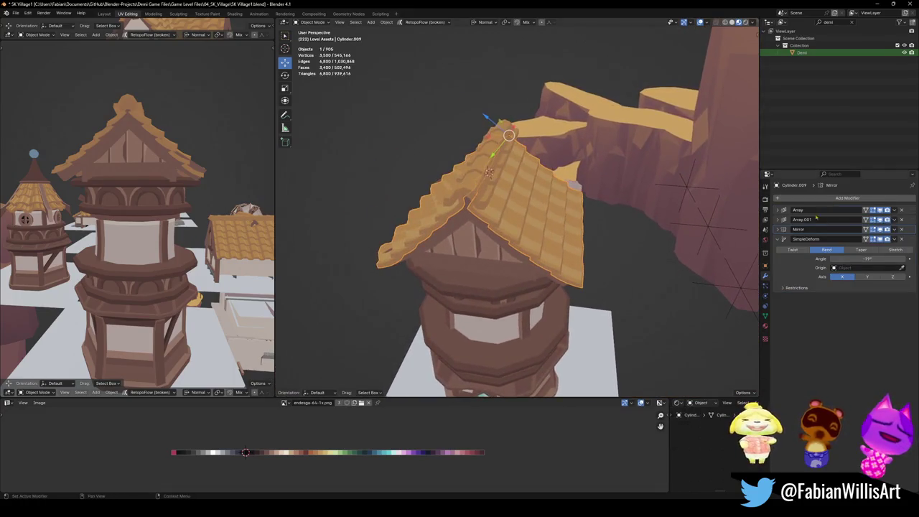
left_click(778, 230)
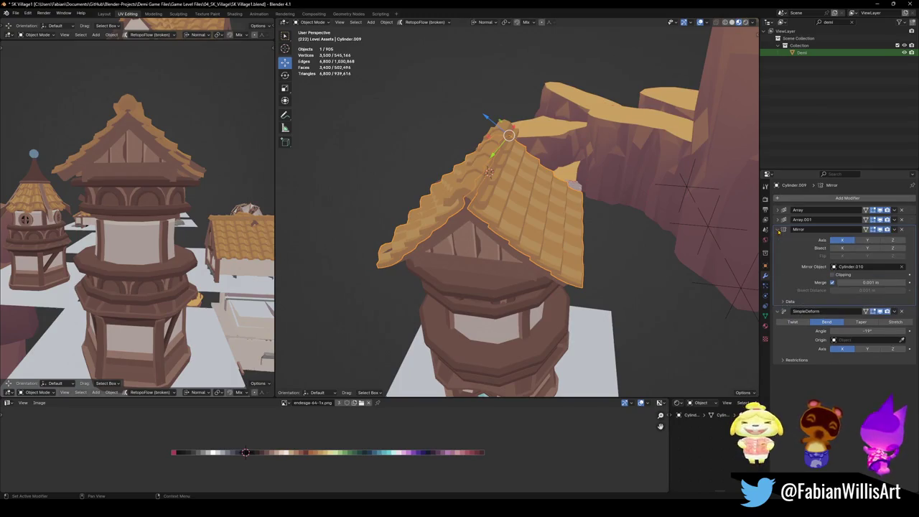
left_click(489, 157)
key("alt+r")
key("alt+s")
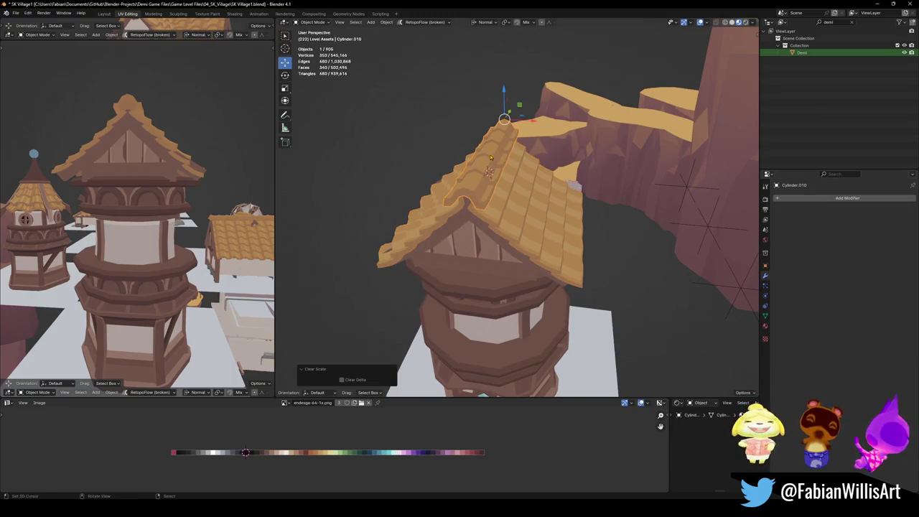
left_click(543, 204)
- Move the Mirror modifier below SimpleDeform and show the mirrored roof half again
mouse_move(544, 203)
middle_mouse_down()
mouse_move(554, 137)
mouse_move(653, 180)
middle_mouse_up()
middle_click_drag(629, 184, 623, 192)
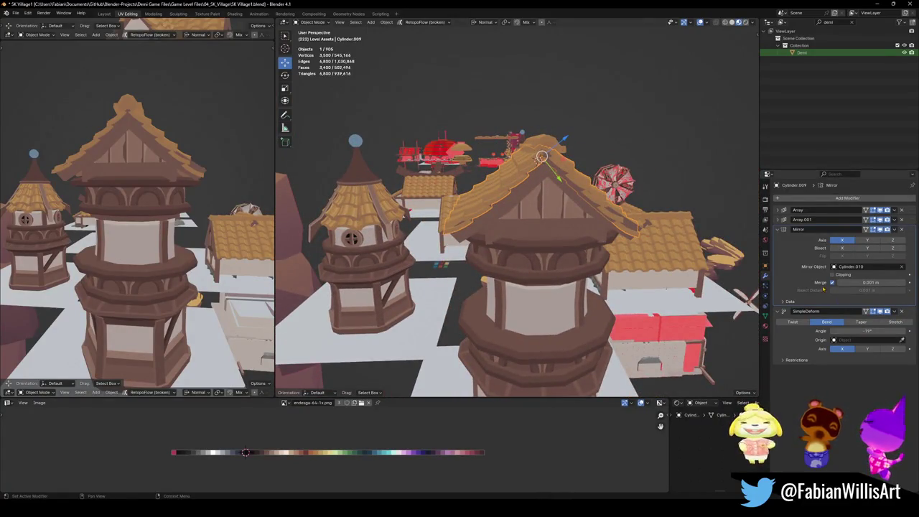
left_click(881, 229)
left_click(881, 229)
left_click(880, 229)
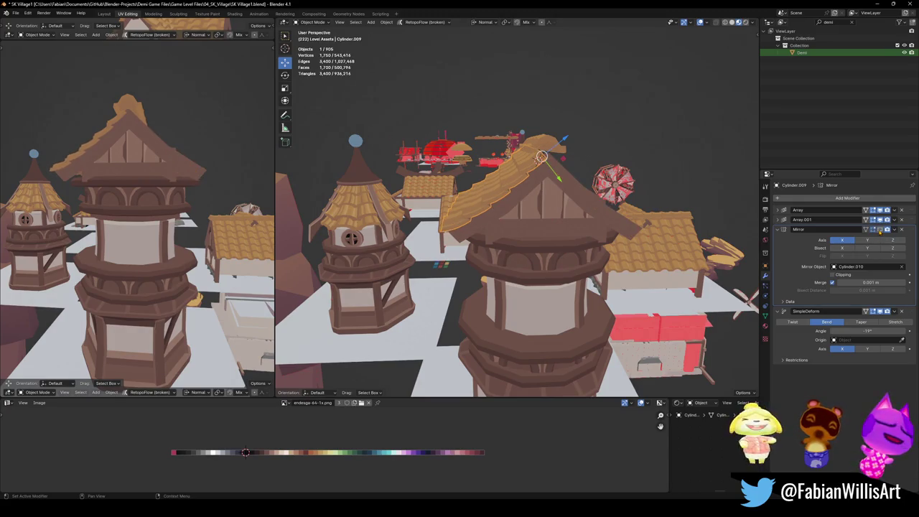
left_click_drag(911, 232, 895, 316)
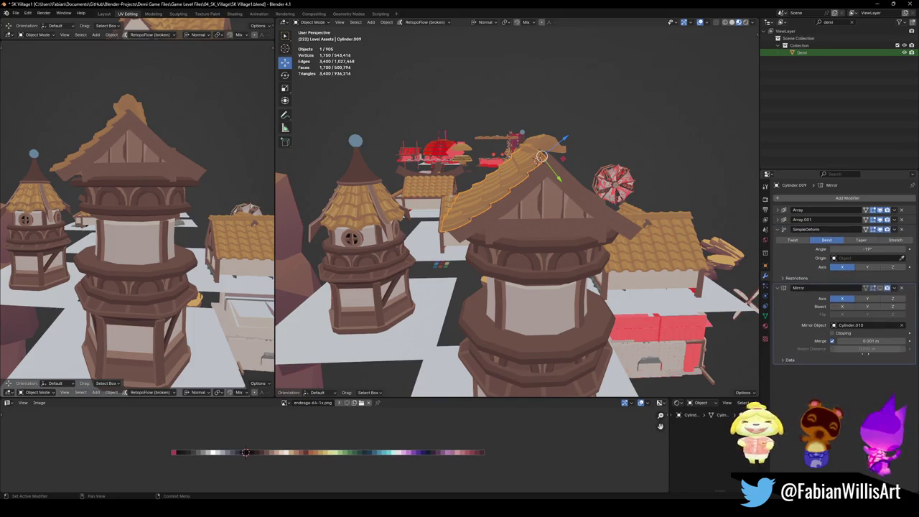
left_click(881, 288)
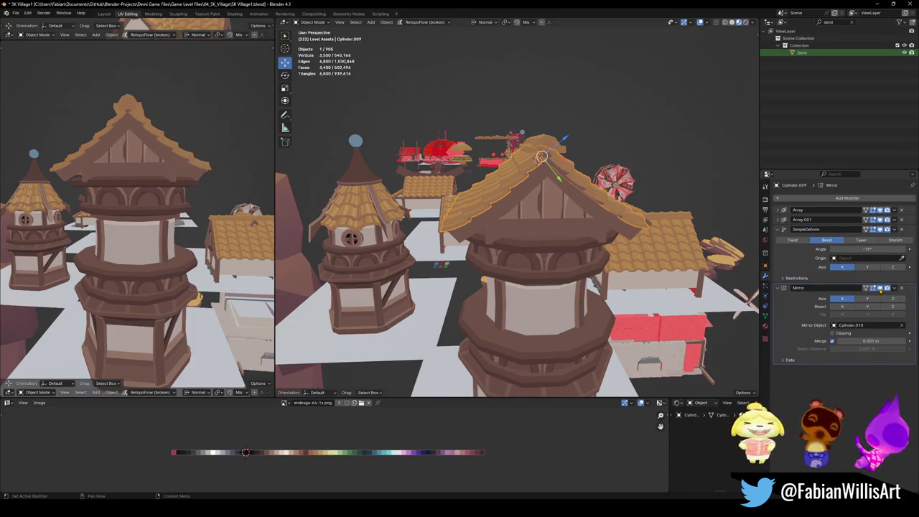
- Review the finished tower roof from the left view and save the village file
middle_click_drag(137, 201, 208, 189)
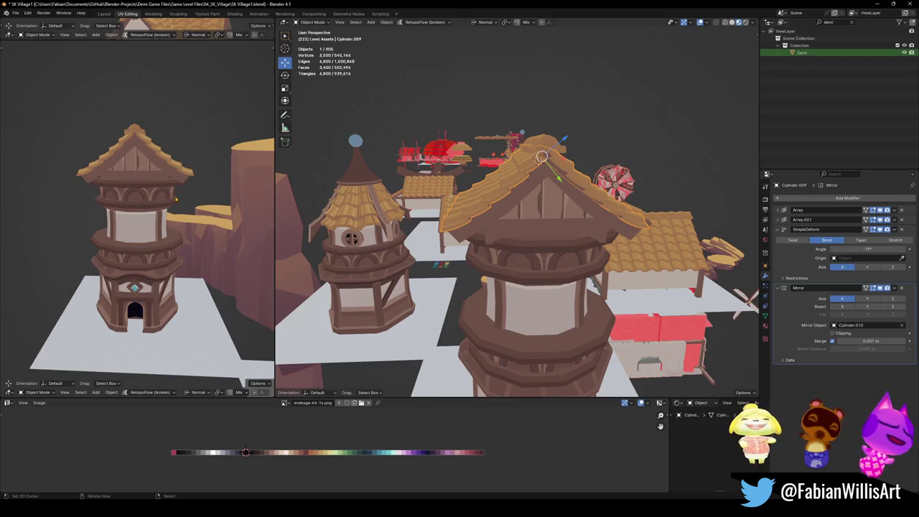
mouse_move(136, 199)
middle_mouse_down()
mouse_move(217, 213)
mouse_move(93, 215)
mouse_move(156, 221)
mouse_move(144, 219)
middle_mouse_up()
key("ctrl+s")
mouse_move(502, 252)
middle_mouse_down()
mouse_move(546, 253)
mouse_move(493, 274)
middle_mouse_up()
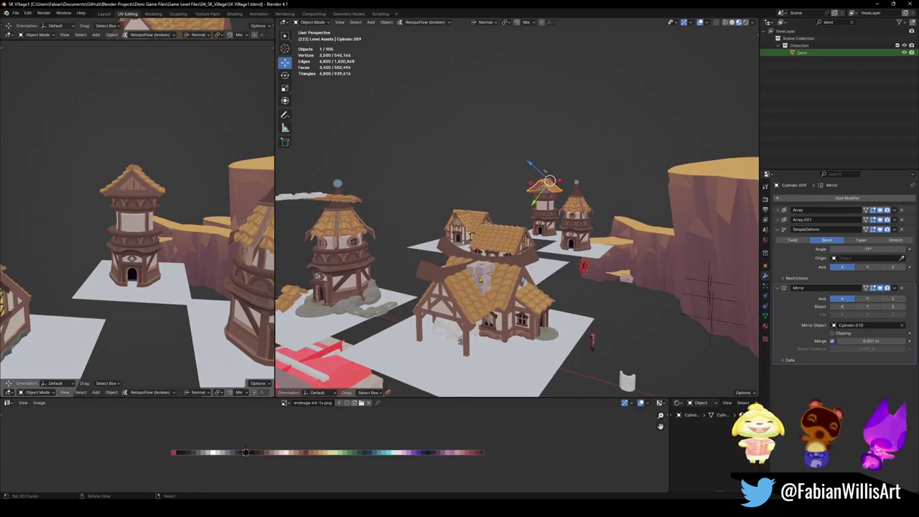
left_click(496, 285)
- Snap the stone chimney to the cursor and slide it across the shorter tower's roof at constant height
left_click(557, 172)
key("shift+s")
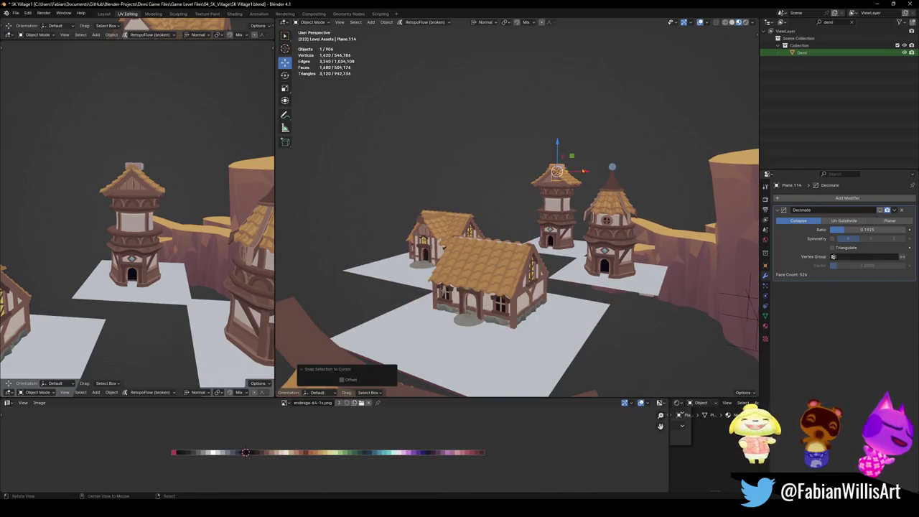
key("KP_Decimal")
key("g")
key("shift+z")
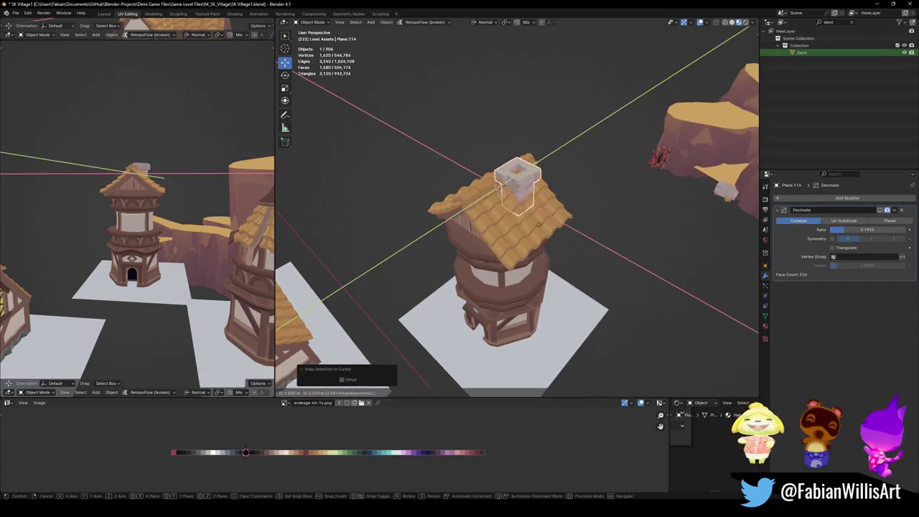
left_click(495, 209)
mouse_move(144, 216)
middle_mouse_down()
mouse_move(184, 190)
mouse_move(175, 204)
mouse_move(11, 220)
mouse_move(144, 221)
middle_mouse_up()
- Save the file, then pull back and select a tiled roof section
key("ctrl+s")
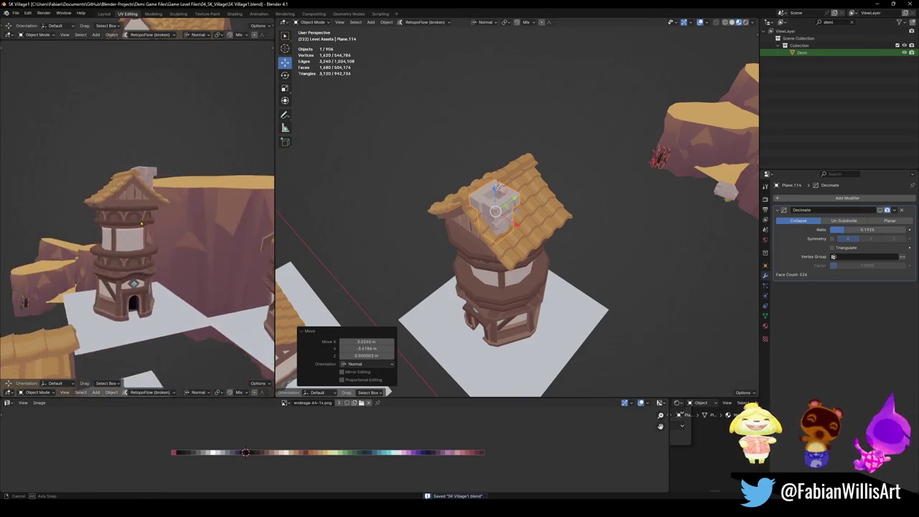
scroll(448, 211, "down", 3)
middle_click_drag(447, 211, 349, 231)
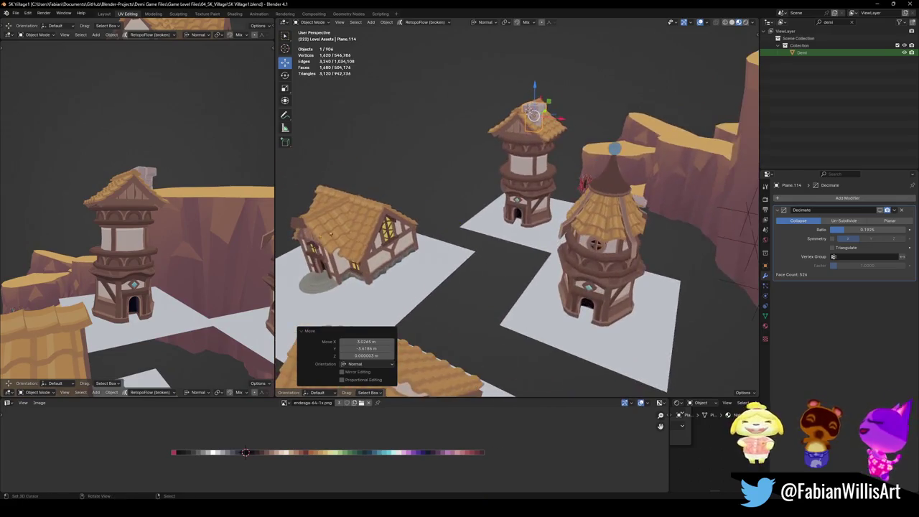
left_click(329, 240)
- Duplicate the tiled roof section and snap the copy onto the shorter tower's top
key("shift+d")
right_click(456, 256)
key("shift+s")
right_click(519, 135, "shift")
key("shift+s")
left_click(479, 179)
scroll(503, 186, "up", 4)
mouse_move(502, 186)
middle_mouse_down()
mouse_move(531, 179)
mouse_move(553, 198)
mouse_move(532, 183)
middle_mouse_up()
- Shift the roof copy along its X axis into place beside the chimney
key("shift+s")
left_click(554, 176)
key("g")
key("y")
key("y")
key("y")
key("x")
key("x")
left_click(539, 188)
key("g")
key("z")
key("z")
key("x")
left_click(528, 182)
- Deselect everything, save the file, and select the new roof section facing the tower's roof
key("alt+a")
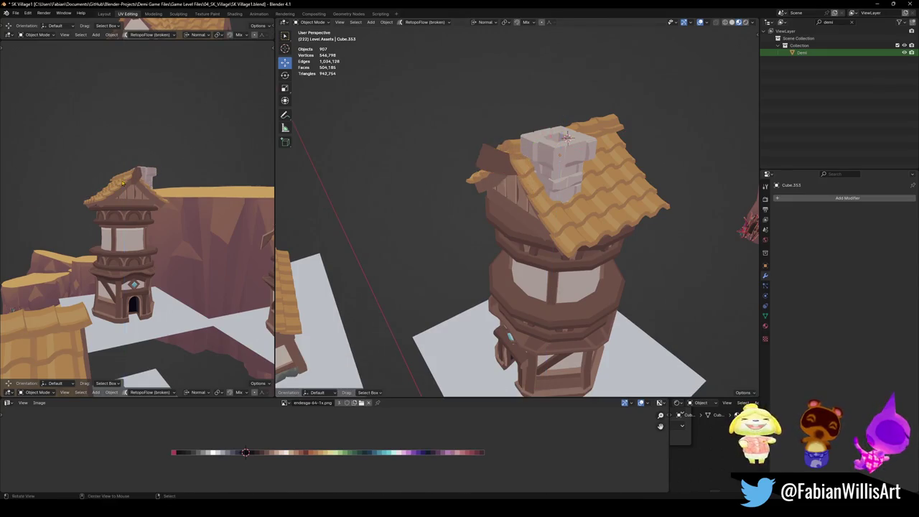
scroll(141, 190, "up", 4)
mouse_move(141, 190)
middle_mouse_down()
mouse_move(135, 232)
mouse_move(150, 209)
middle_mouse_up()
scroll(135, 232, "down", 2)
key("ctrl+s")
left_click(552, 177)
middle_click_drag(552, 177, 535, 219)
scroll(535, 219, "up", 2)
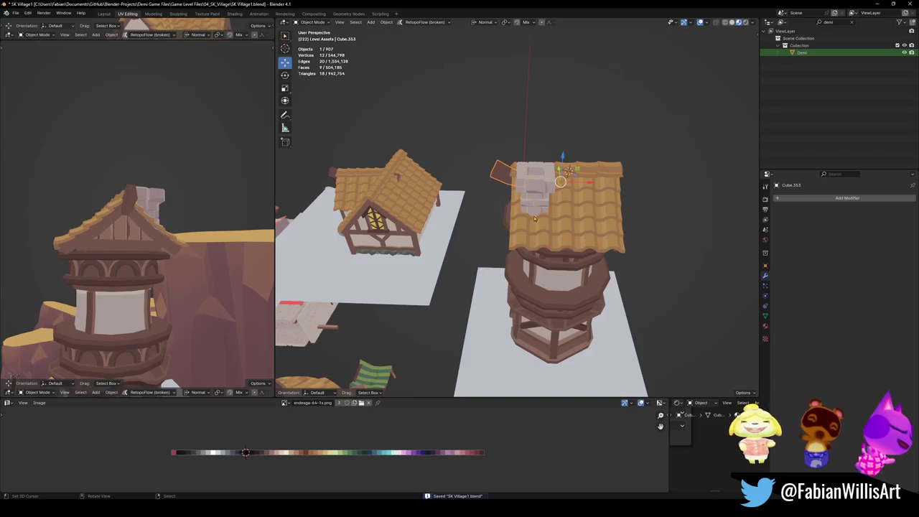
- Add a Mirror modifier on X to the new roof section from Quick Favorites and save
key("q")
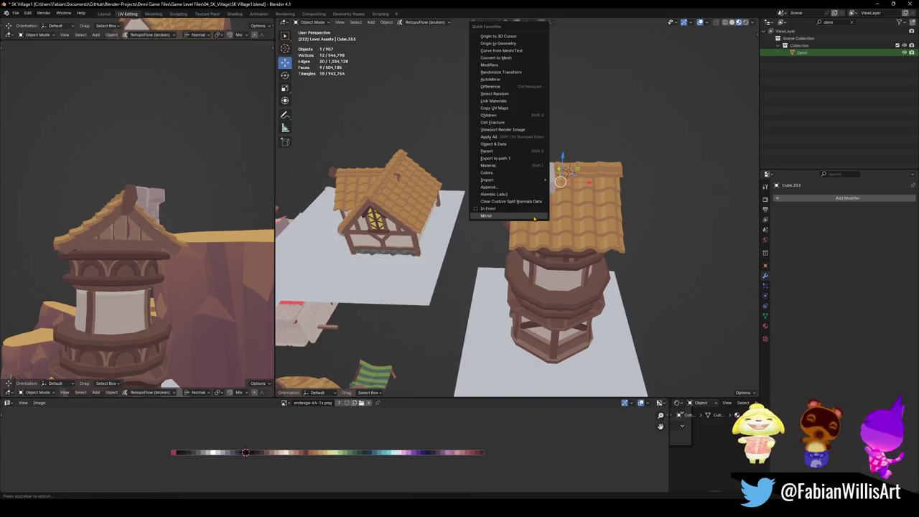
left_click(536, 217)
middle_click_drag(535, 217, 503, 215)
key("ctrl+s")
mouse_move(186, 216)
middle_mouse_down()
mouse_move(165, 206)
mouse_move(171, 227)
mouse_move(173, 213)
middle_mouse_up()
key("ctrl+s")
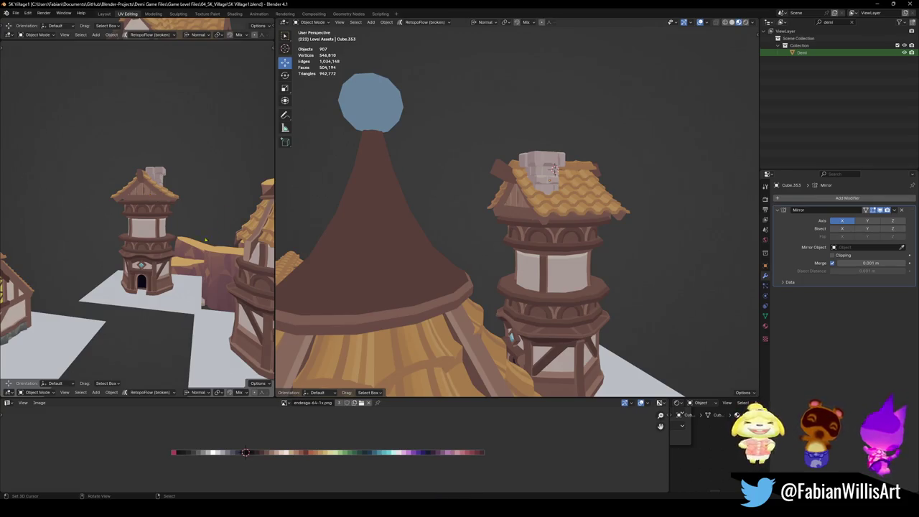
middle_click_drag(140, 217, 175, 232)
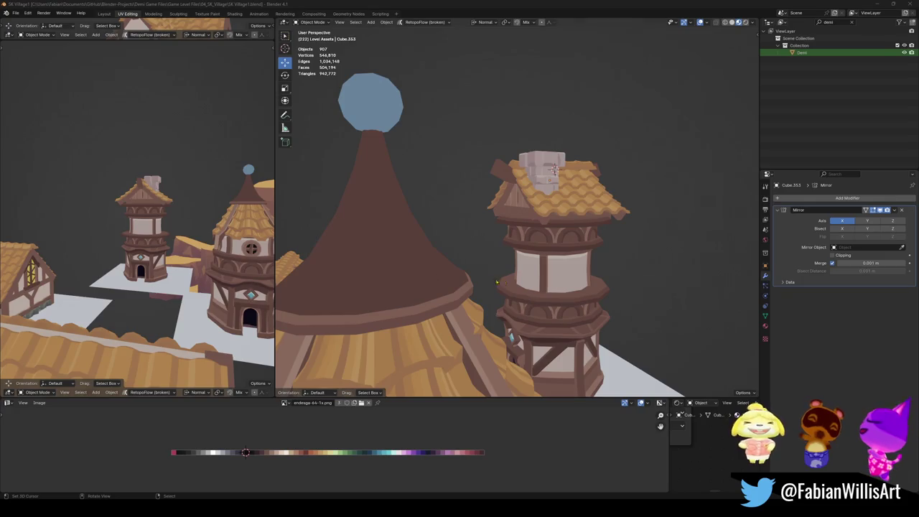
scroll(495, 293, "down", 5)
middle_click_drag(495, 293, 503, 292)
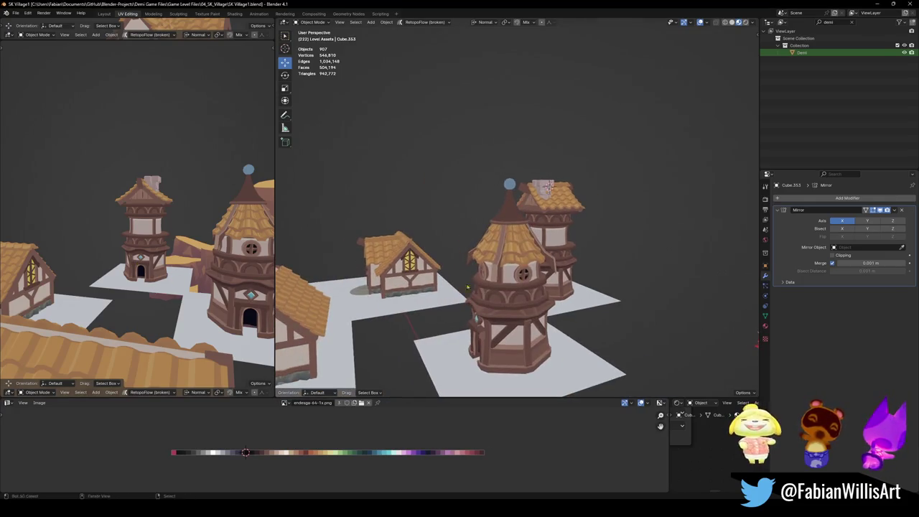
- Enter Edit Mode on the shorter tower and select the diamond window's faces over the endesga-64 palette
left_click(526, 185)
key("KP_Decimal")
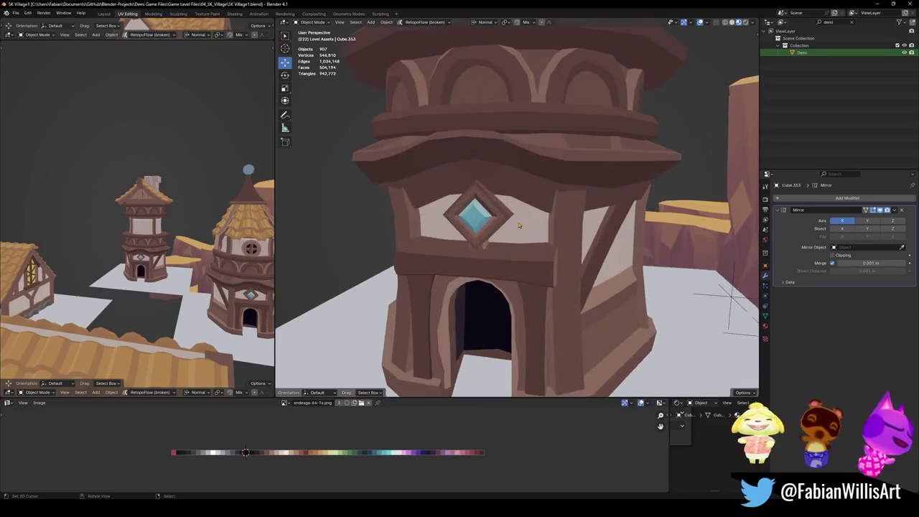
key("Tab")
scroll(478, 223, "up", 1)
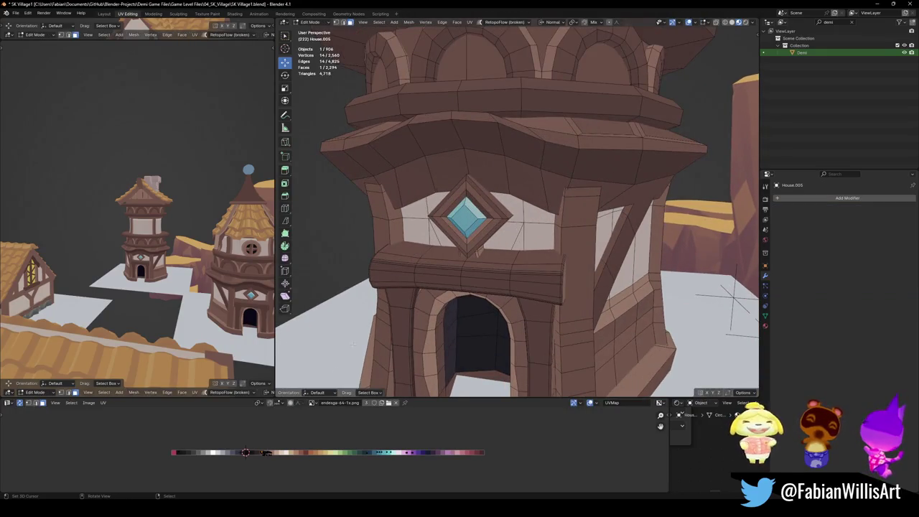
key("alt+a")
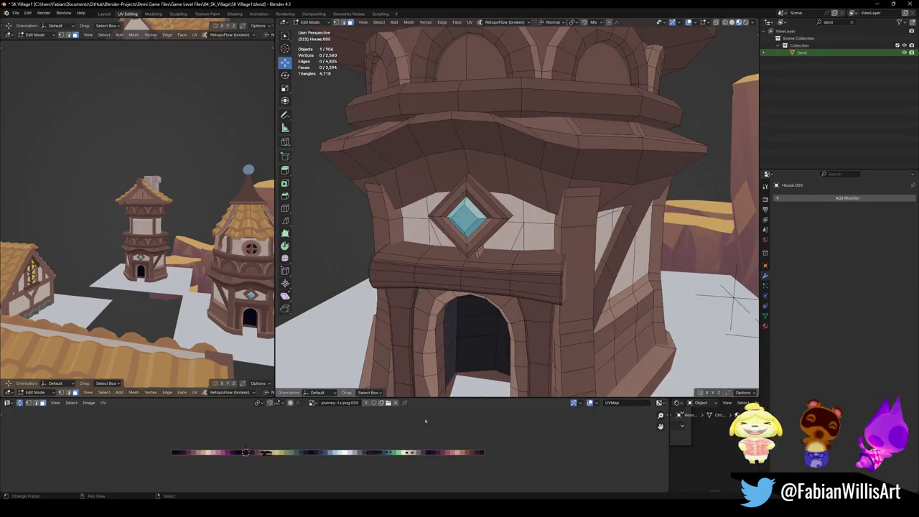
key("b")
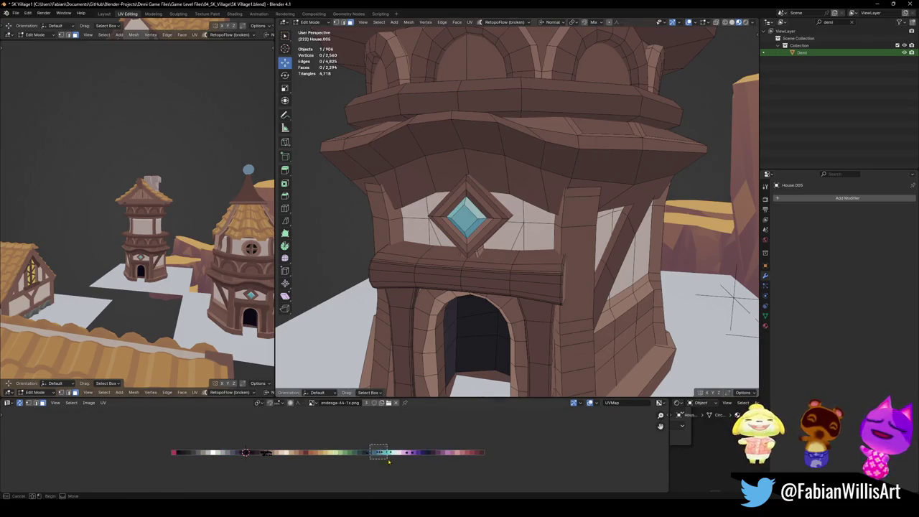
left_click_drag(370, 445, 389, 461)
- Slide the diamond window's UVs horizontally onto an orange palette swatch
key("g")
key("x")
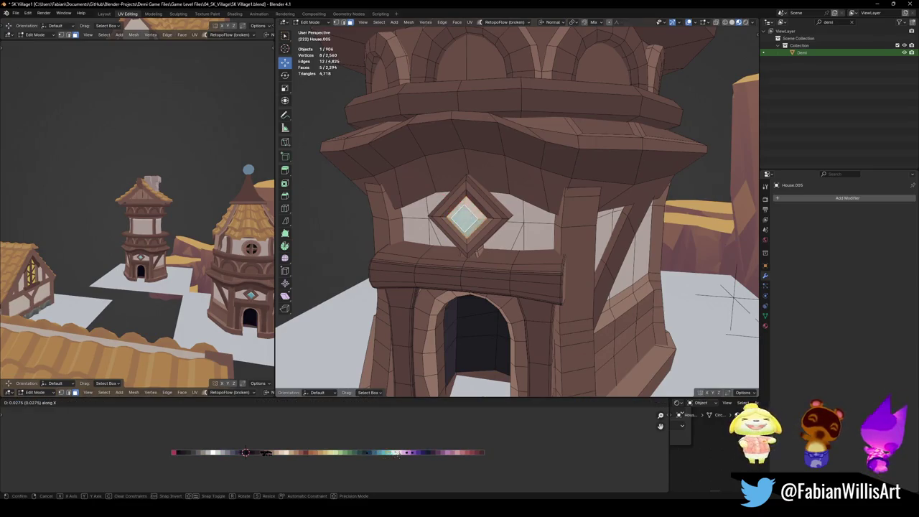
left_click(479, 461)
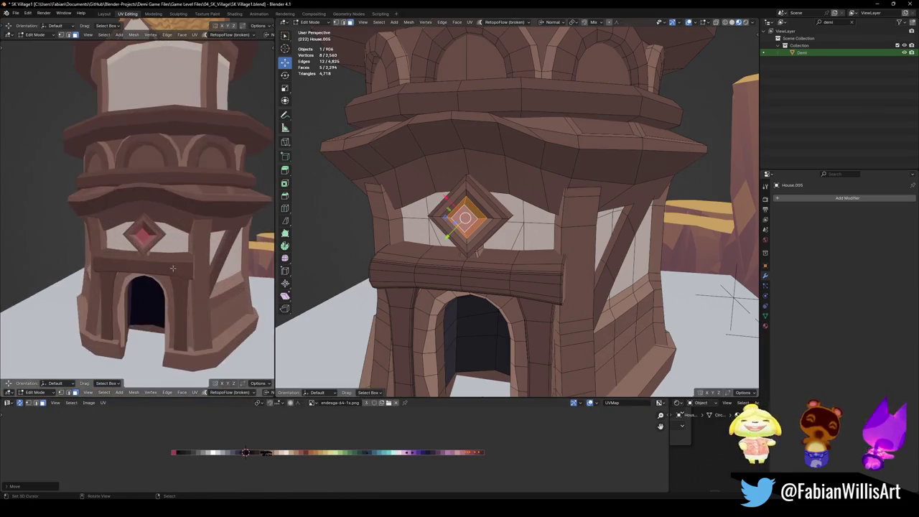
middle_click_drag(486, 473, 478, 471)
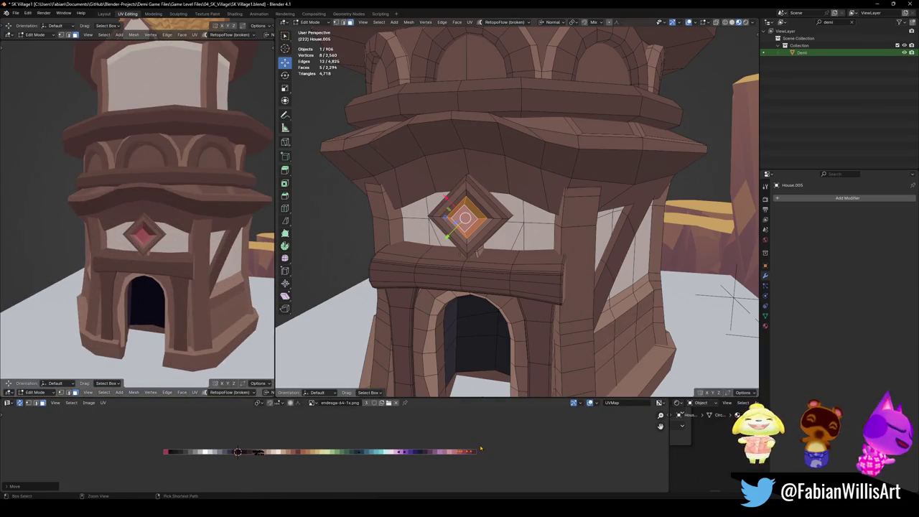
key("ctrl+m")
scroll(144, 251, "down", 4)
middle_click_drag(143, 287, 173, 266)
- Slide the diamond UVs horizontally onto green, save, and leave Edit Mode
key("g")
key("x")
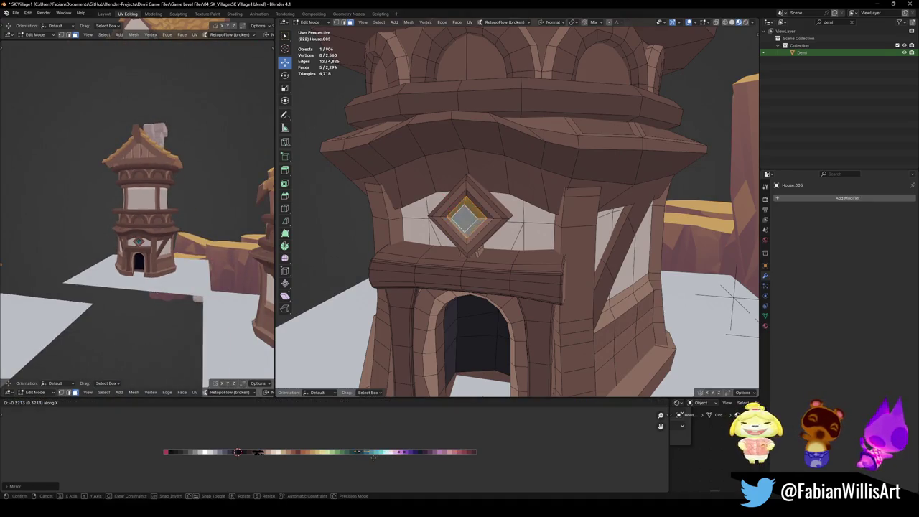
left_click(370, 456)
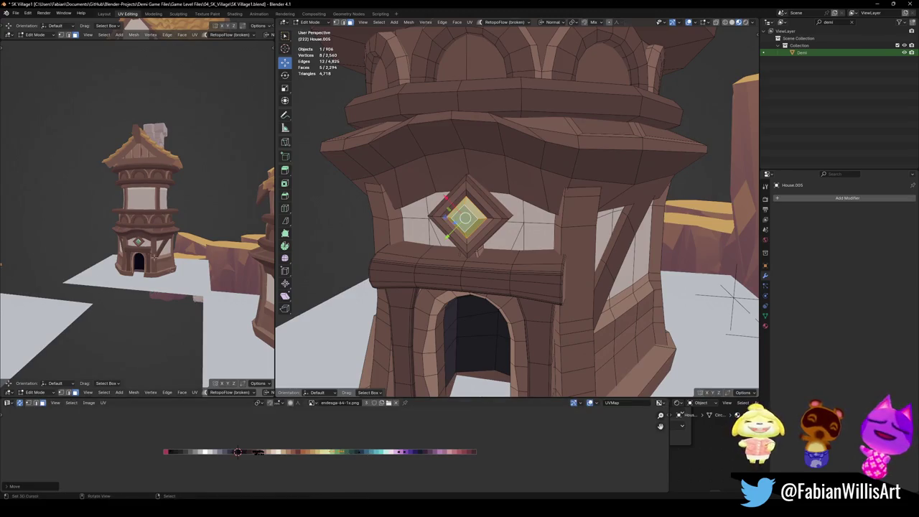
middle_click_drag(165, 251, 185, 241)
key("ctrl+s")
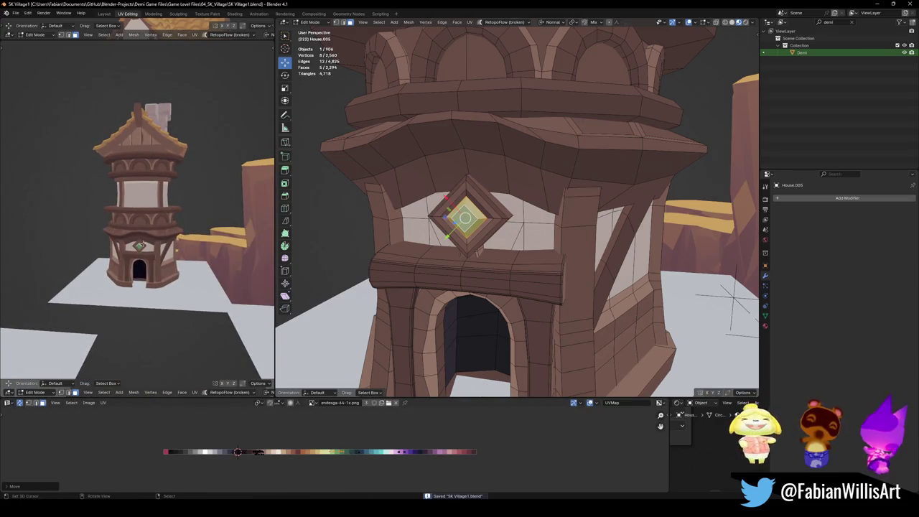
mouse_move(136, 237)
middle_mouse_down()
mouse_move(155, 248)
mouse_move(188, 232)
middle_mouse_up()
key("Tab")
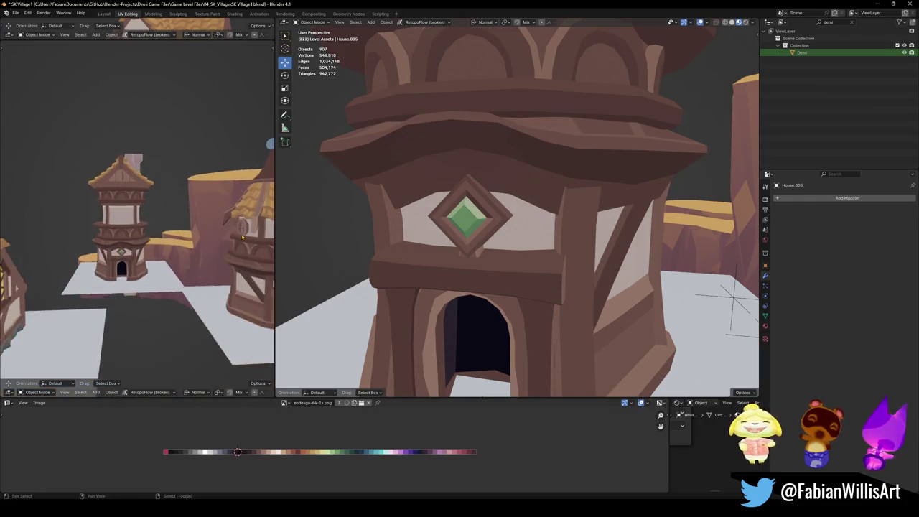
key("ctrl+s")
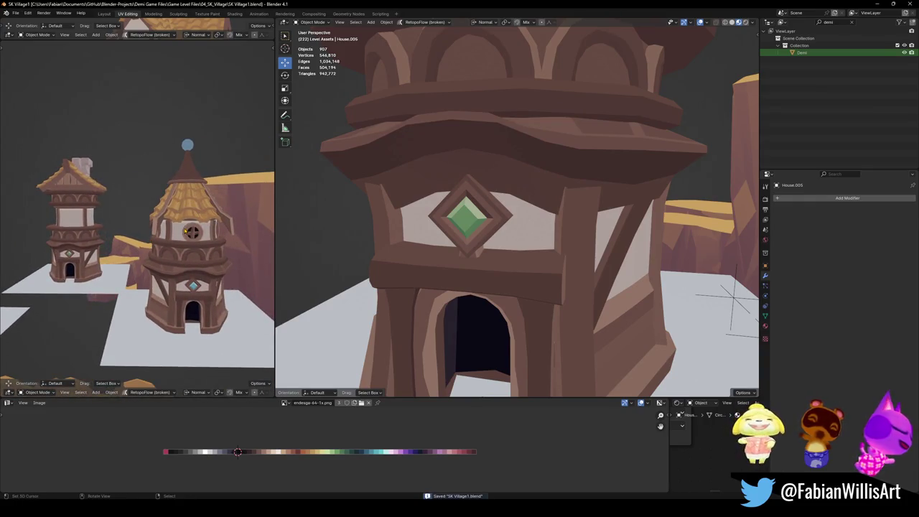
scroll(446, 230, "down", 5)
mouse_move(447, 230)
middle_mouse_down()
mouse_move(517, 108)
mouse_move(531, 214)
middle_mouse_up()
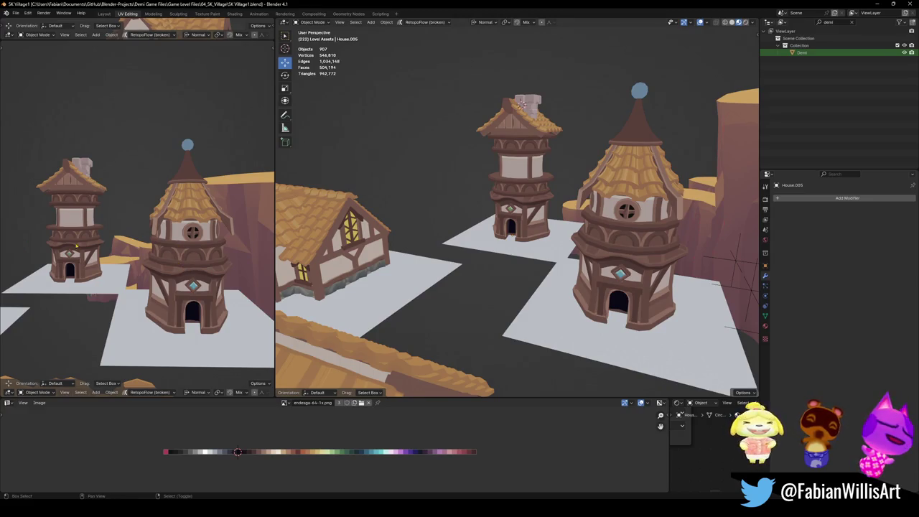
middle_click_drag(76, 247, 87, 238)
key("ctrl+s")
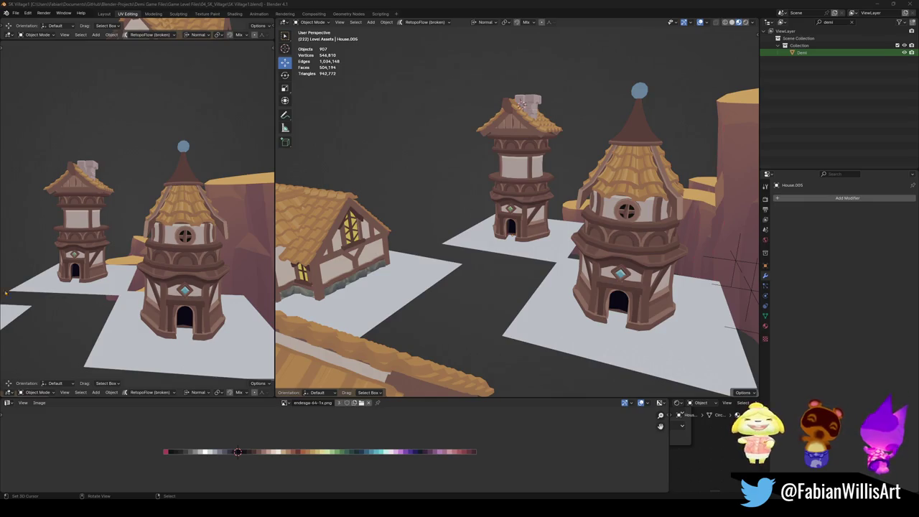
scroll(502, 205, "up", 3)
key("ctrl+s")
middle_click_drag(503, 204, 535, 166)
- Select the shorter tower, its roof and all remaining tower pieces
left_click(535, 166)
left_click(536, 164, "shift")
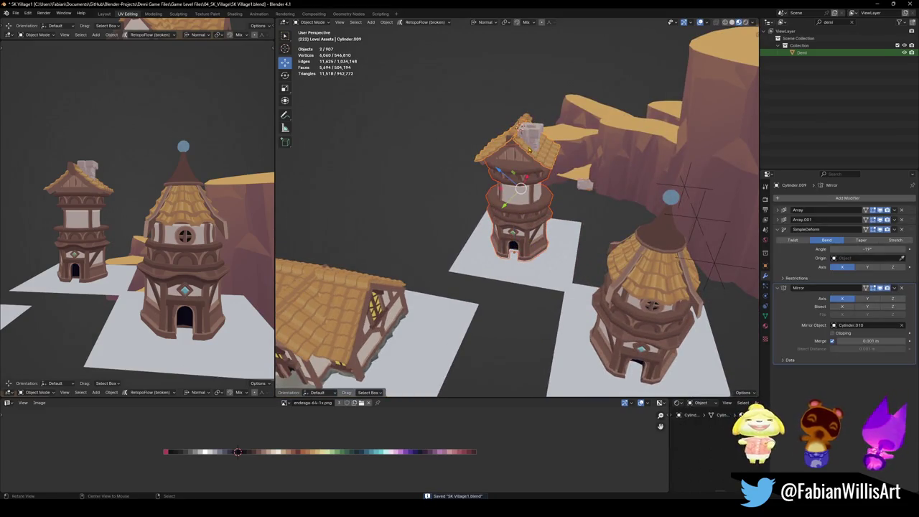
key("KP_Decimal")
scroll(509, 215, "down", 4)
key("c")
left_click(509, 195)
key("Escape")
middle_click_drag(510, 266, 532, 274, "shift")
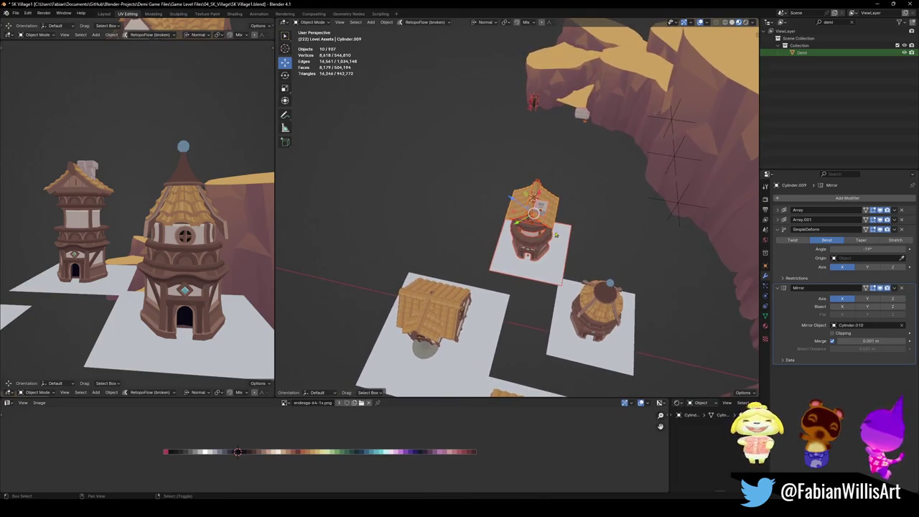
- Duplicate the whole tower and move the copy -28.309 m along world X, then save
key("shift+d")
key("x")
key("x")
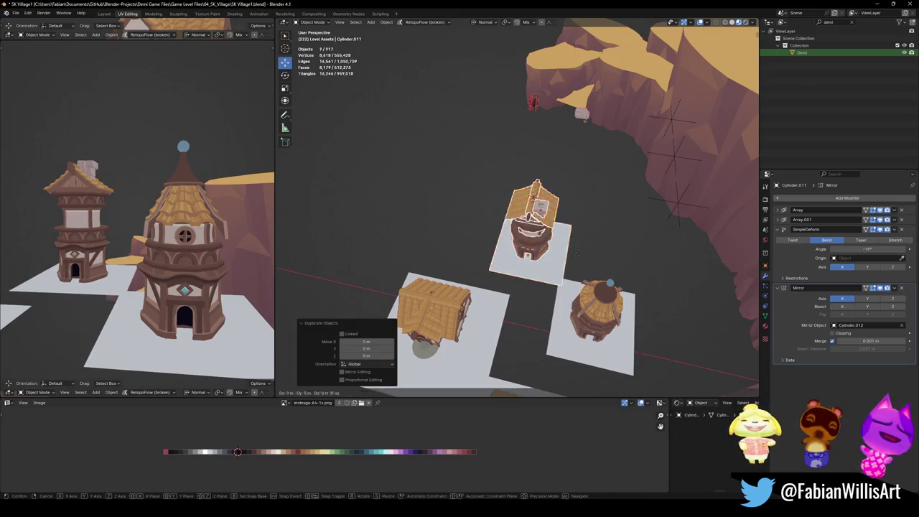
right_click(533, 244)
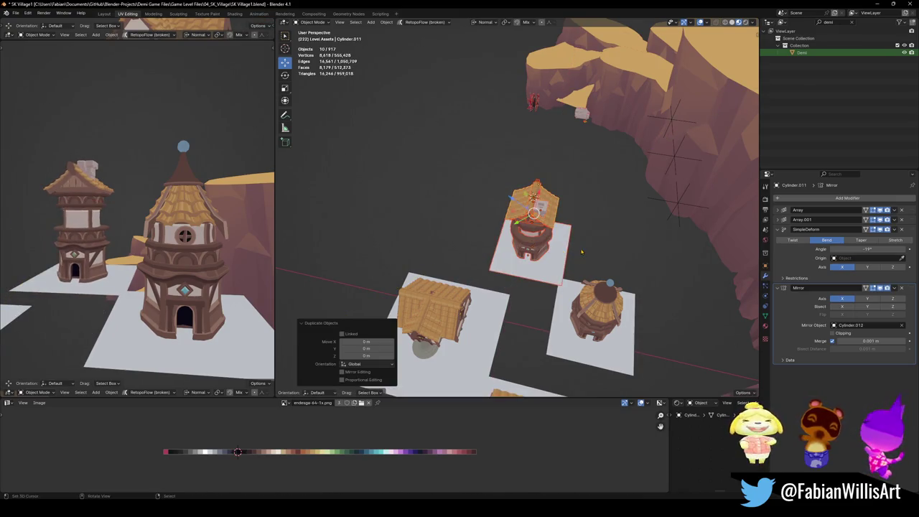
key("comma")
left_click(533, 214)
key("x")
left_click(460, 205)
middle_click_drag(158, 215, 135, 231)
scroll(135, 232, "up", 2)
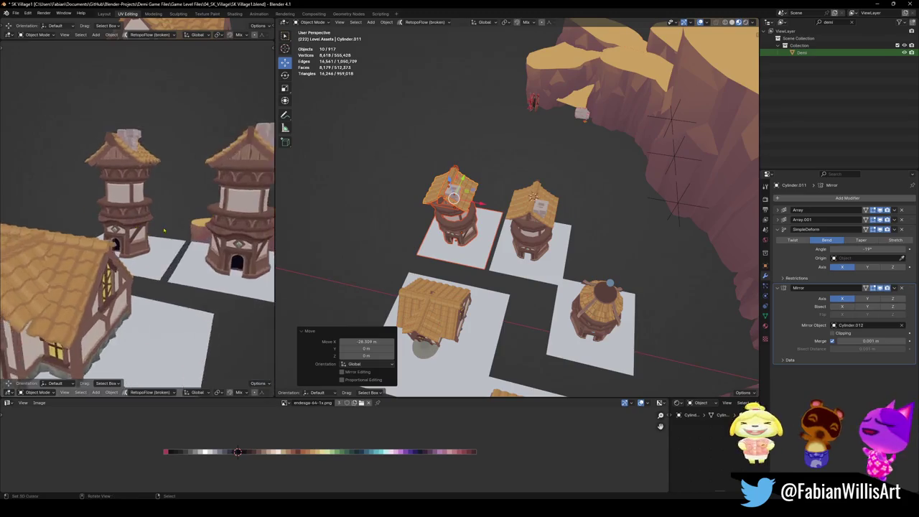
scroll(136, 234, "up", 4)
key("ctrl+s")
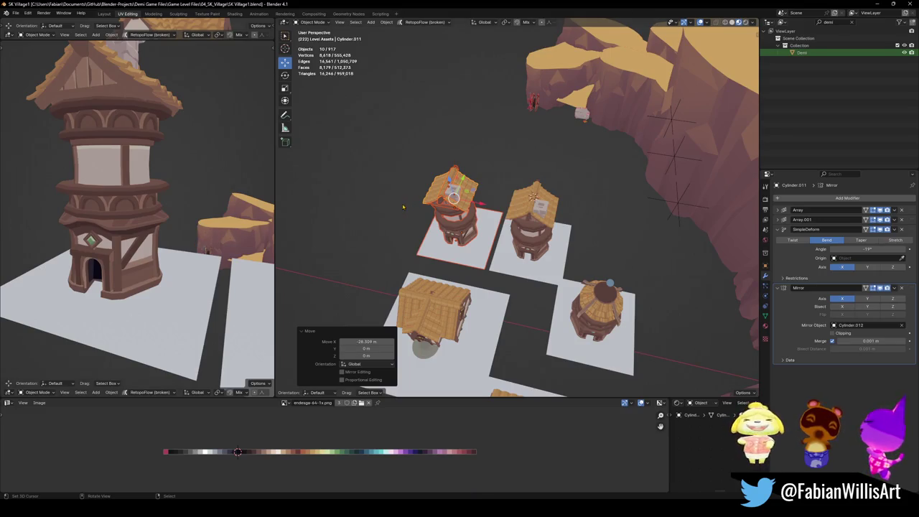
key("KP_Decimal")
- Orbit around the copied tower so the tall tower stands behind it
middle_click_drag(462, 229, 546, 215)
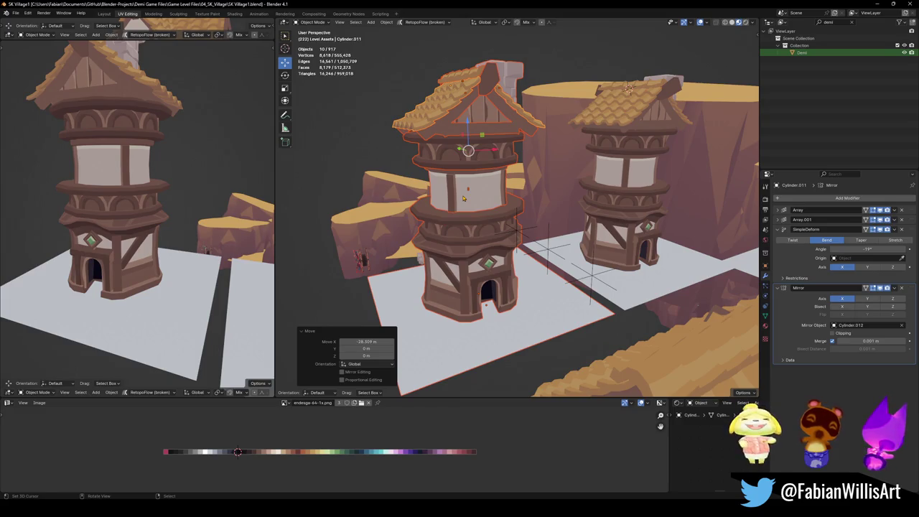
- Delete the window section from the tower copy
scroll(410, 163, "up", 3)
key("alt+a")
mouse_move(431, 173)
middle_mouse_down()
mouse_move(531, 196)
mouse_move(503, 173)
middle_mouse_up()
left_click(513, 194)
key("Delete")
- Separate the tower's upper ring geometry into its own object
left_click(525, 189)
key("Tab")
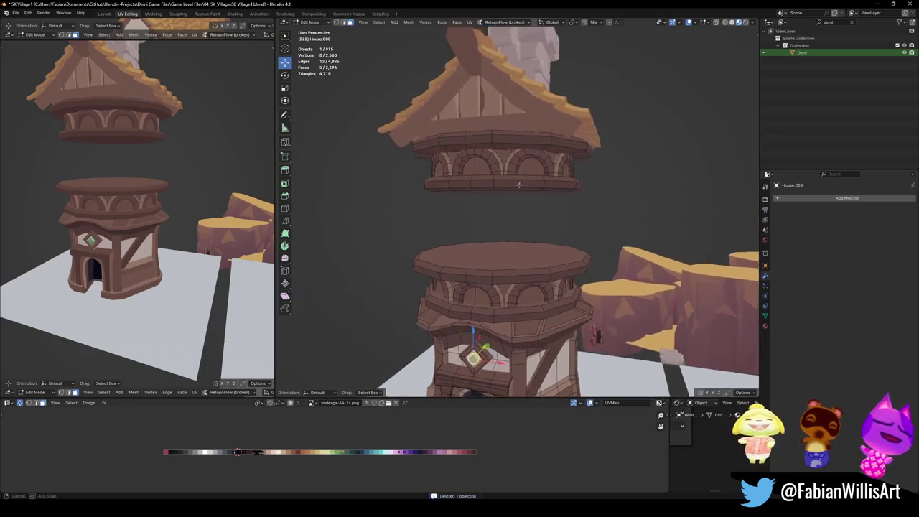
left_click_drag(366, 95, 645, 217)
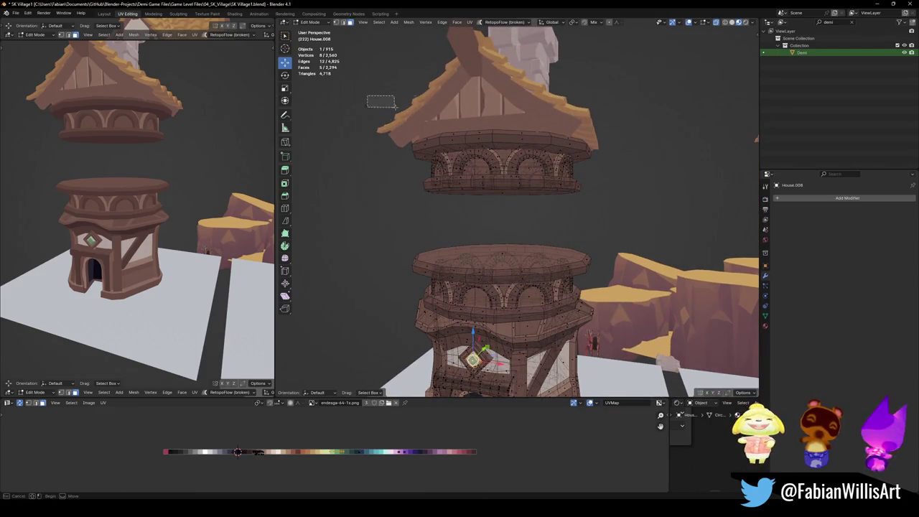
left_click(553, 210)
left_click_drag(392, 123, 647, 226)
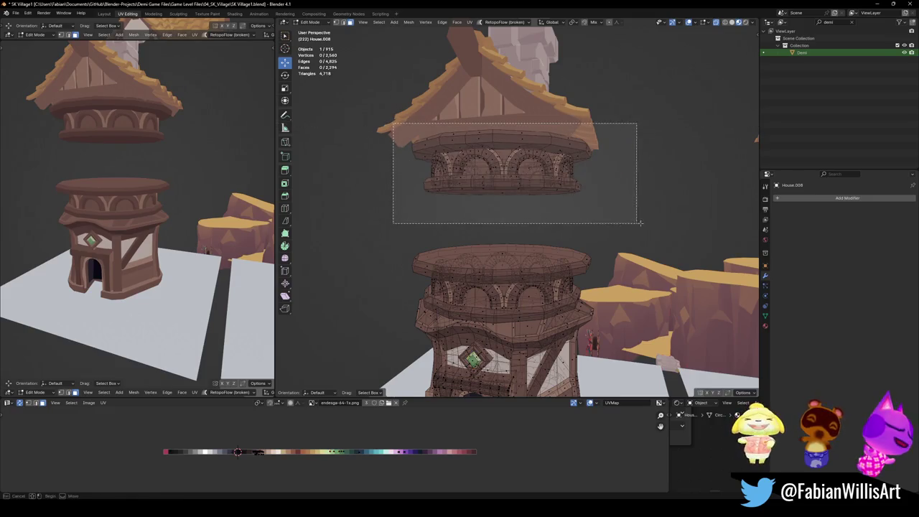
key("p")
left_click(600, 209)
key("Tab")
- Move the separated ring House.009 far left, set its origin to geometry, and save
scroll(533, 185, "down", 3)
left_click(532, 186)
middle_click_drag(532, 185, 459, 179)
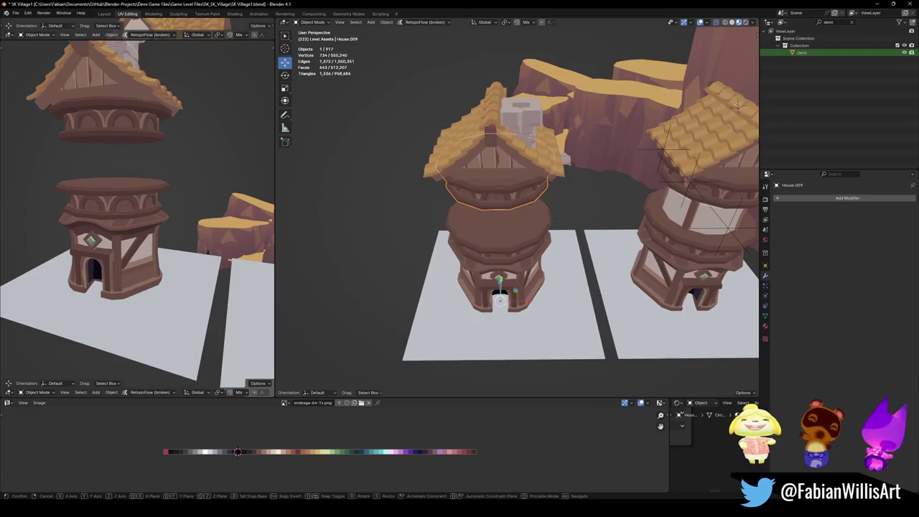
key("g")
left_click(377, 187)
key("q")
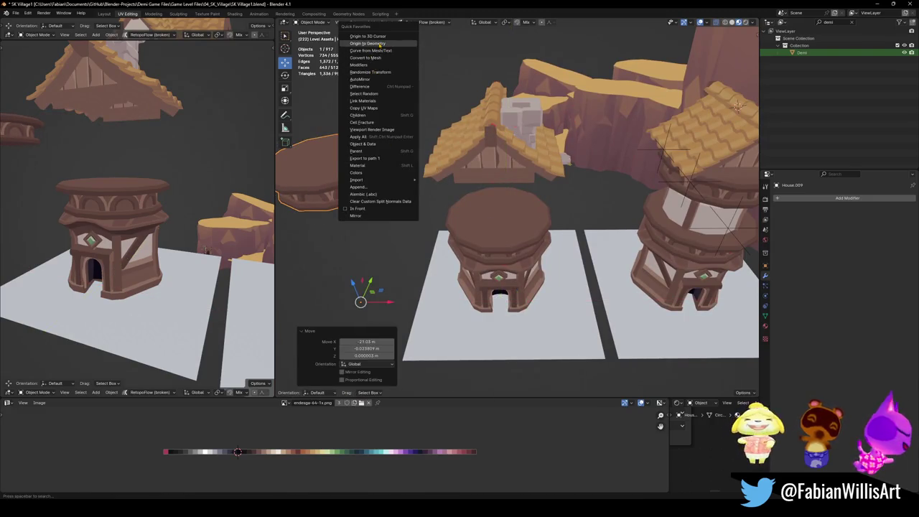
left_click(368, 44)
key("ctrl+s")
- Delete the stone chimney from the copied tower's roof
mouse_move(471, 266)
middle_mouse_down()
mouse_move(536, 135)
mouse_move(435, 135)
middle_mouse_up()
scroll(488, 226, "up", 3)
left_click(528, 152)
key("Delete")
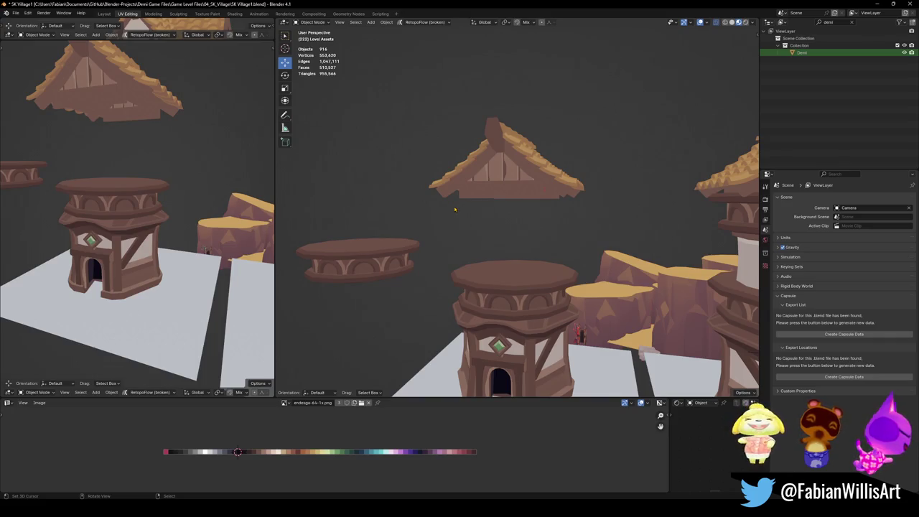
left_click_drag(465, 197, 477, 250)
left_click_drag(480, 195, 485, 248)
right_click_drag(471, 216, 495, 238)
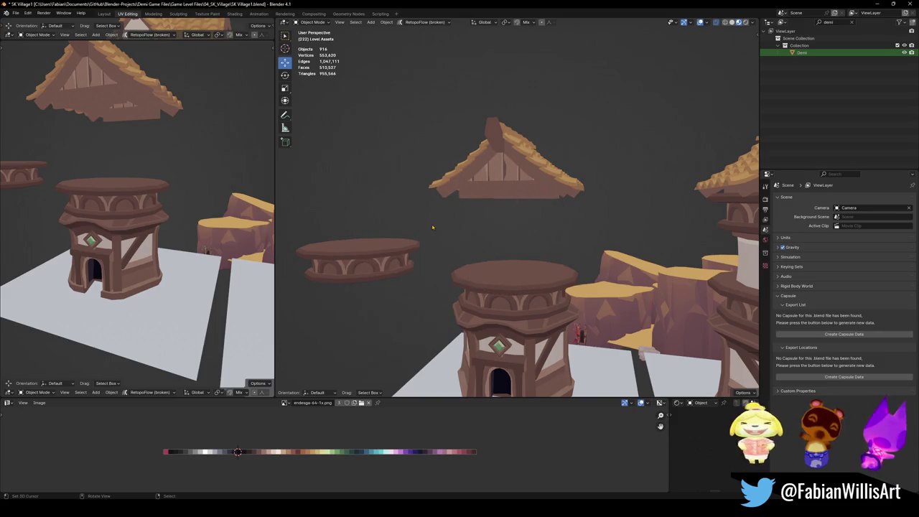
middle_click_drag(472, 226, 472, 249)
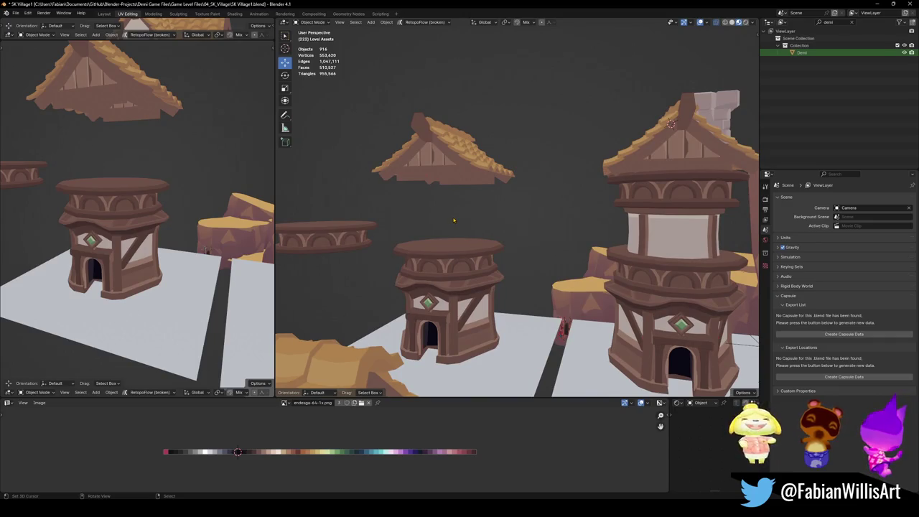
mouse_move(462, 217)
middle_mouse_down()
mouse_move(494, 235)
mouse_move(499, 263)
mouse_move(456, 241)
mouse_move(541, 249)
middle_mouse_up()
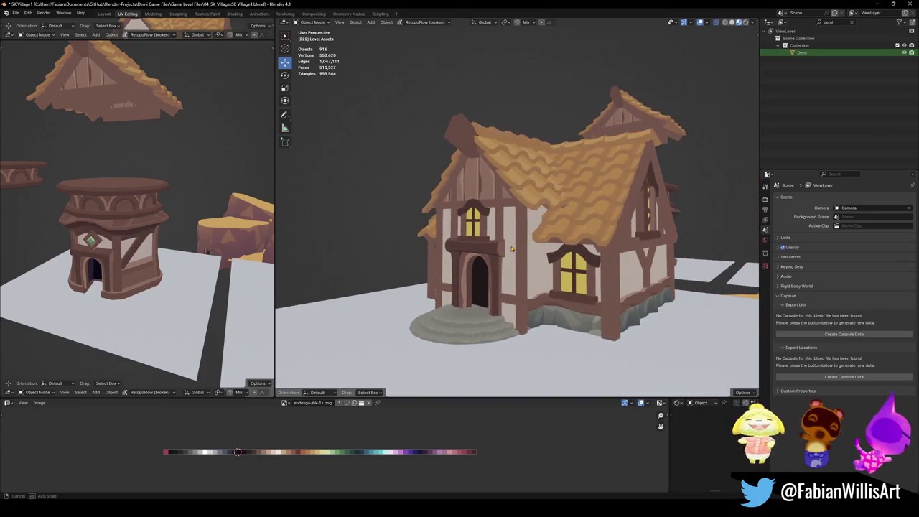
middle_click_drag(542, 249, 513, 249)
left_click(517, 226)
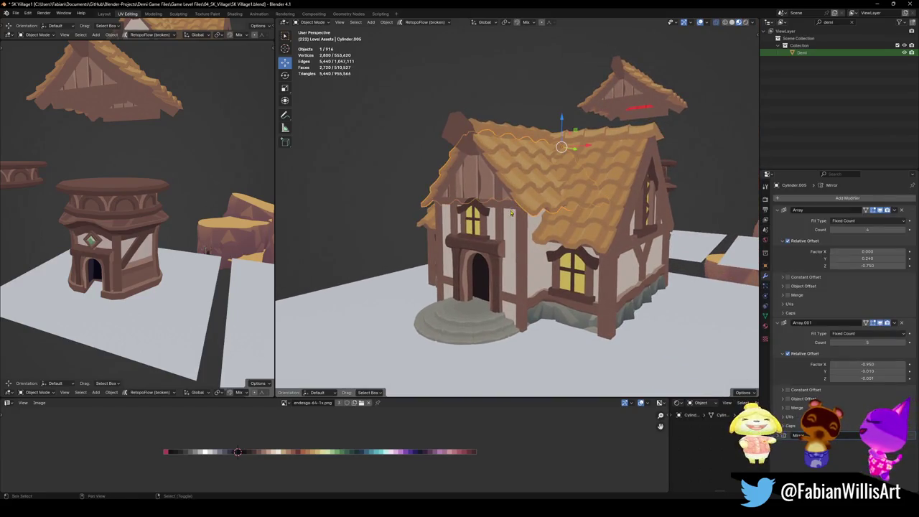
key("KP_Decimal")
scroll(506, 240, "down", 2)
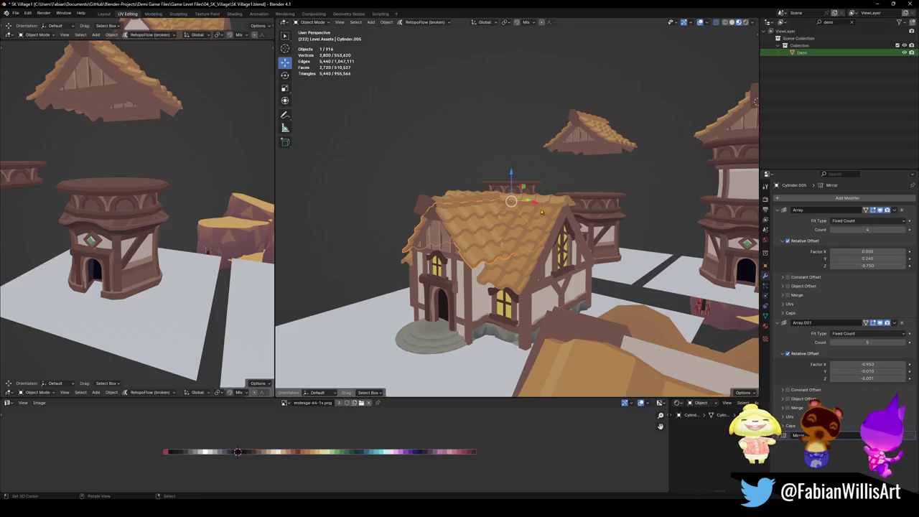
middle_click_drag(468, 258, 493, 264)
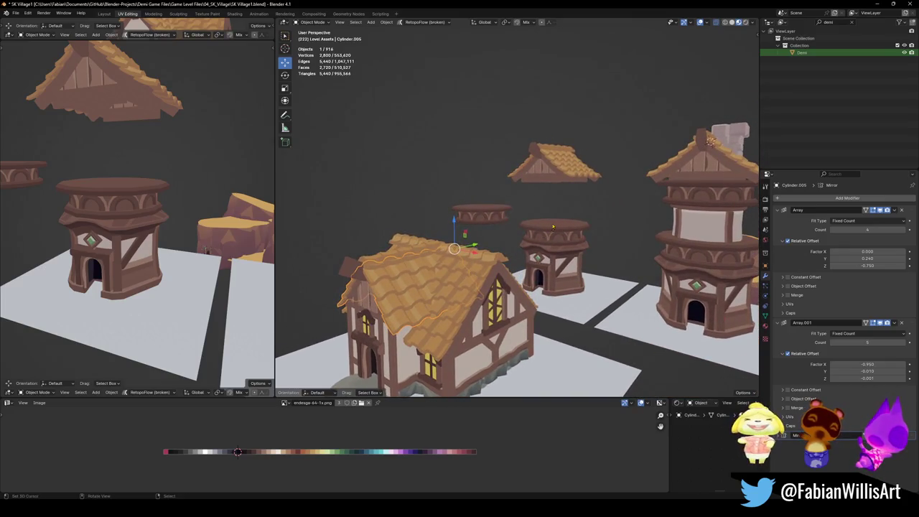
scroll(544, 253, "up", 3)
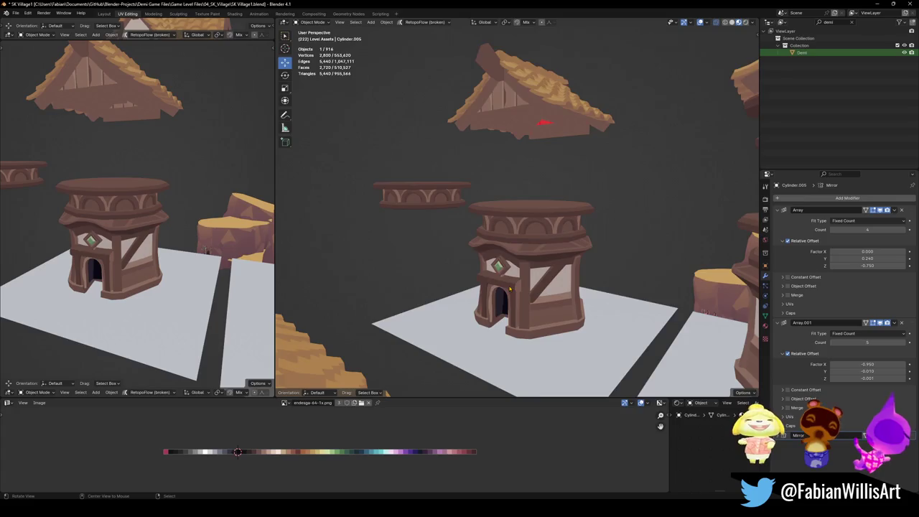
scroll(511, 288, "up", 5)
left_click(503, 306)
- In face select mode, pick the linked arch frame faces around the doorway and delete them
key("Tab")
key("3")
key("l")
key("l")
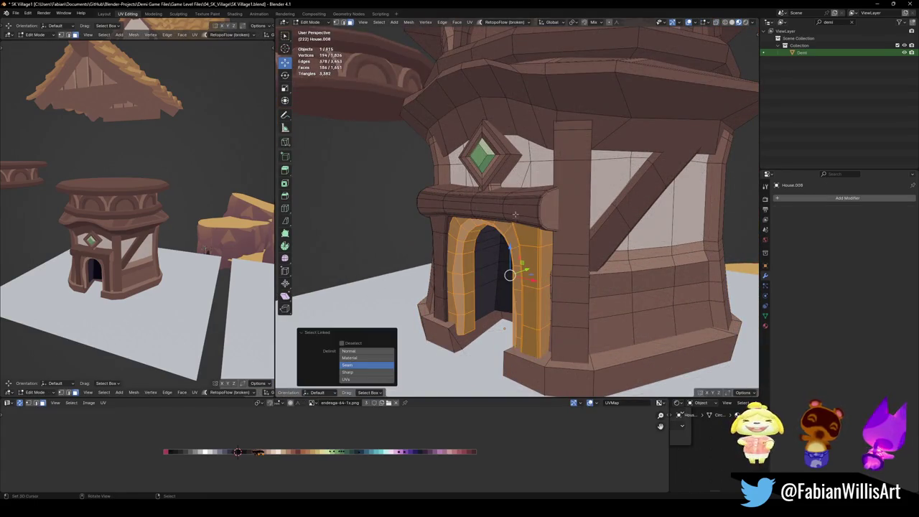
- Select the remaining doorway faces, including the dark left half, and delete them
key("l")
key("l")
key("l")
key("l")
key("x")
left_click(459, 257)
mouse_move(459, 260)
middle_mouse_down()
mouse_move(515, 275)
mouse_move(456, 310)
mouse_move(443, 254)
middle_mouse_up()
key("l")
left_click(442, 254, "ctrl")
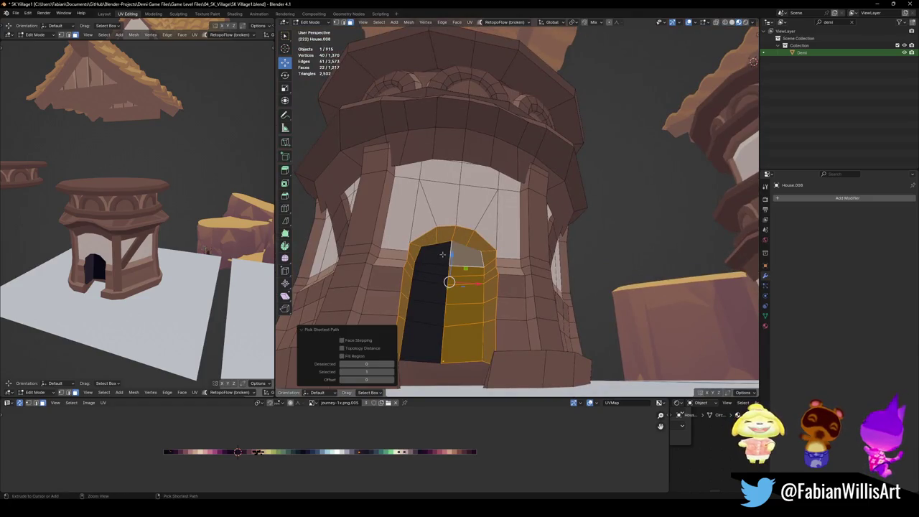
left_click(431, 345, "ctrl")
key("x")
left_click(459, 336)
- Select the hole's boundary edges and lower them straight down along Z
middle_click_drag(459, 336, 495, 327)
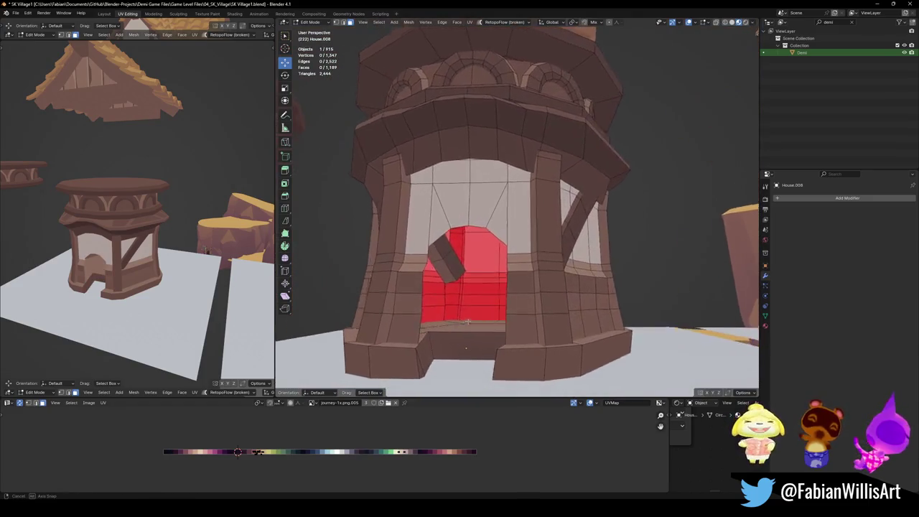
left_click(495, 329)
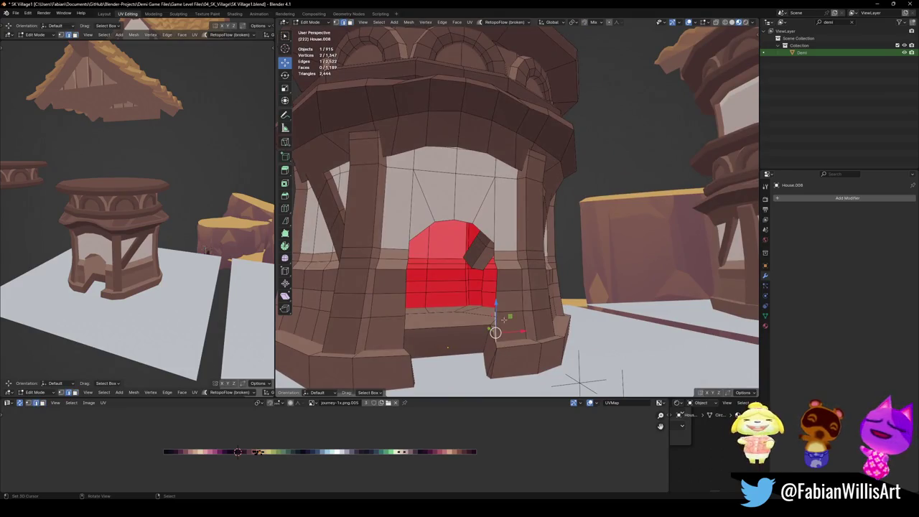
left_click(500, 259, "alt")
left_click(500, 259, "alt")
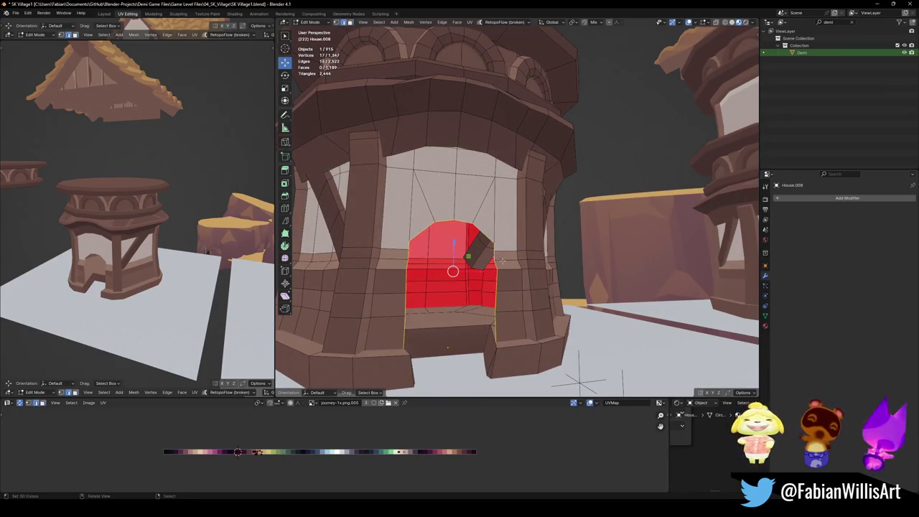
middle_click_drag(505, 264, 482, 276)
left_click(489, 272)
left_click(433, 224, "shift")
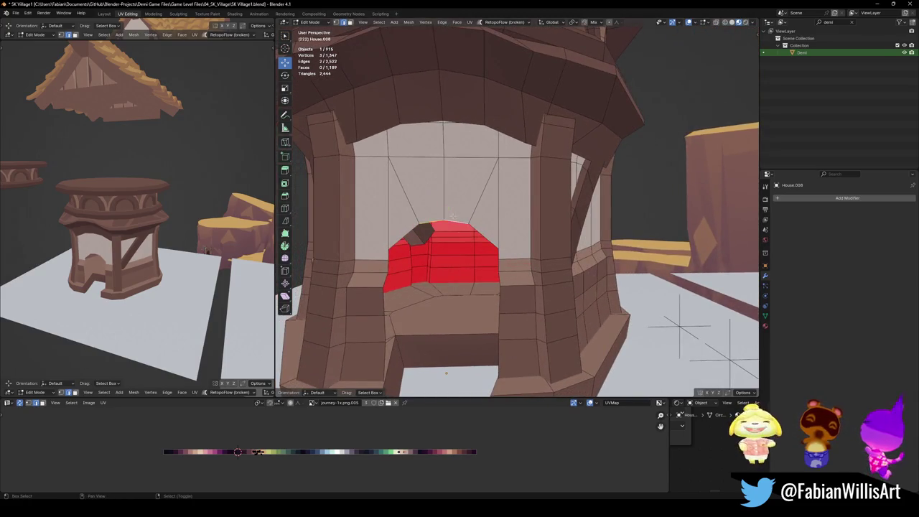
key("g")
key("z")
left_click(465, 234)
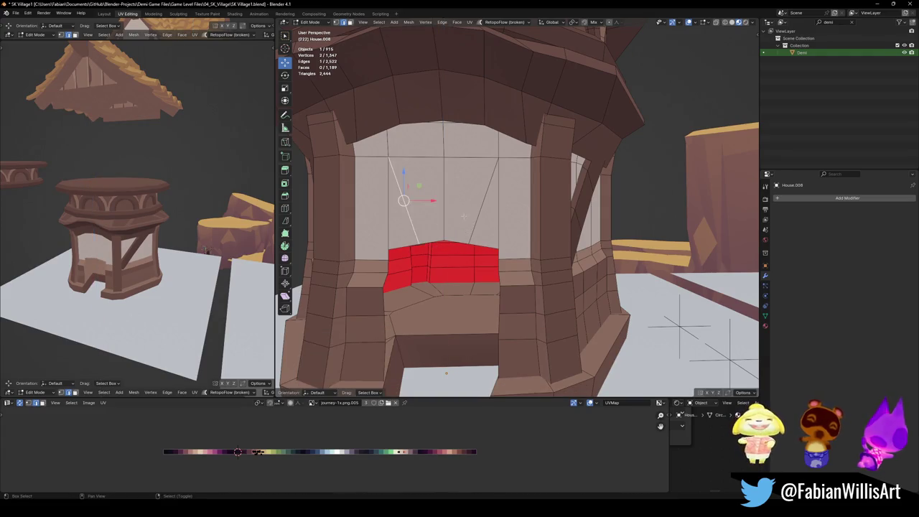
- Dissolve the diagonal edges above the hole and vertex-slide the corner and peak vertices to flatten the top
key("ctrl+x")
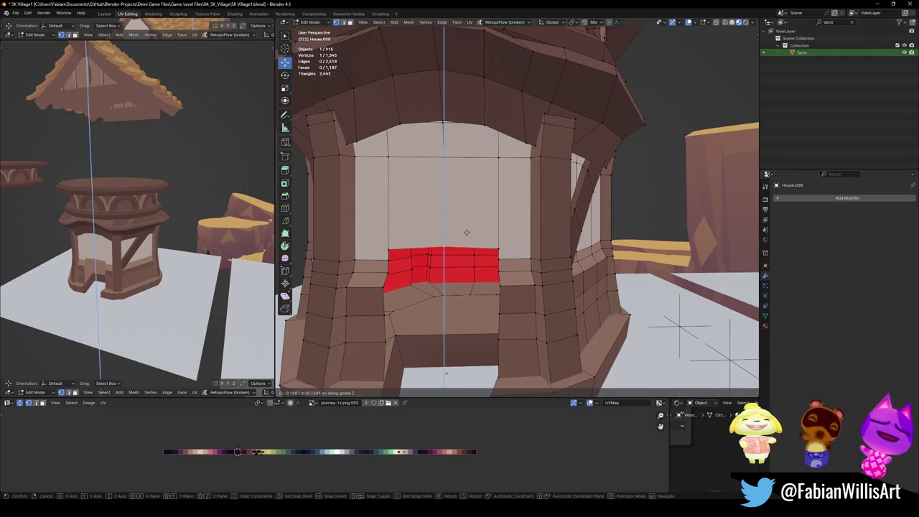
key("alt+a")
left_click(388, 250)
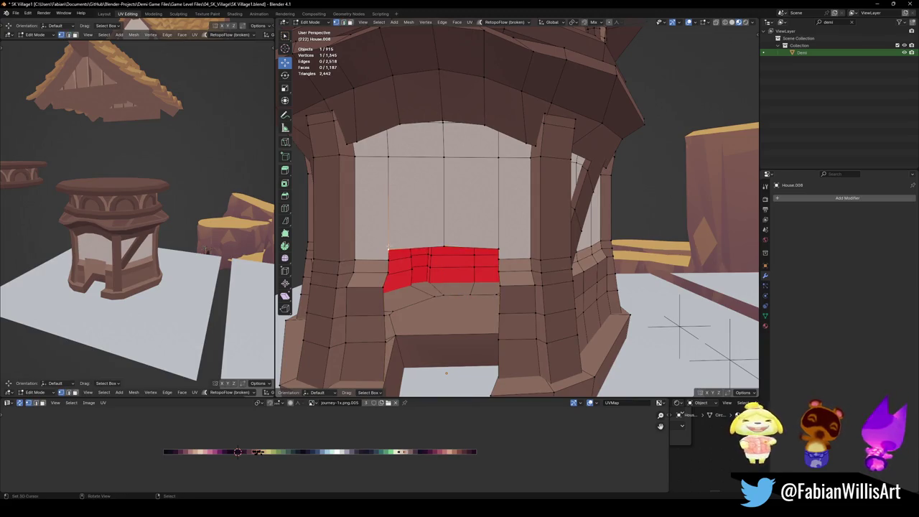
key("shift+v")
left_click(498, 259)
left_click(444, 249)
key("shift+v")
left_click(444, 260)
key("alt+a")
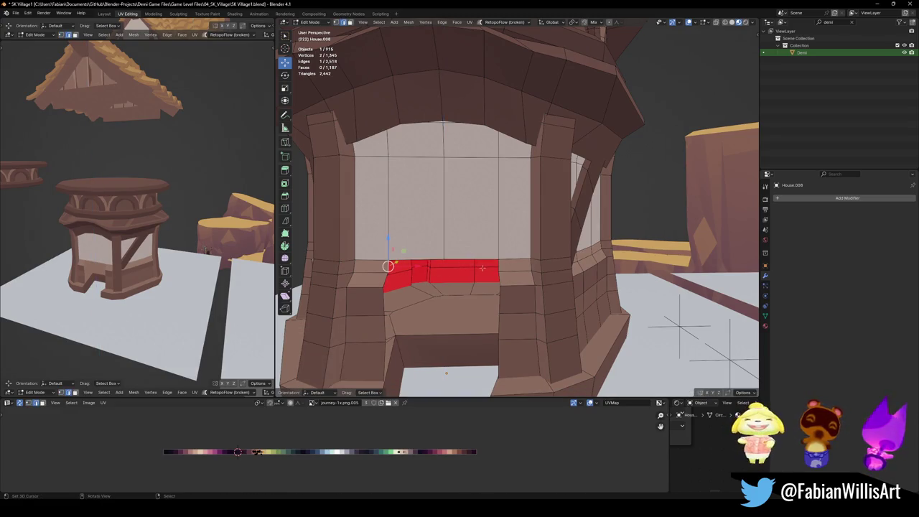
- Dissolve the vertical edge loop above the opening and cut a thin strip along its top
left_click(441, 241, "alt")
middle_click_drag(441, 241, 425, 267)
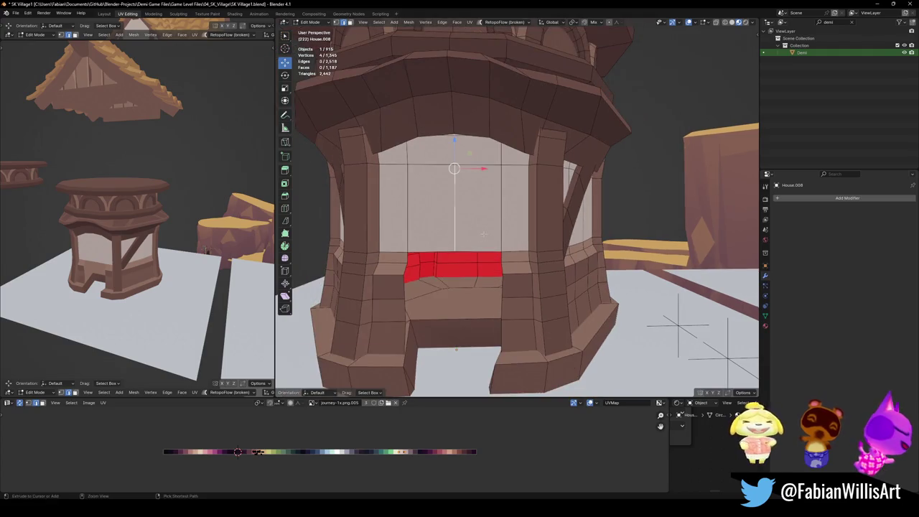
key("ctrl+x")
key("k")
left_click(407, 255)
left_click(498, 257)
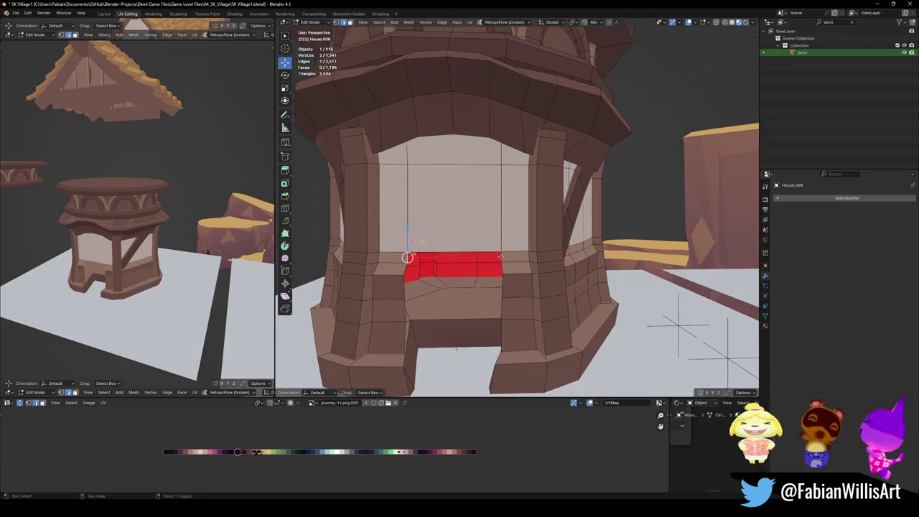
key("Return")
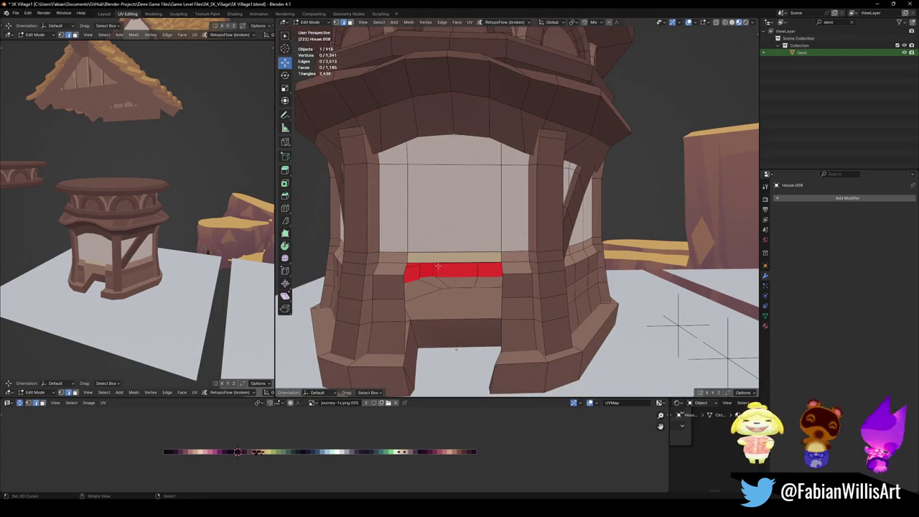
- Move the strip's edge toward the ground and fill the door opening down to the tower base
left_click(438, 265)
key("g")
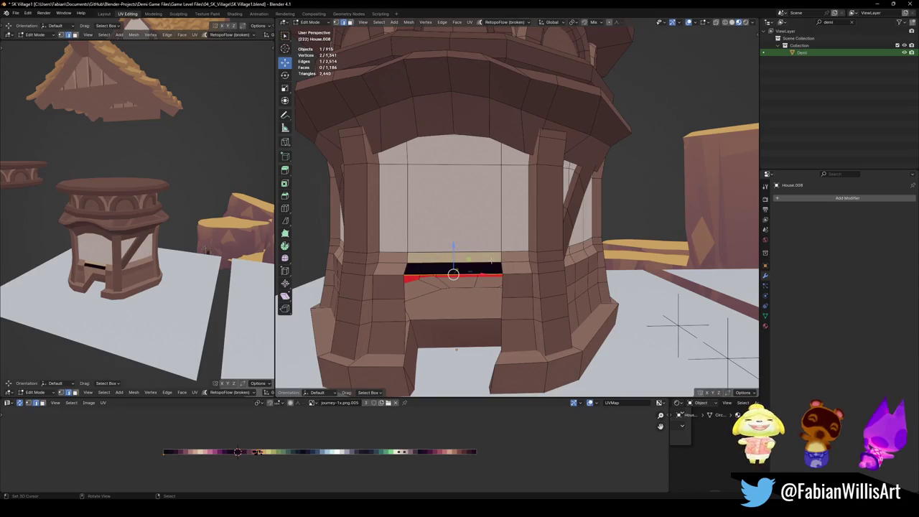
key("f")
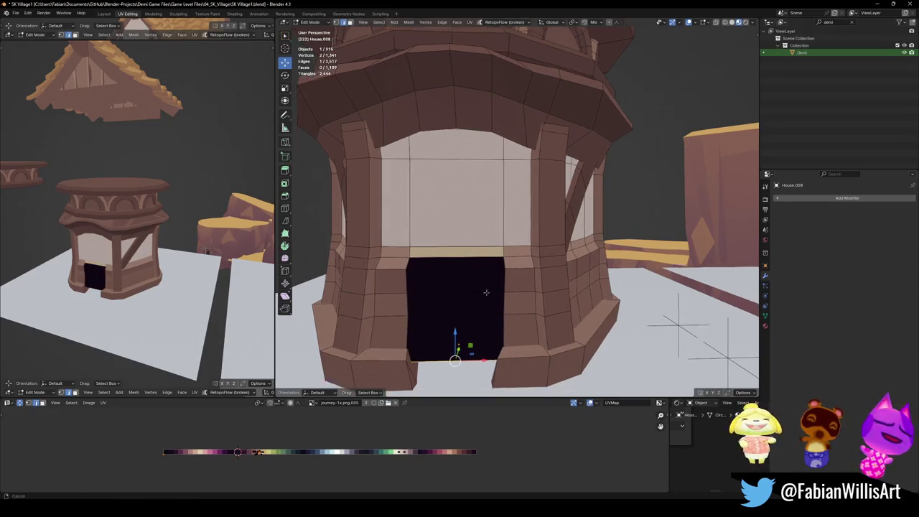
scroll(504, 273, "up", 2)
mouse_move(517, 368)
middle_mouse_down()
mouse_move(500, 372)
mouse_move(474, 352)
middle_mouse_up()
left_click(500, 372, "shift")
- Delete the door faces and fill the gap beneath the doorway with new faces
key("x")
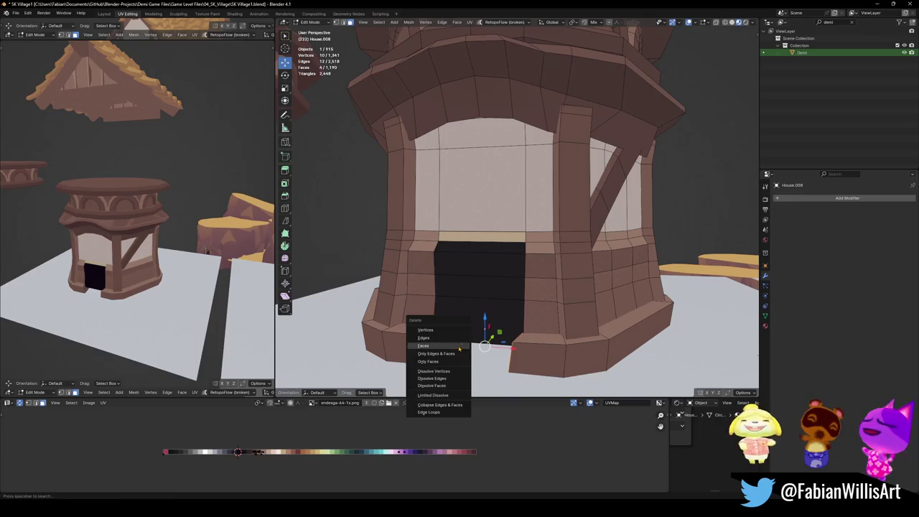
left_click(458, 348)
key("f")
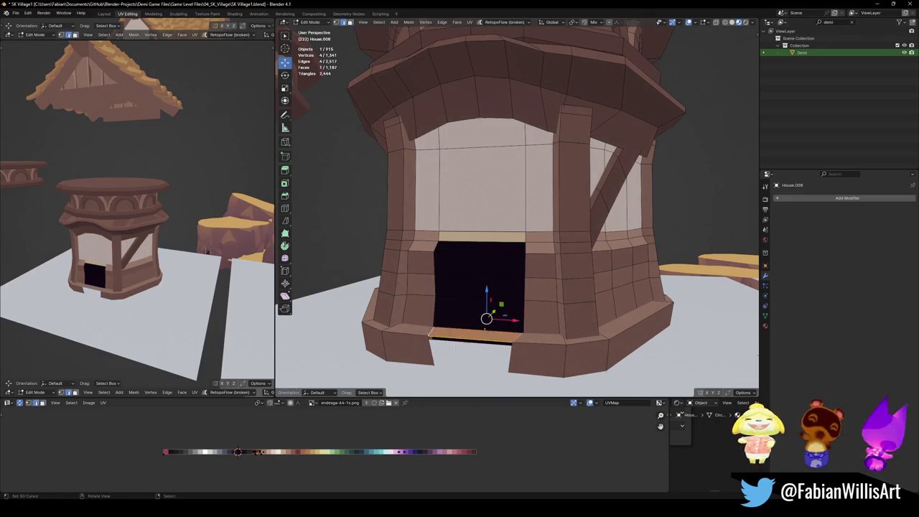
key("f")
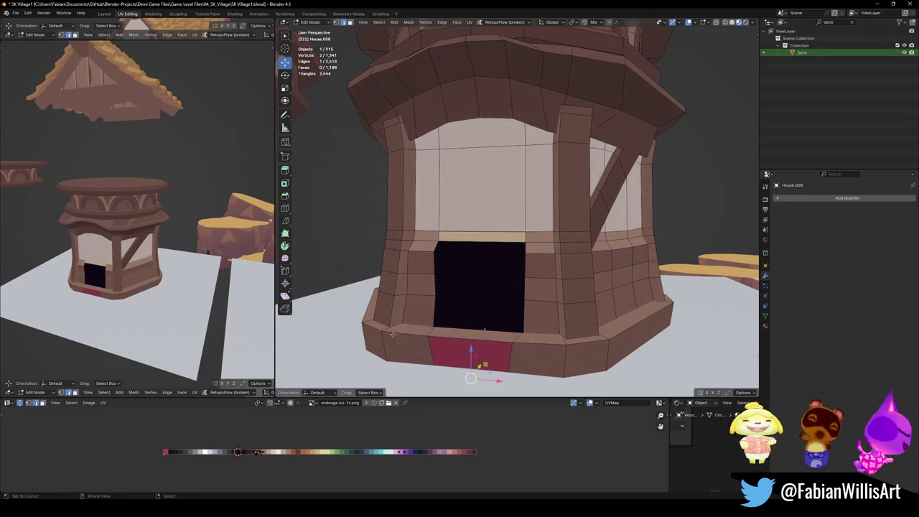
- Select the column of door faces and slide their UVs along X to a lighter palette colour
scroll(467, 270, "up", 2)
left_click(466, 270)
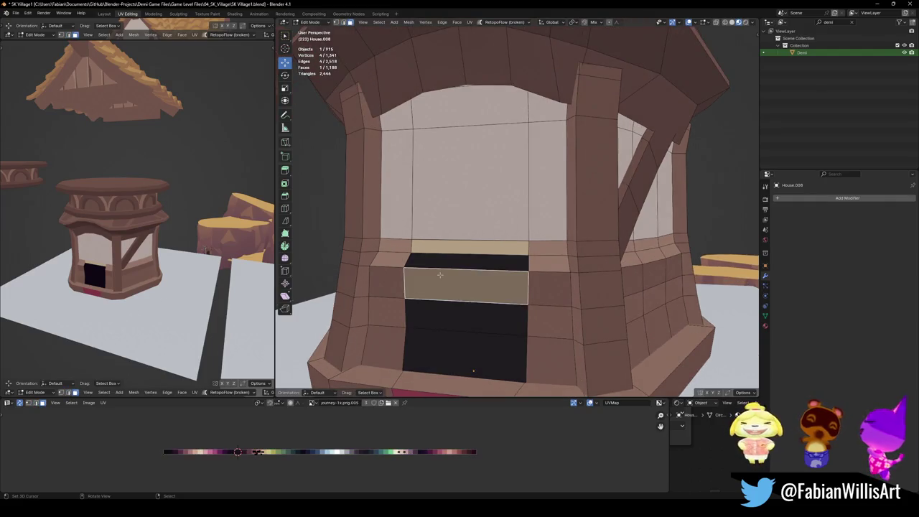
left_click(467, 247)
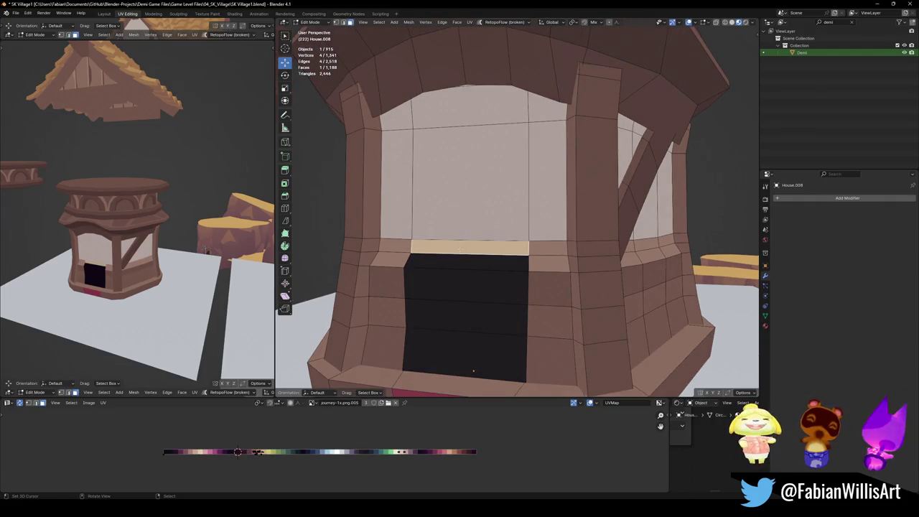
left_click(450, 343, "ctrl")
middle_click_drag(451, 342, 467, 353)
left_click(468, 353, "shift")
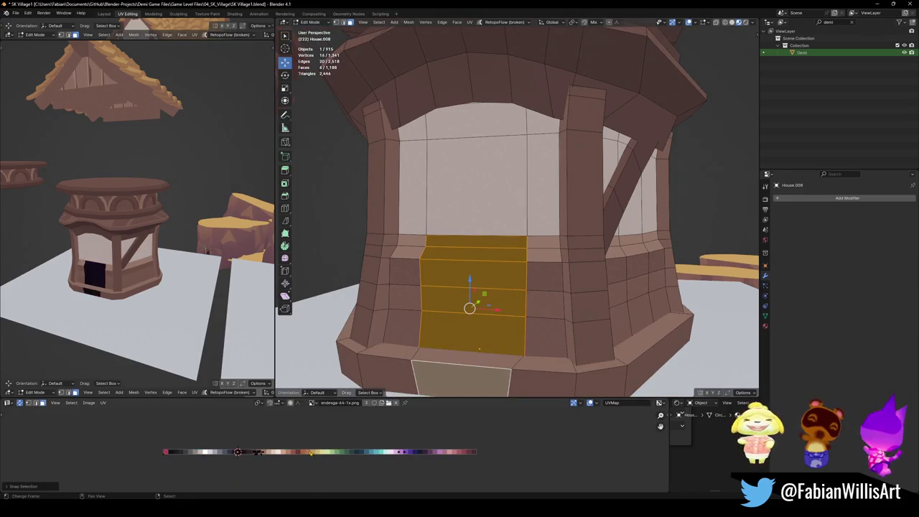
key("g")
key("x")
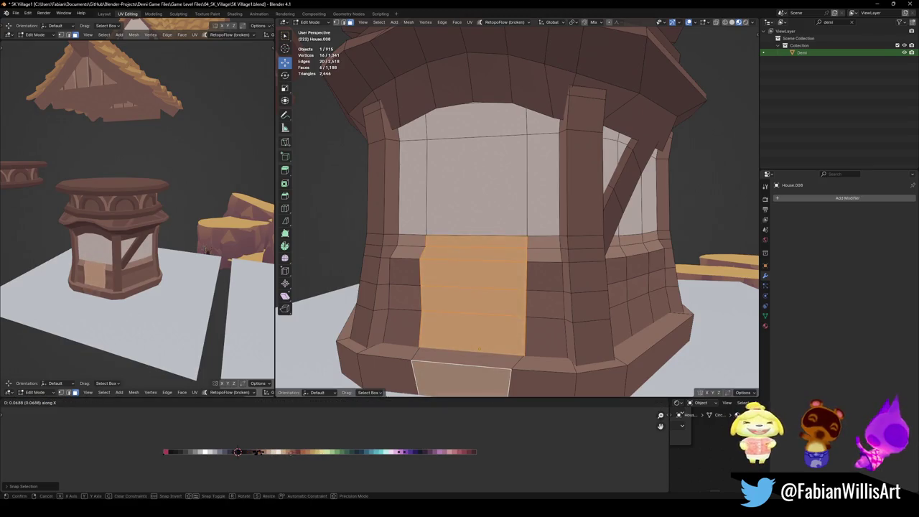
key("Return")
- Shift the door faces from bottom to top to a darker tone along the palette
left_click(471, 335)
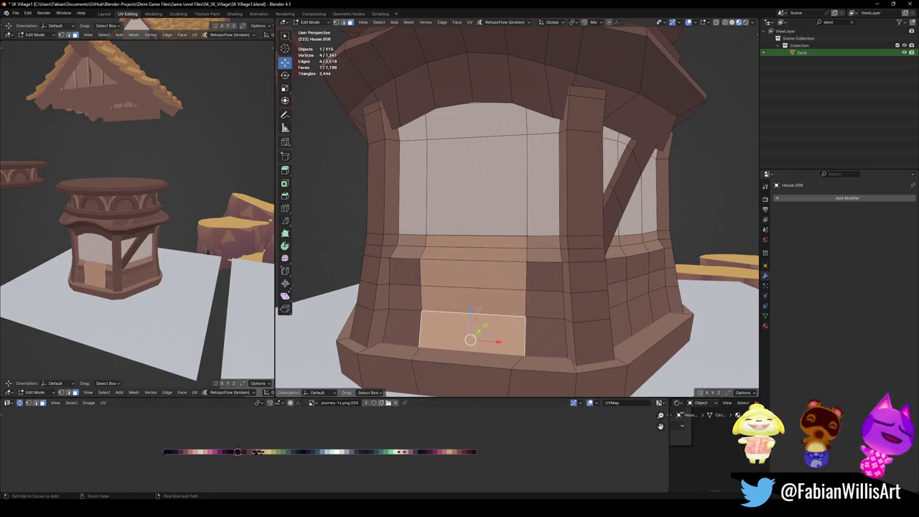
left_click(468, 246, "ctrl")
key("g")
key("x")
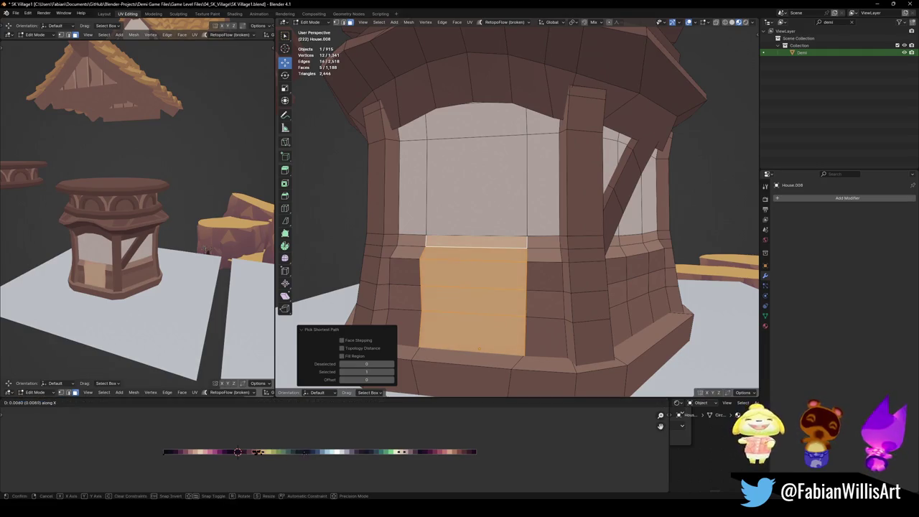
key("Return")
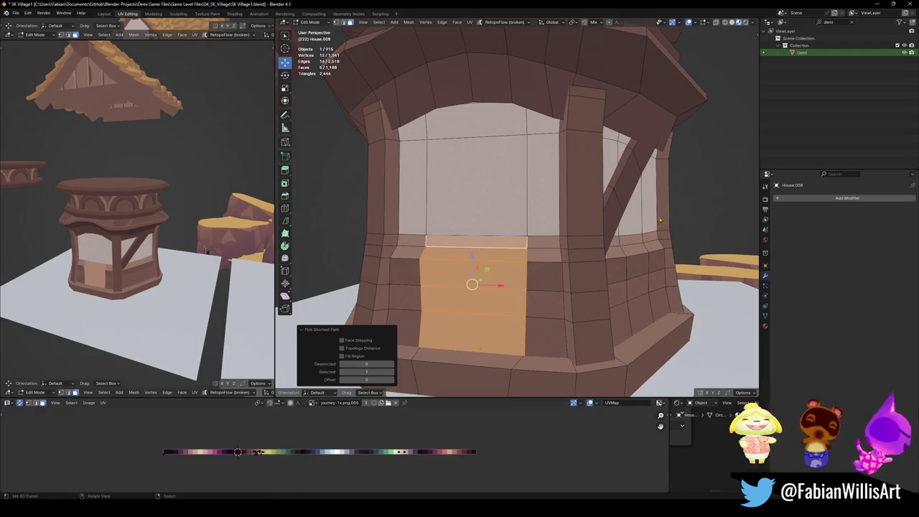
- Assign the Wood material slot to the door faces and slide them to a wood tone
left_click(766, 327)
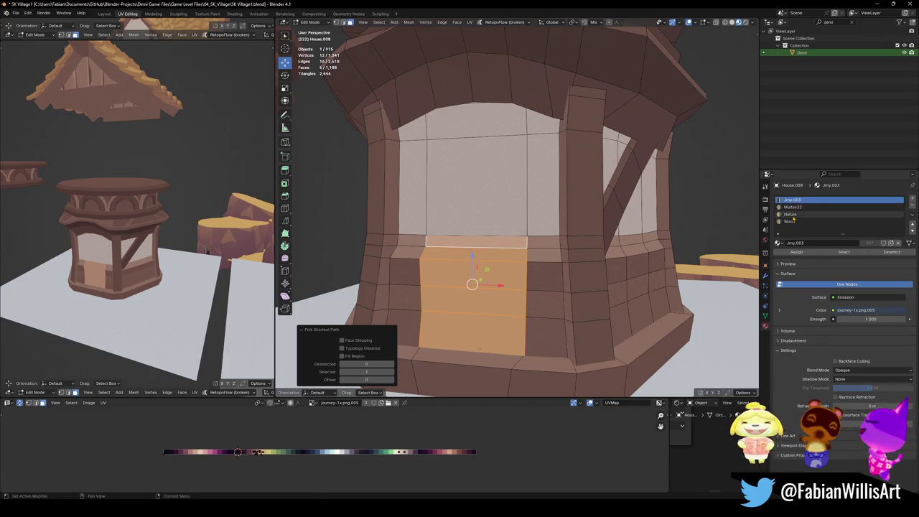
left_click(790, 221)
left_click(797, 252)
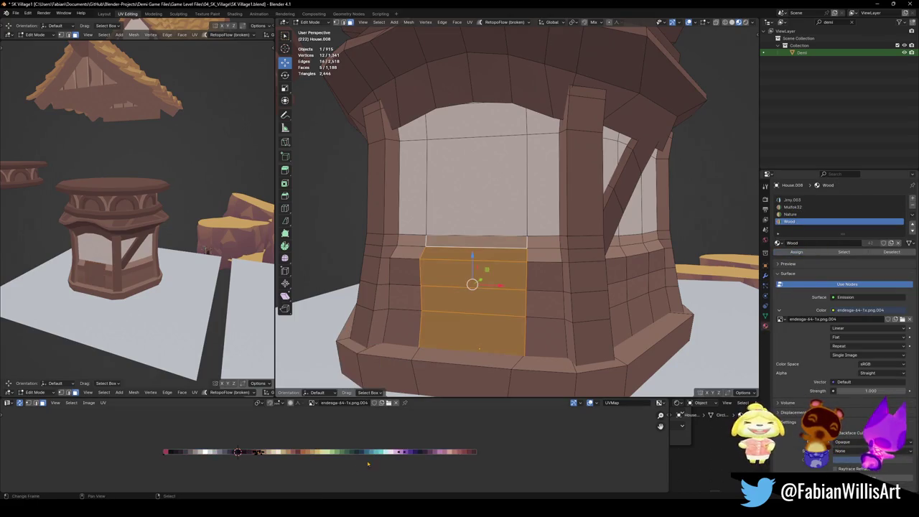
key("g")
key("x")
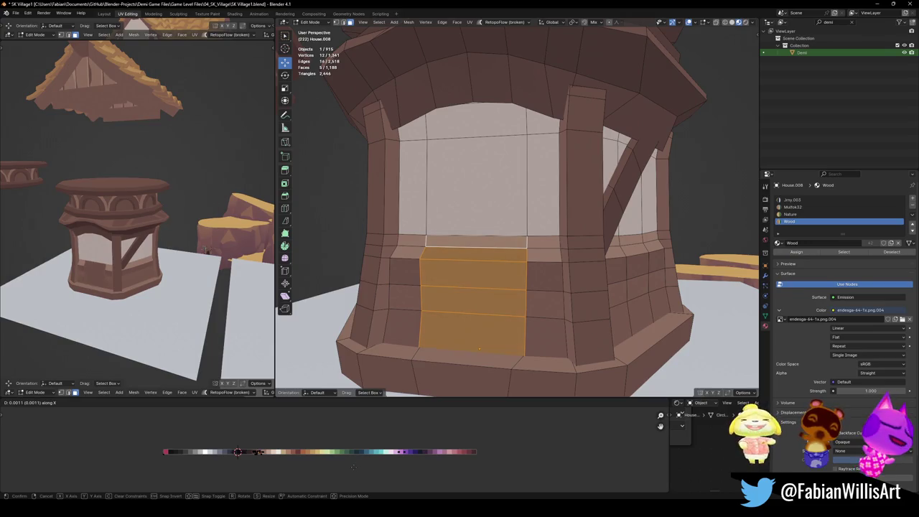
left_click(359, 468)
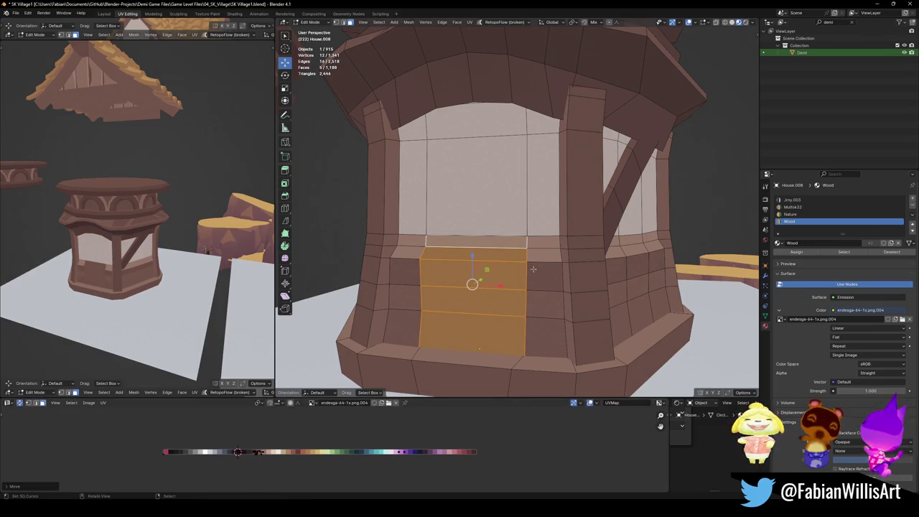
- Retune the colour of the thin strip above the door and the face below it
left_click(483, 243)
left_click(478, 256, "shift")
key("g")
key("x")
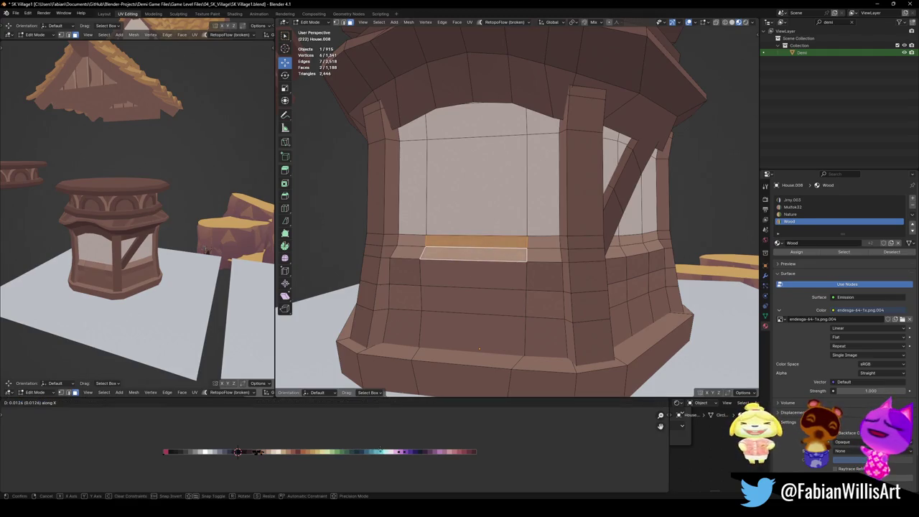
key("Return")
- Give the two lower door planks their own varied wood tones
left_click(472, 275)
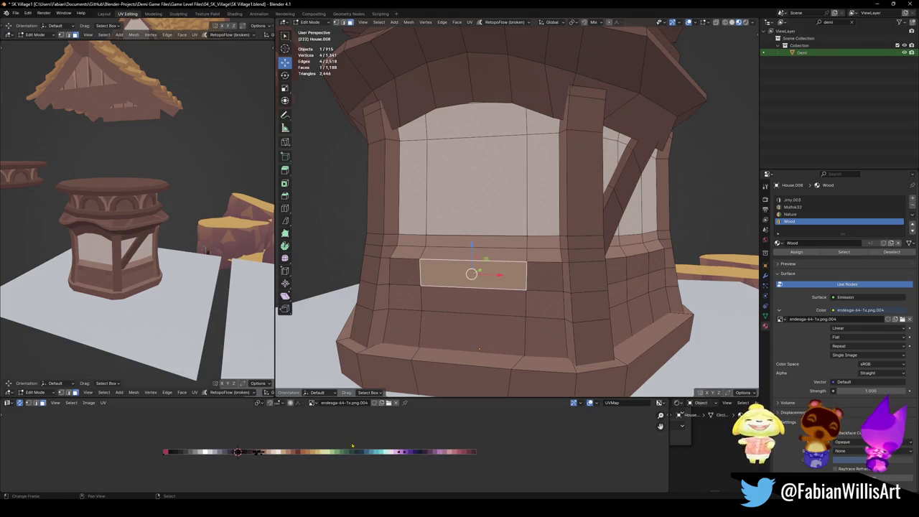
key("g")
key("x")
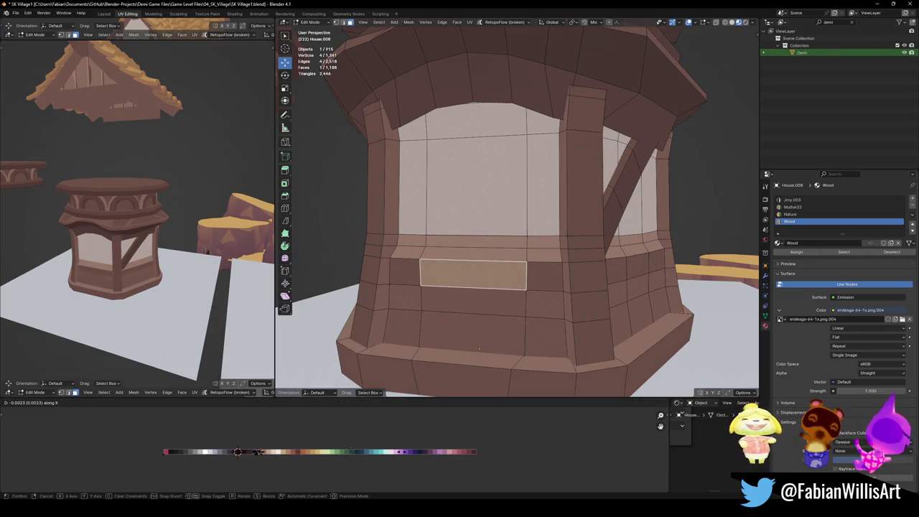
key("Return")
left_click(503, 305)
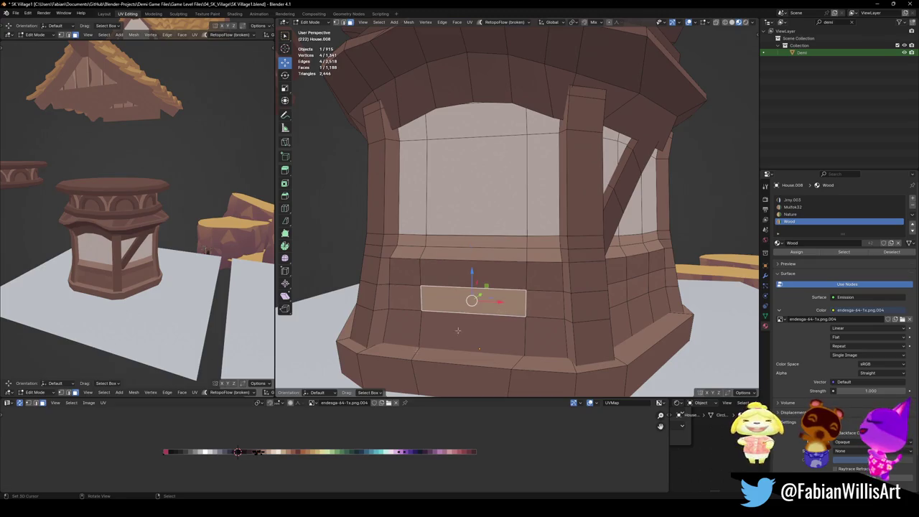
key("g")
key("x")
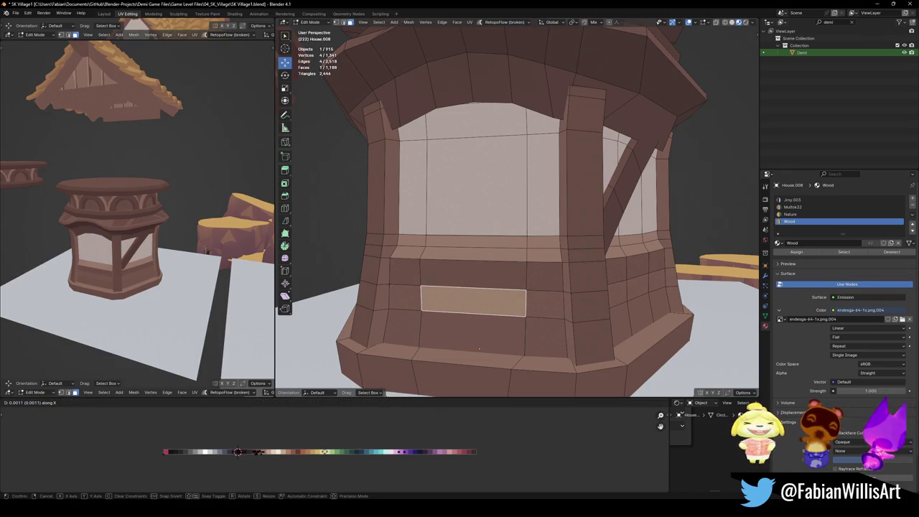
left_click(206, 251)
- Save the village file, zoom out to the whole tower, and return to Object Mode
mouse_move(206, 252)
middle_mouse_down()
mouse_move(180, 259)
mouse_move(234, 295)
mouse_move(188, 248)
middle_mouse_up()
scroll(172, 261, "up", 6)
key("ctrl+s")
scroll(172, 260, "down", 5)
scroll(196, 249, "down", 2)
scroll(196, 249, "down", 2)
scroll(552, 246, "down", 3)
mouse_move(551, 246)
middle_mouse_down()
mouse_move(557, 281)
mouse_move(552, 275)
middle_mouse_up()
key("Tab")
scroll(551, 237, "down", 4)
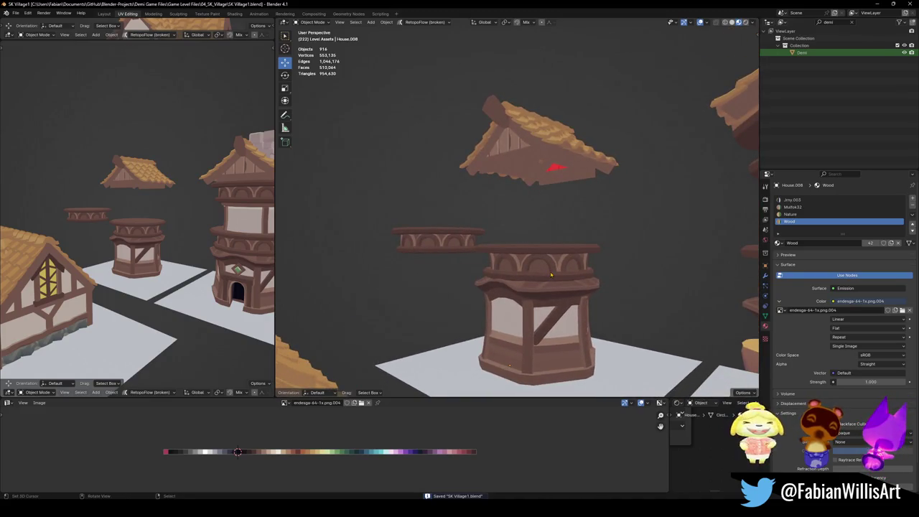
- Duplicate the tall tower's window section and move the copy along X onto the short tower
mouse_move(524, 246)
middle_mouse_down()
mouse_move(668, 236)
mouse_move(502, 237)
middle_mouse_up()
left_click(668, 237)
key("shift+d")
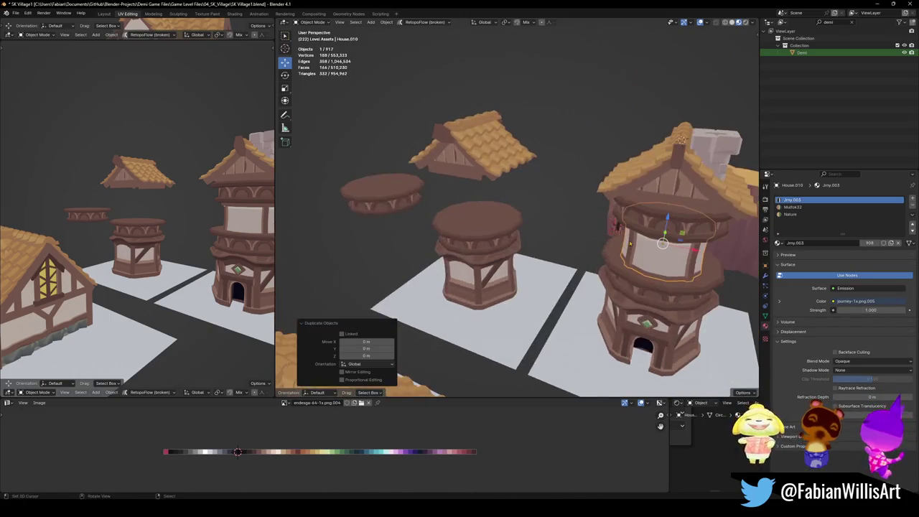
key("g")
key("x")
left_click(462, 227)
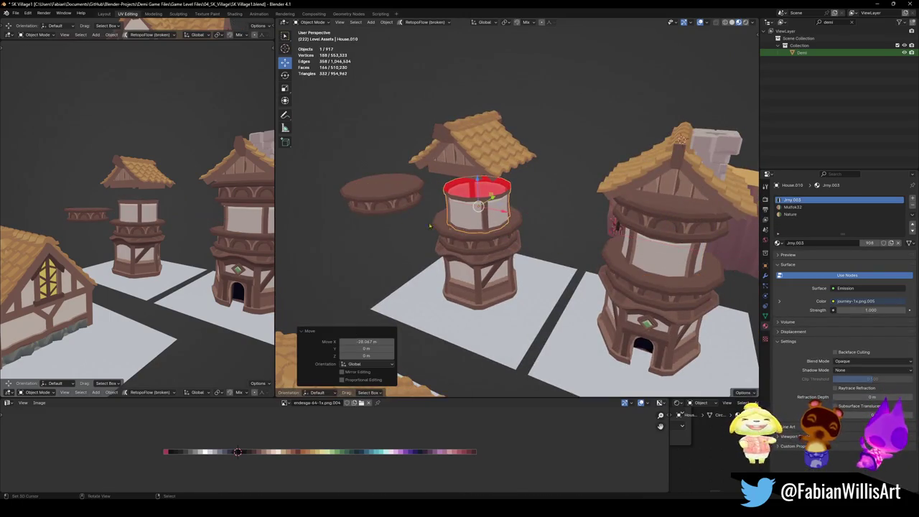
scroll(103, 245, "up", 2)
scroll(102, 245, "up", 1)
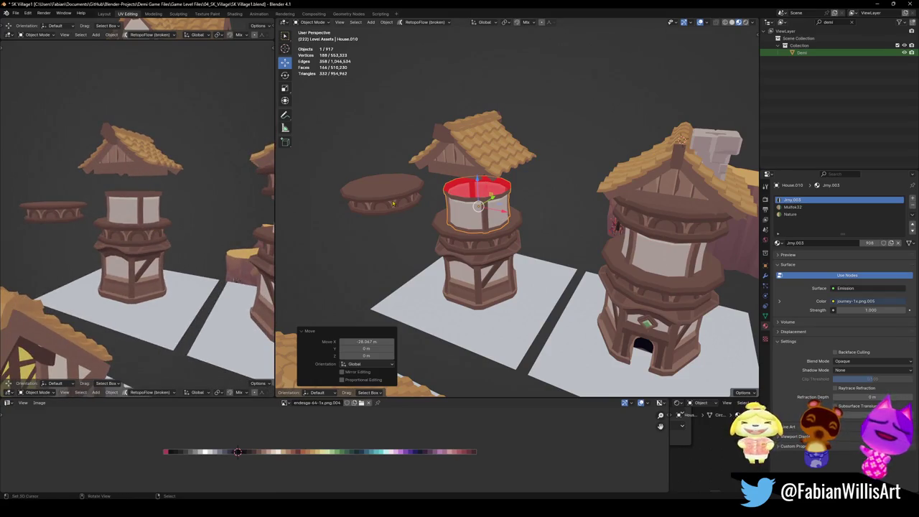
- Select the copied window section, save, and delete the copy
left_click(393, 204)
middle_click_drag(393, 204, 441, 207)
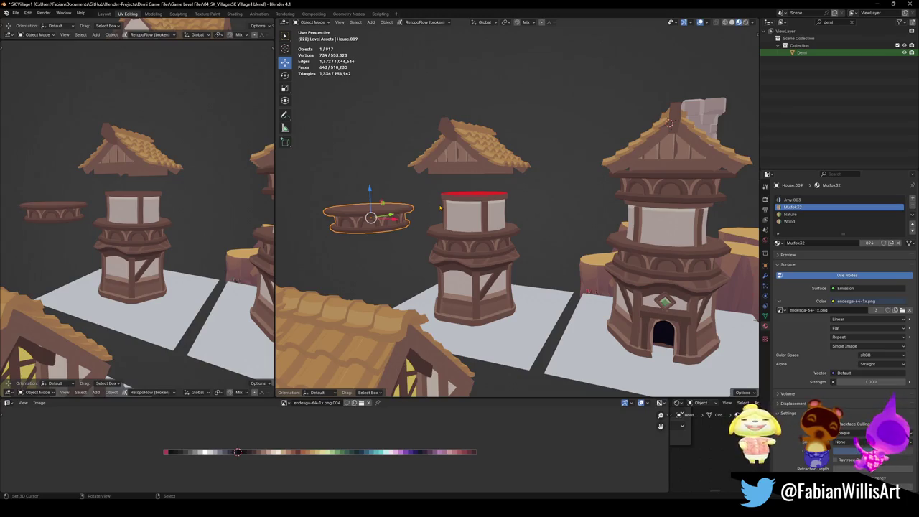
left_click(482, 212)
key("ctrl+s")
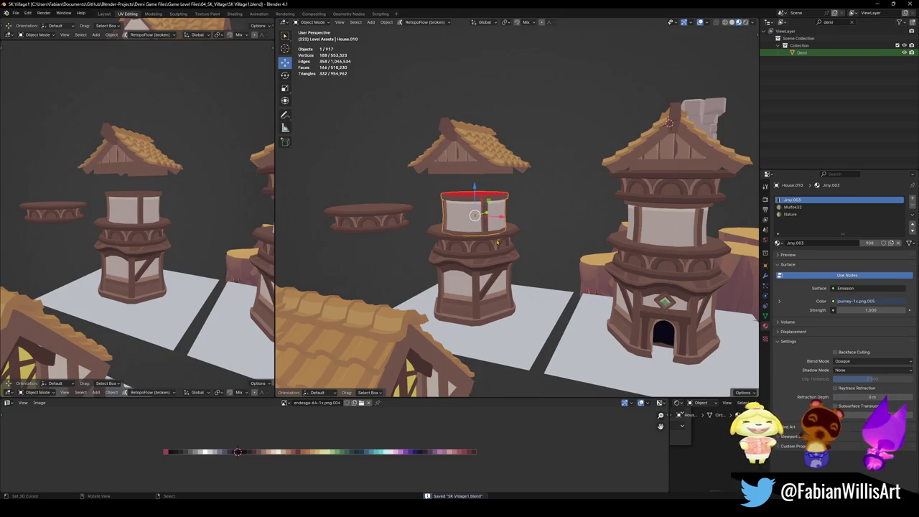
key("x")
- Select the roof-ridge disc and house body of the front house, then save again
middle_click_drag(470, 201, 390, 246)
left_click(376, 246)
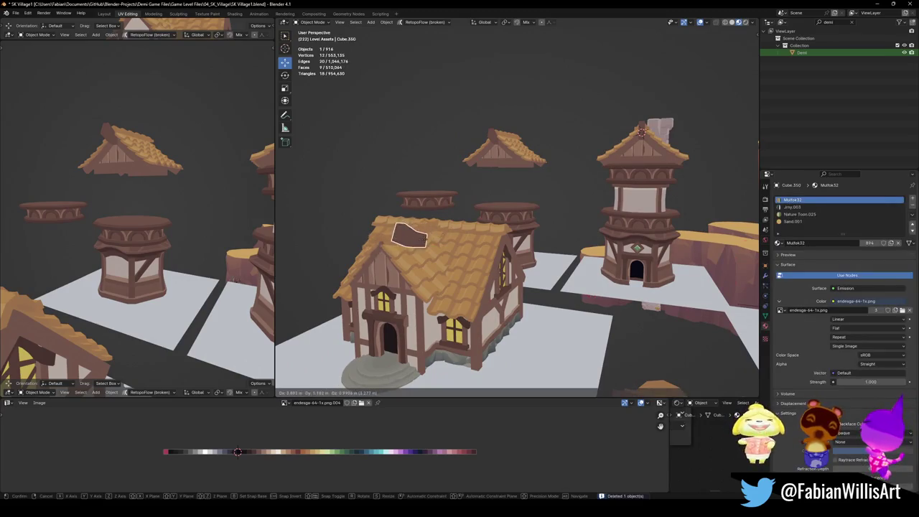
left_click(377, 247)
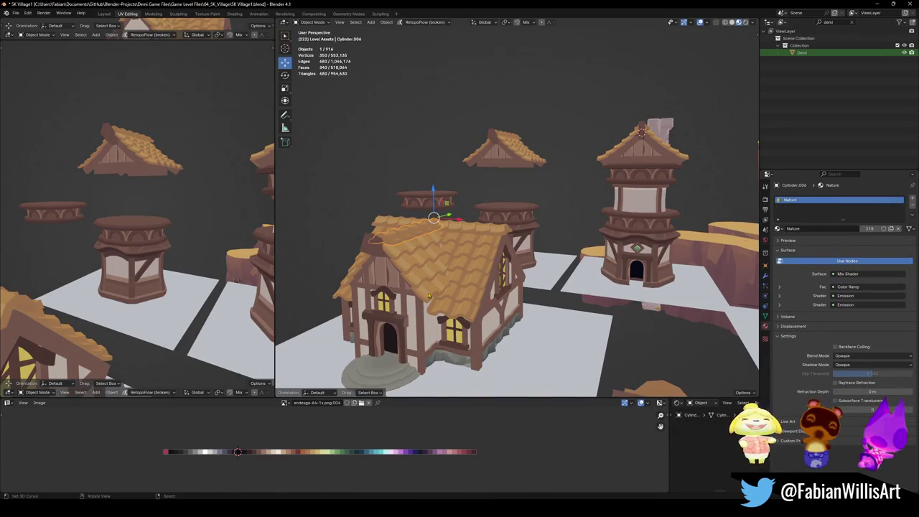
left_click(417, 339)
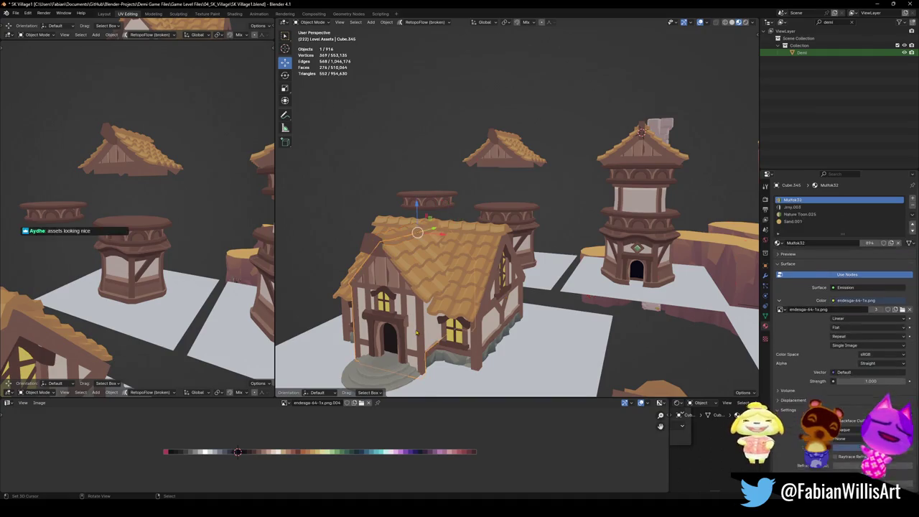
key("ctrl+s")
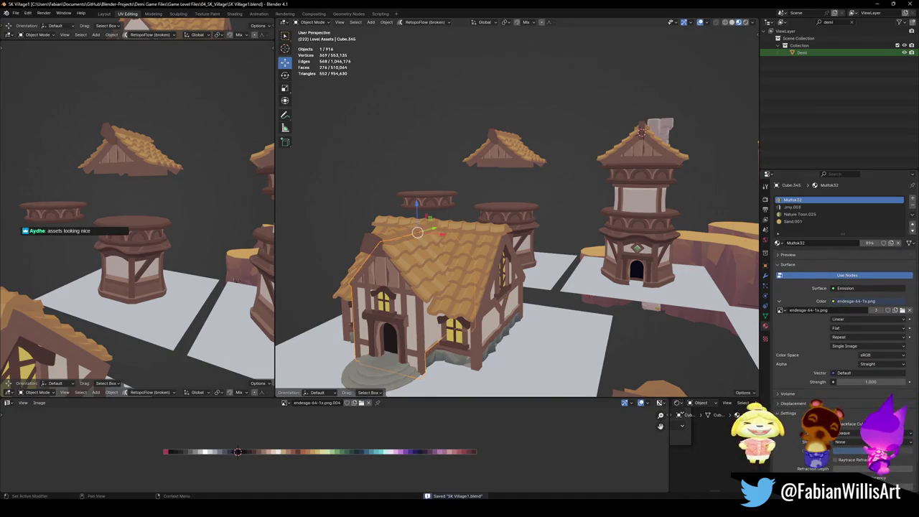
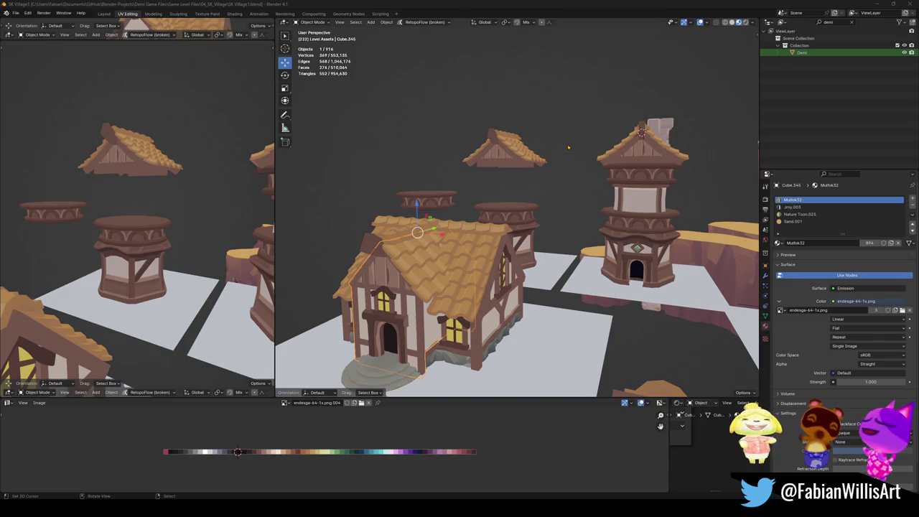
- Save the village file
scroll(548, 236, "up", 4)
scroll(547, 236, "up", 3)
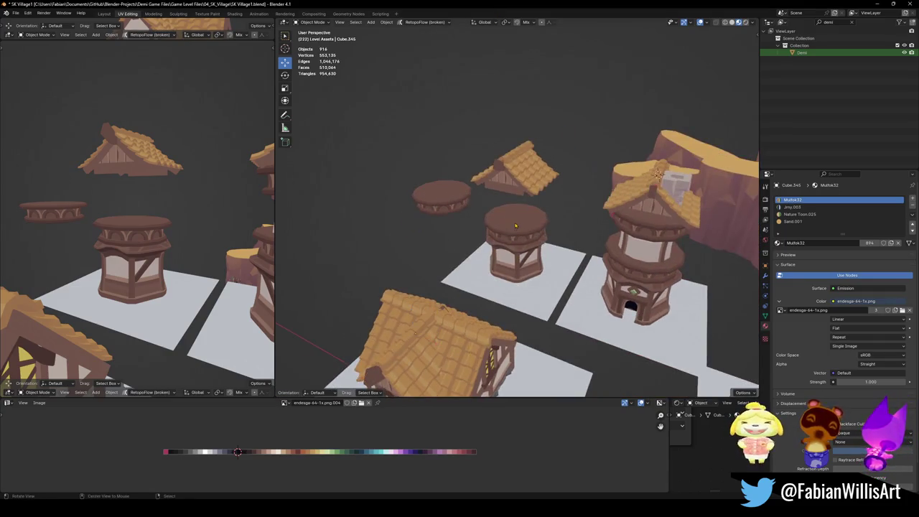
scroll(548, 236, "up", 3)
scroll(547, 236, "down", 2)
key("ctrl+s")
scroll(531, 227, "down", 2)
scroll(517, 220, "down", 2)
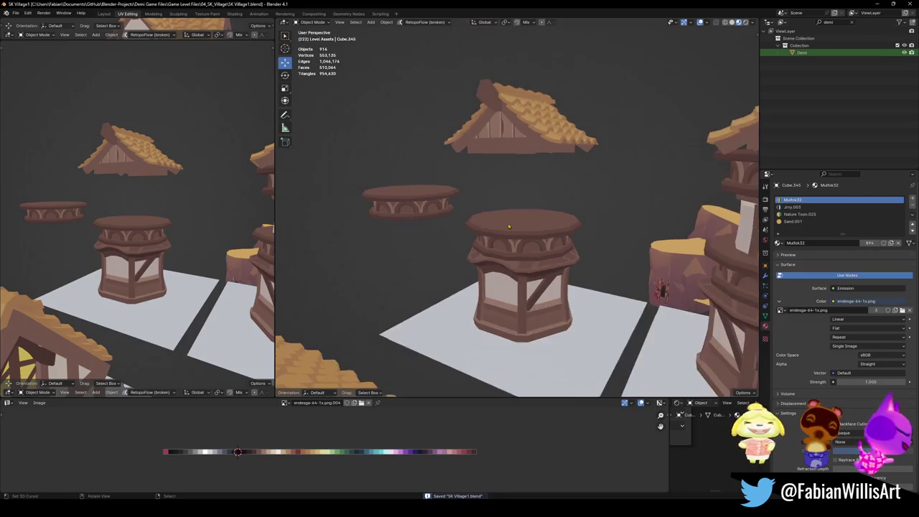
- Snap the 3D cursor to the top face of the round tower base
left_click(517, 220)
scroll(520, 223, "up", 2)
key("Tab")
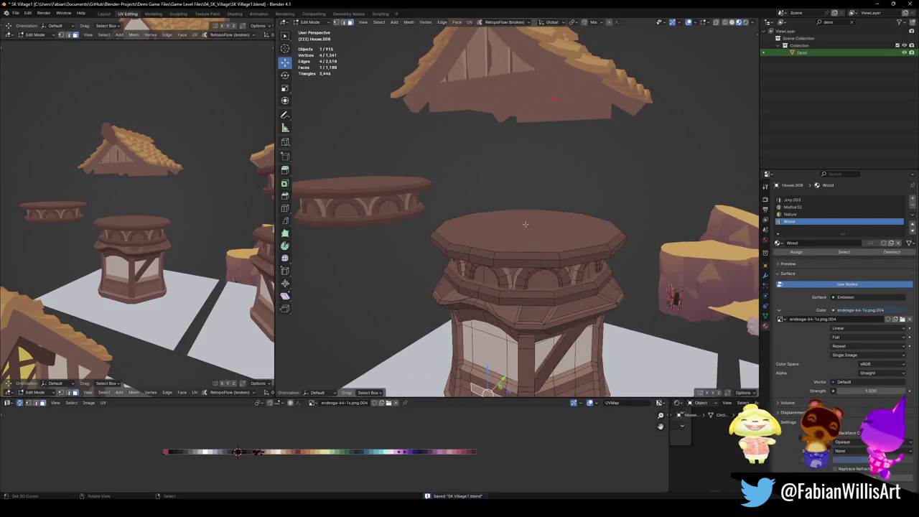
left_click(527, 226)
key("shift+s")
left_click(496, 227)
key("Tab")
- Add a cube at the tower top, resize it and set its height on the base
key("shift+a")
mouse_move(502, 229)
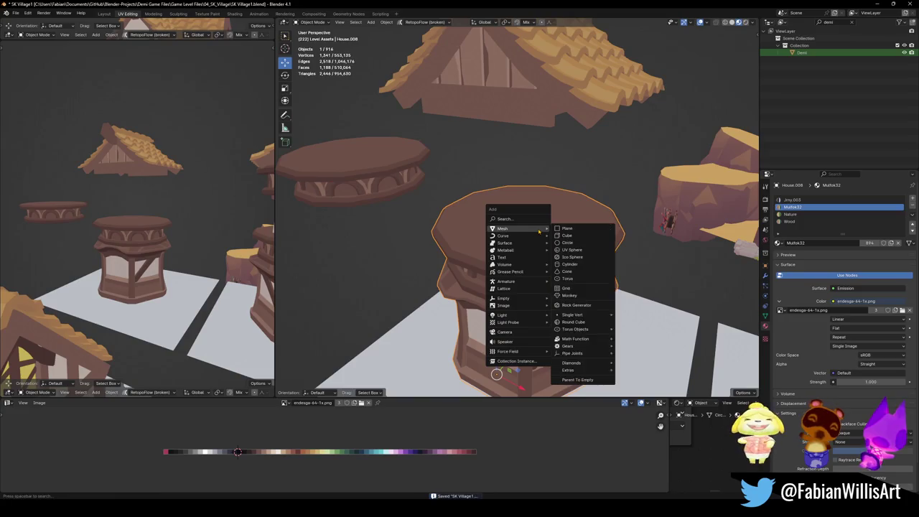
left_click(574, 237)
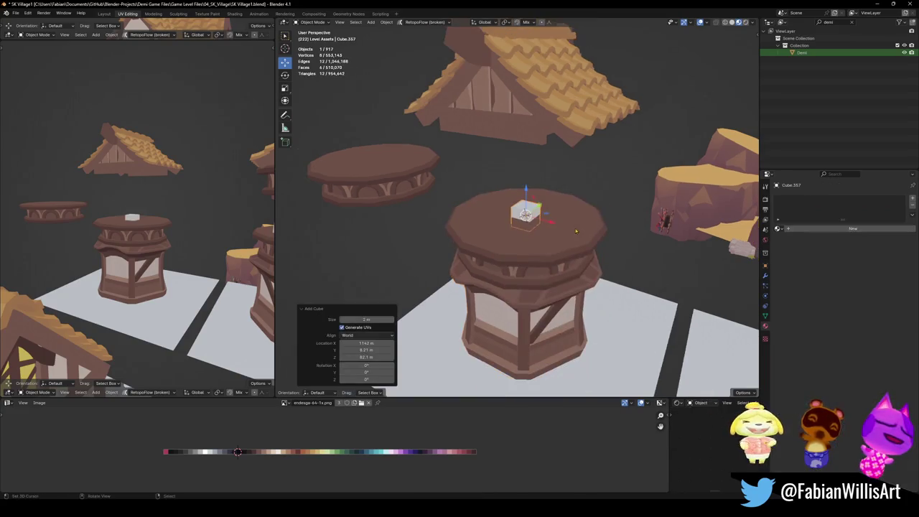
key("s")
left_click(619, 209)
key("g")
key("z")
left_click(621, 203)
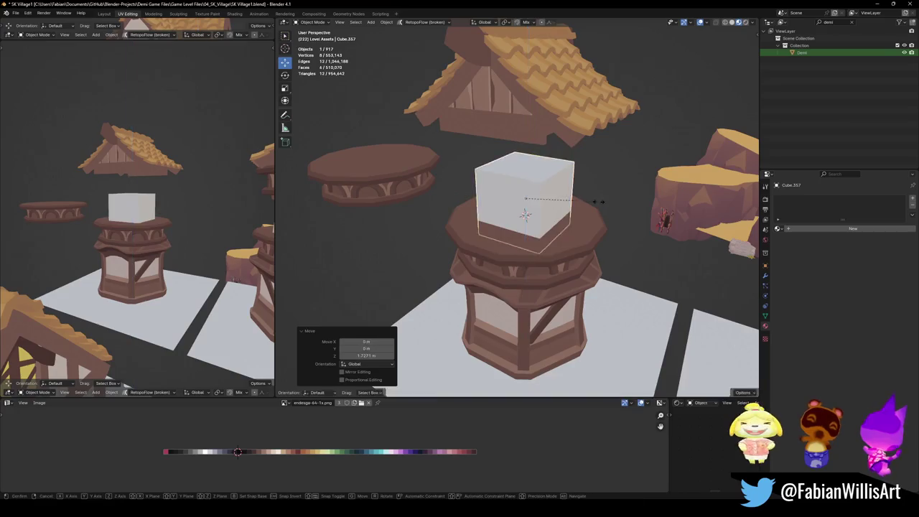
key("s")
left_click(621, 200)
mouse_move(621, 200)
middle_mouse_down()
mouse_move(611, 184)
mouse_move(534, 175)
mouse_move(546, 156)
middle_mouse_up()
key("g")
key("z")
left_click(609, 181)
- In Edit Mode, raise the block's top face toward the roof
key("Tab")
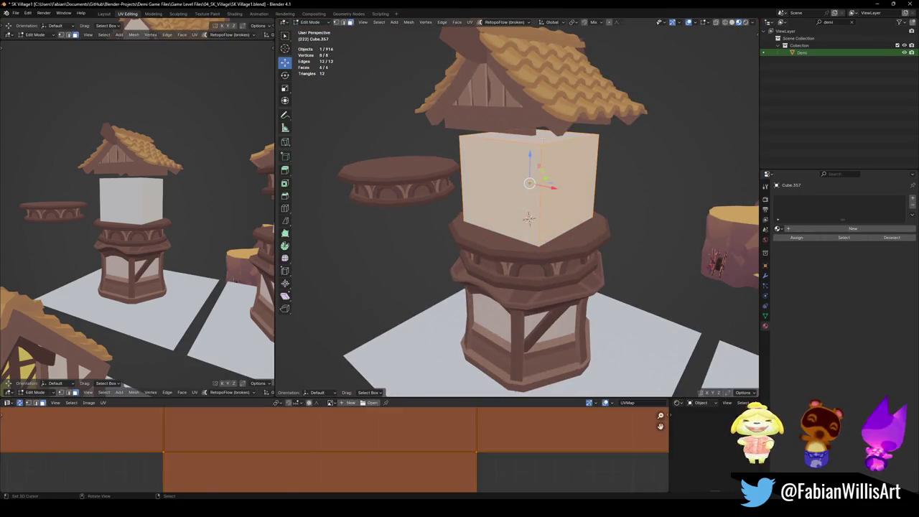
key("g")
key("z")
left_click(568, 156)
mouse_move(567, 157)
middle_mouse_down()
mouse_move(591, 157)
mouse_move(561, 169)
middle_mouse_up()
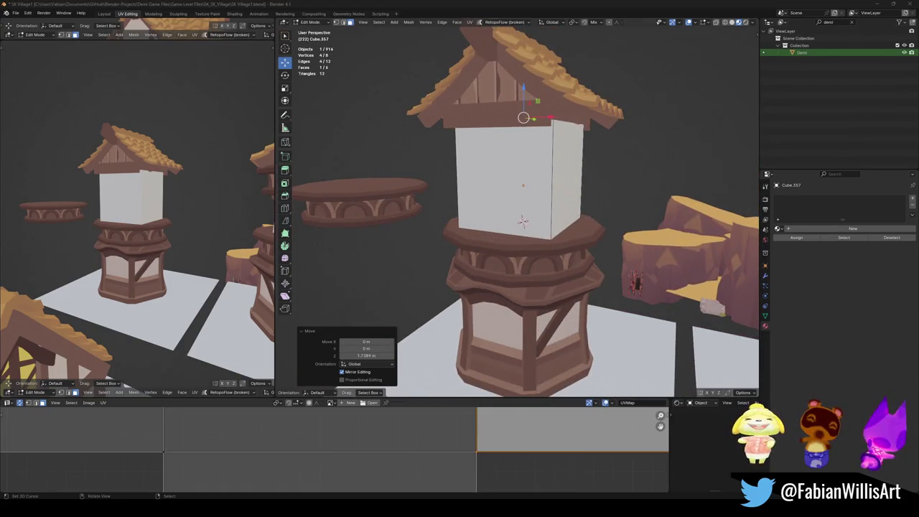
- Narrow the block's bottom face and widen its top face along X
middle_click_drag(546, 216, 729, 273)
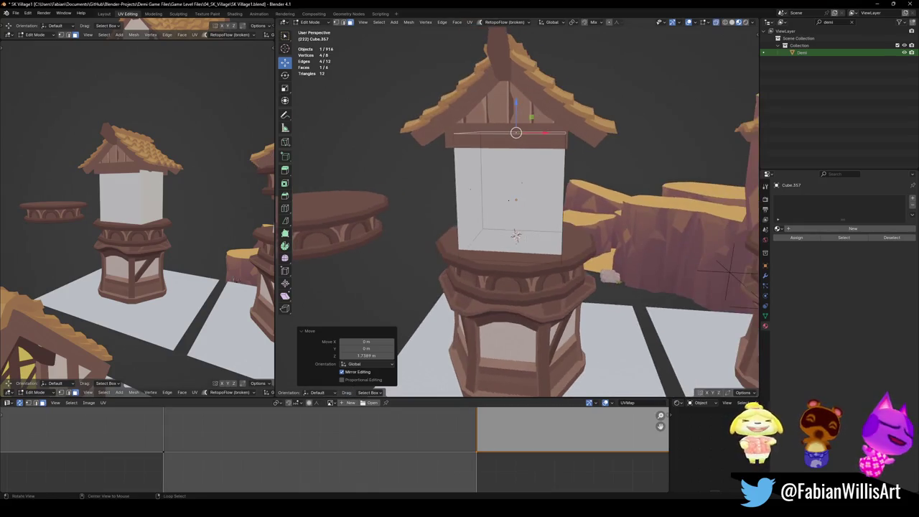
left_click(516, 237)
key("s")
key("x")
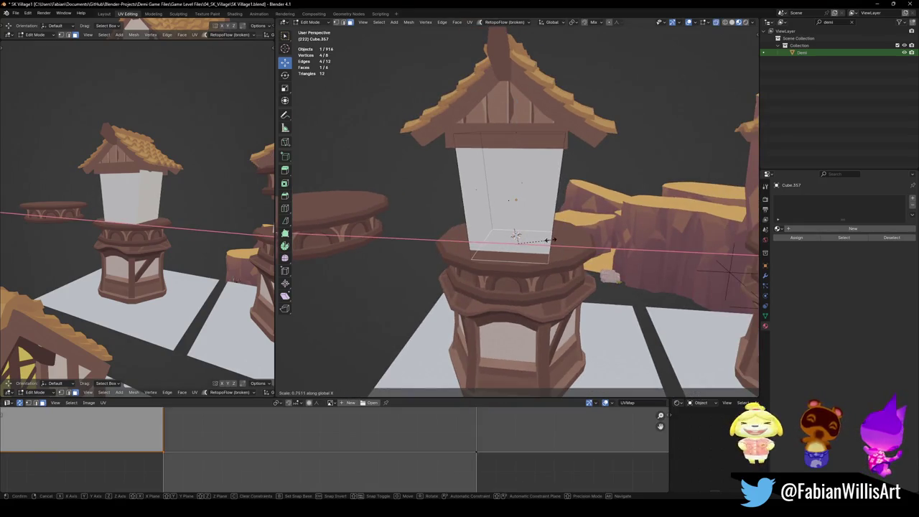
left_click(516, 237)
middle_click_drag(144, 237, 186, 251)
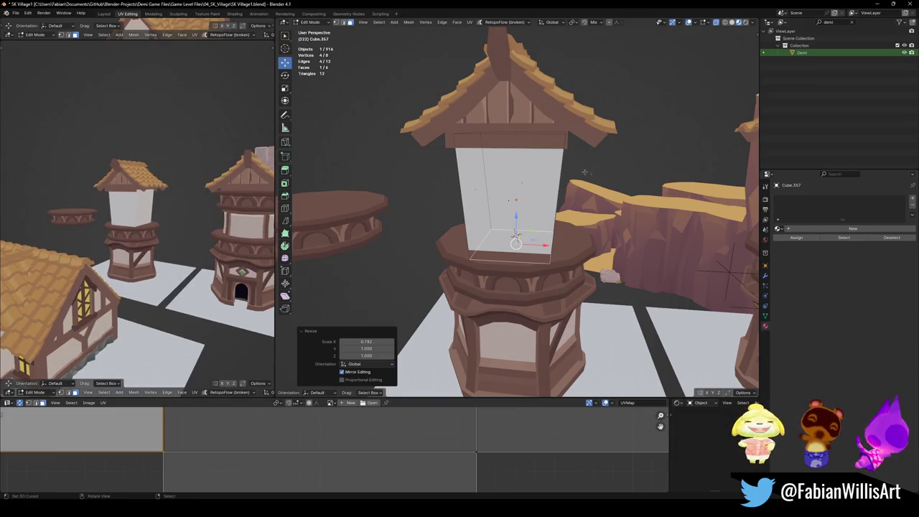
middle_click_drag(729, 263, 730, 274, "shift")
left_click(510, 149)
key("s")
key("x")
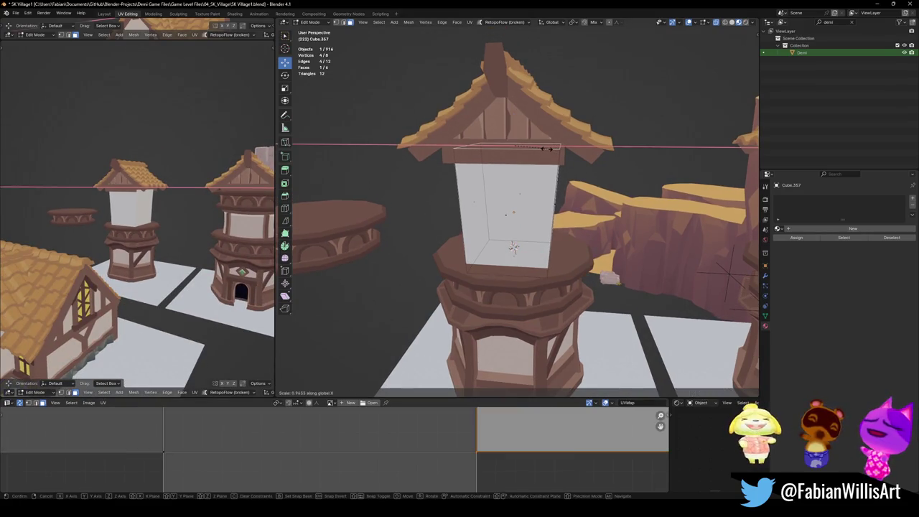
left_click(560, 148)
right_click(560, 149)
key("Escape")
- Add a middle loop cut, pinch it inward along X and bevel it into a waist
key("alt+a")
key("ctrl+r")
left_click(506, 212)
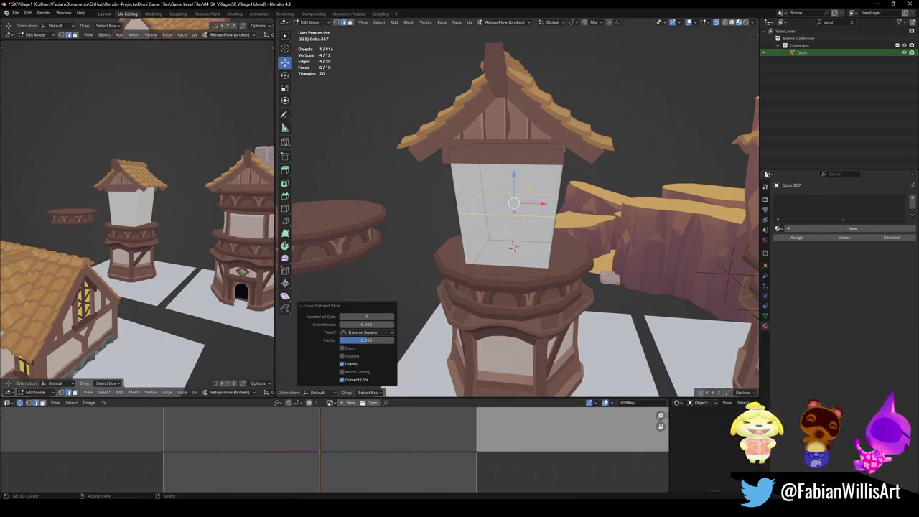
key("s")
key("x")
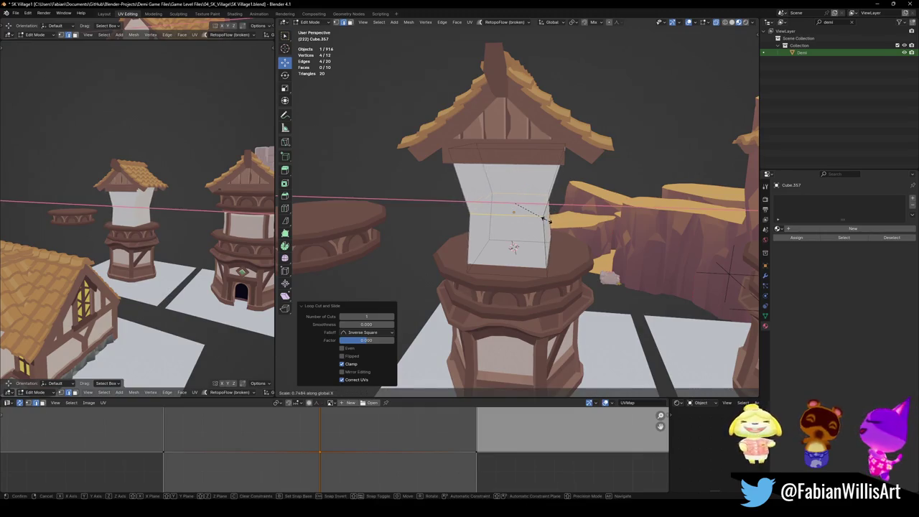
left_click(544, 221)
key("ctrl+b")
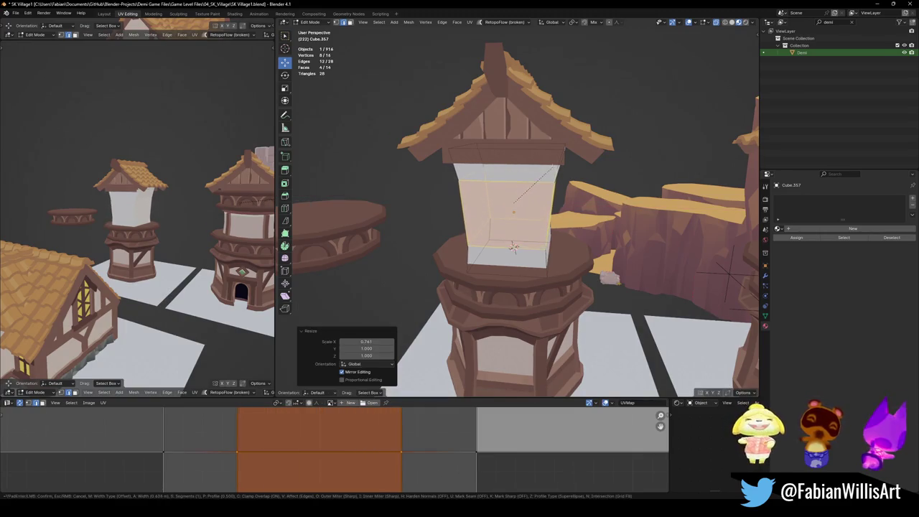
scroll(558, 165, "up", 1)
left_click(558, 165)
middle_click_drag(558, 164, 526, 168)
key("Tab")
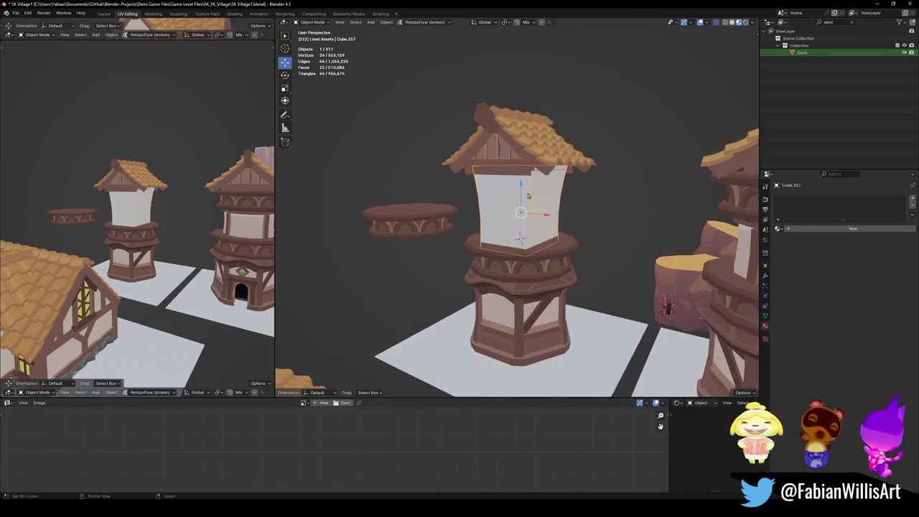
- Select the tiled roof and its attached pieces and raise them along Z
left_click(525, 155)
left_click(488, 116, "shift")
left_click(529, 138, "shift")
left_click(529, 137, "shift")
left_click(529, 137, "shift")
middle_click_drag(529, 137, 533, 188)
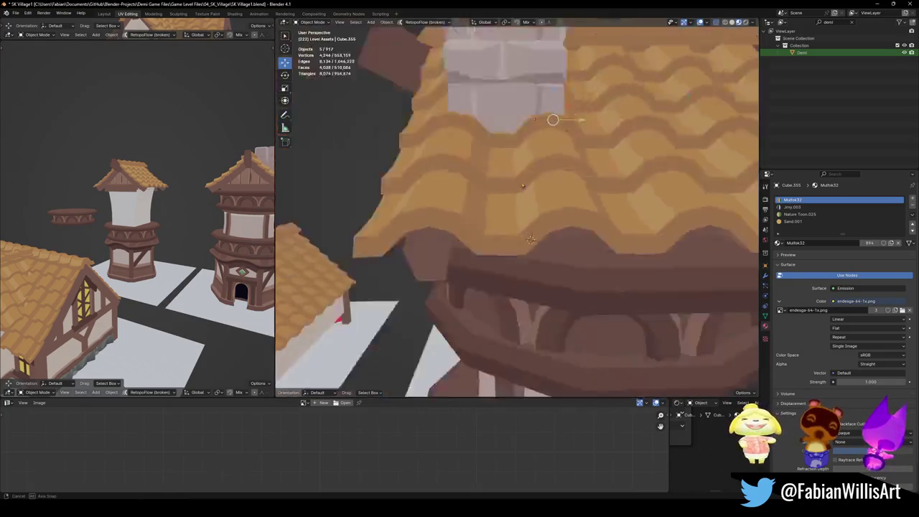
key("g")
key("z")
left_click(537, 166)
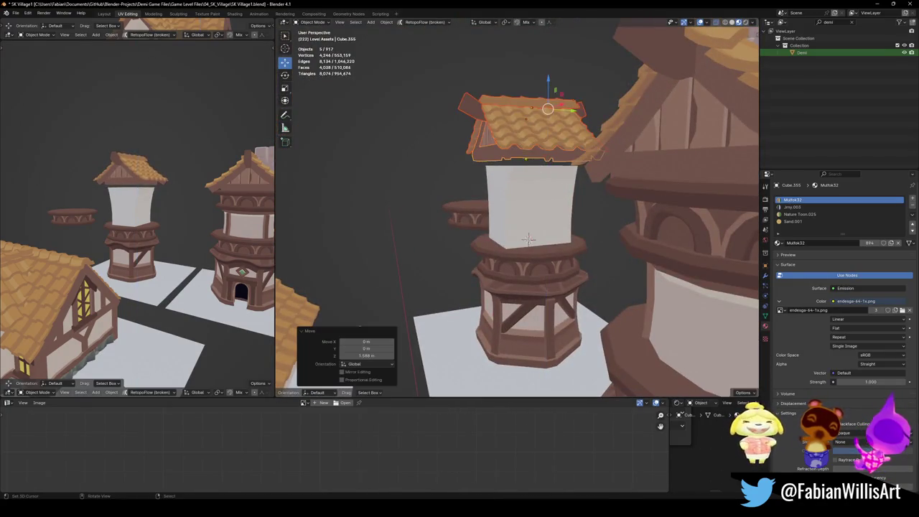
- Attempt parenting the pieces to the roof, save, and lift the roof higher
left_click(536, 125, "shift")
key("ctrl+p")
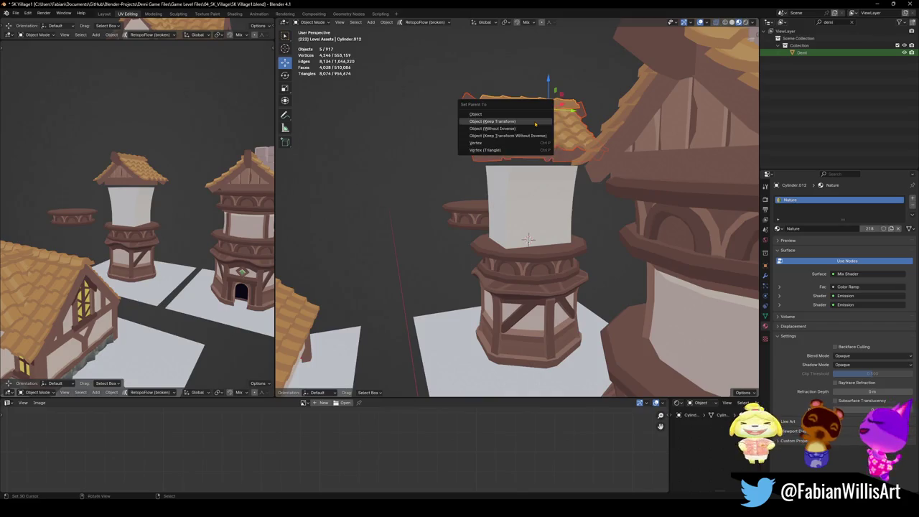
left_click(536, 124)
key("ctrl+s")
key("g")
key("z")
key("Return")
- Reselect only the roof and raise it to its final height above the block
left_click(471, 147)
middle_click_drag(136, 237, 179, 230)
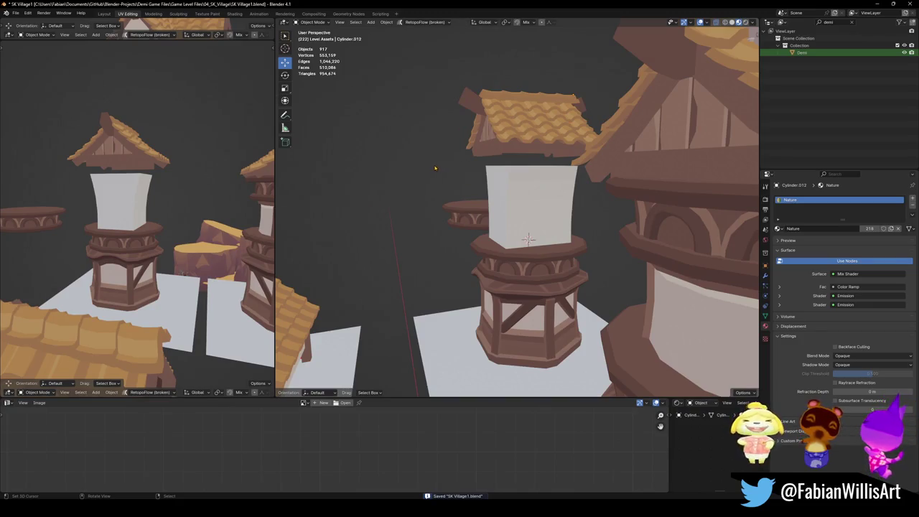
middle_click_drag(560, 148, 529, 173)
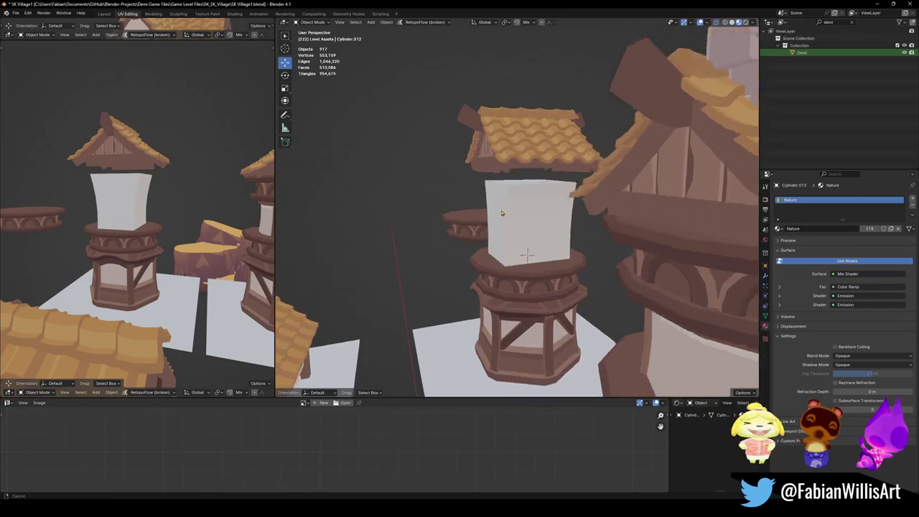
left_click(529, 172)
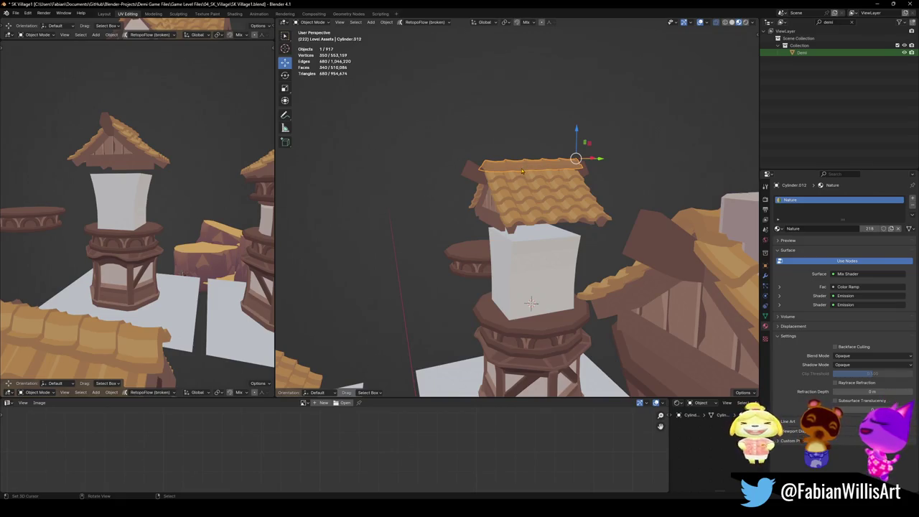
left_click(512, 189, "shift")
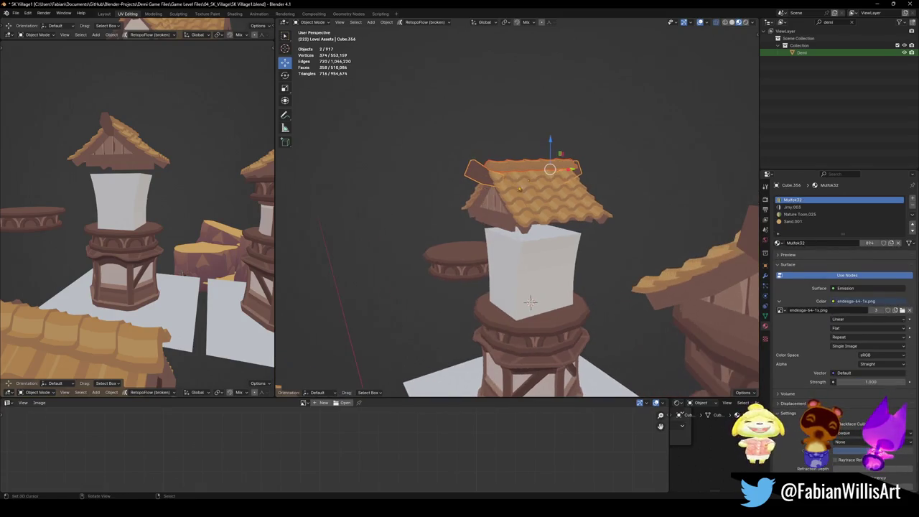
left_click(523, 185, "shift")
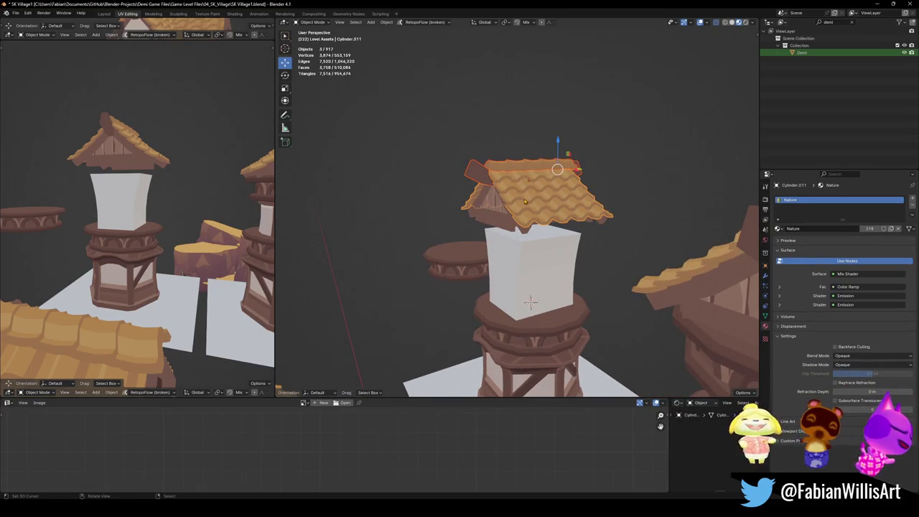
left_click(525, 202)
key("g")
key("z")
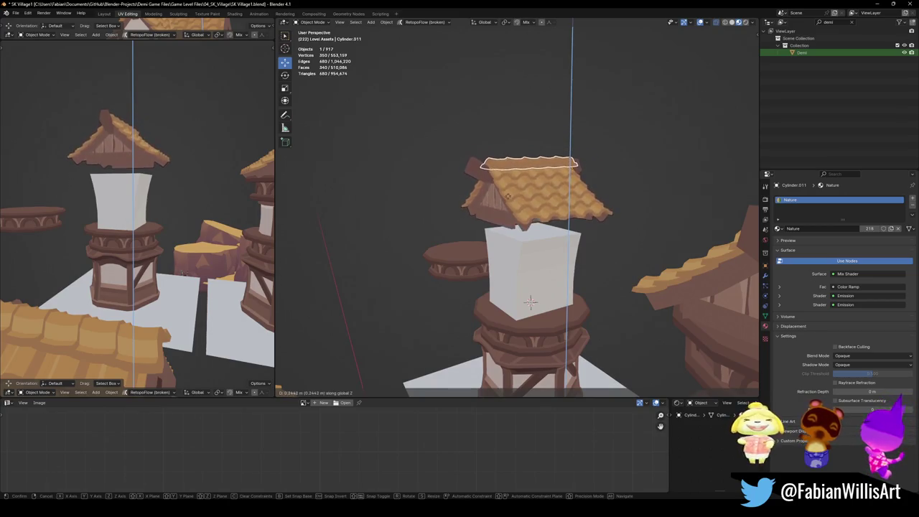
left_click(505, 194)
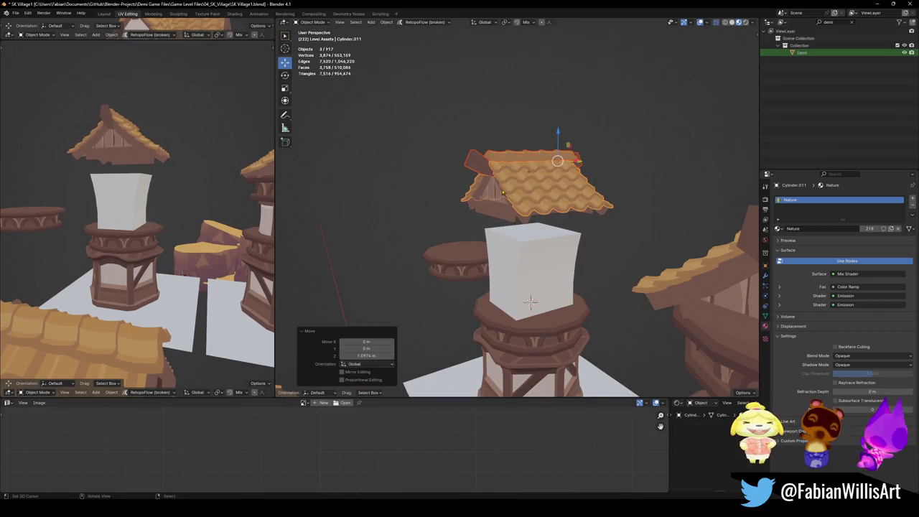
- Select the roof's beam piece and enter its Edit Mode
middle_click_drag(503, 192, 511, 208)
left_click(511, 209)
key("Tab")
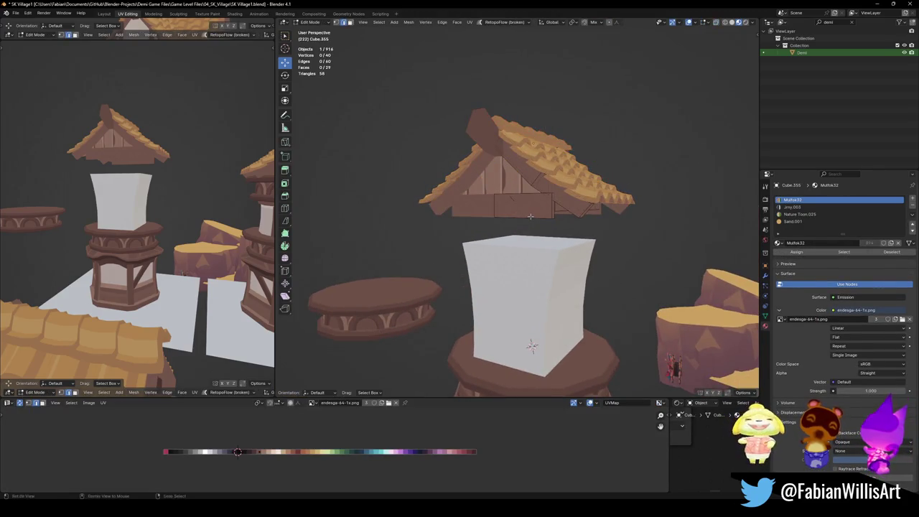
- Select the whole beam under the roof and move it down
key("l")
key("g")
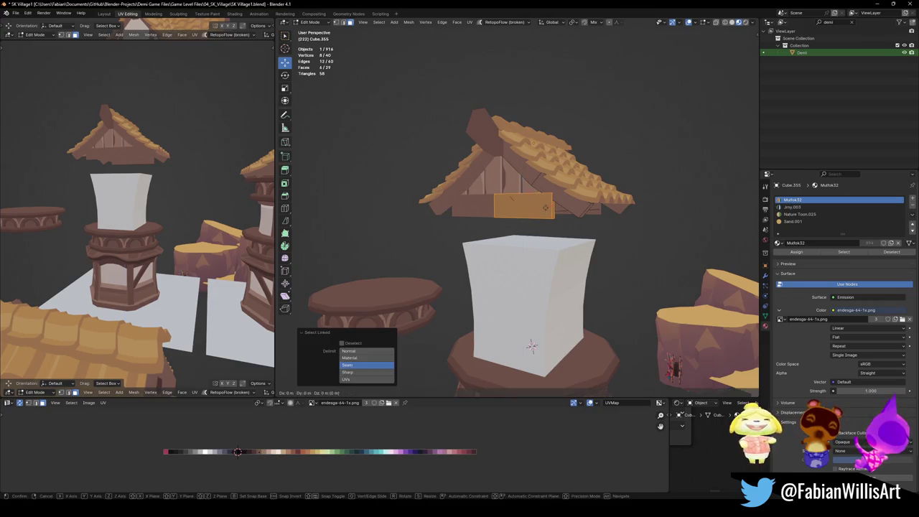
key("z")
left_click(549, 216)
scroll(550, 216, "up", 3)
middle_click_drag(550, 216, 546, 204)
key("alt+a")
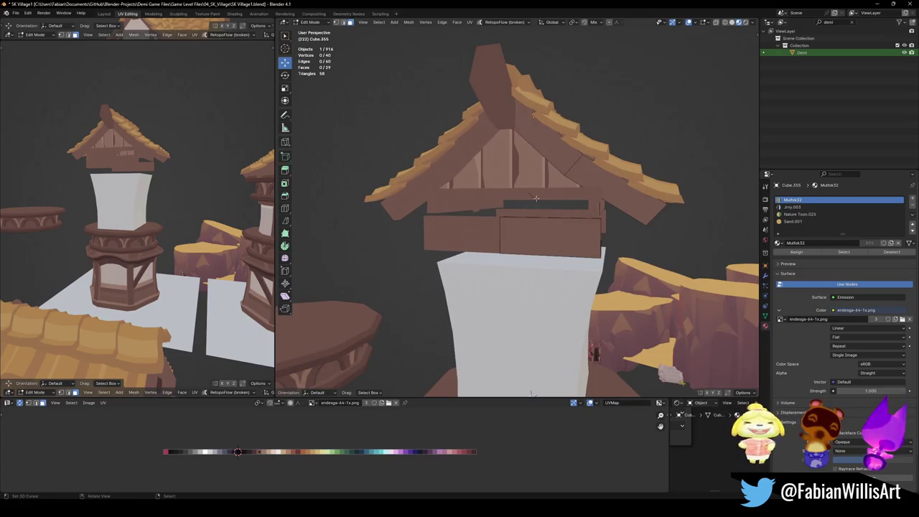
- Delete the stray edge, leftover vertices and leftover beam from the gable
left_click(534, 202)
key("x")
left_click(535, 188)
scroll(534, 187, "up", 2)
middle_click_drag(535, 187, 567, 202)
key("x")
left_click(533, 186)
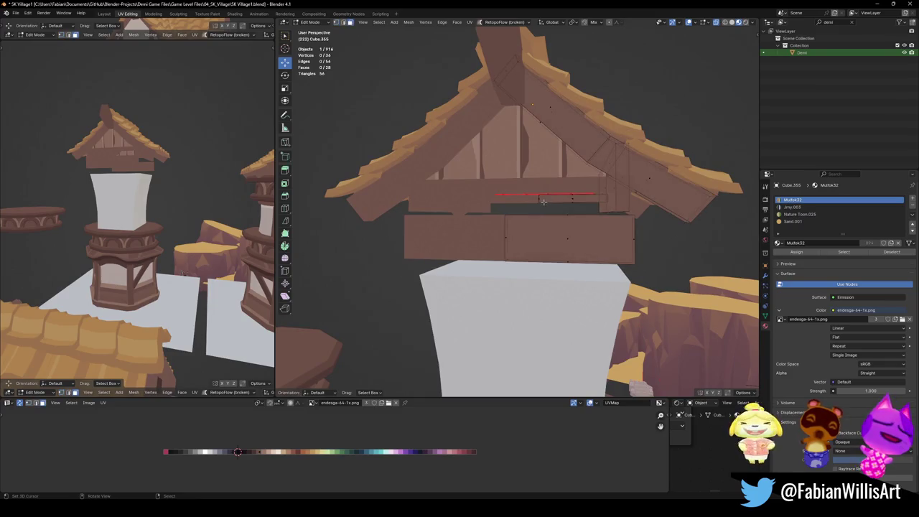
key("l")
key("x")
left_click(568, 207)
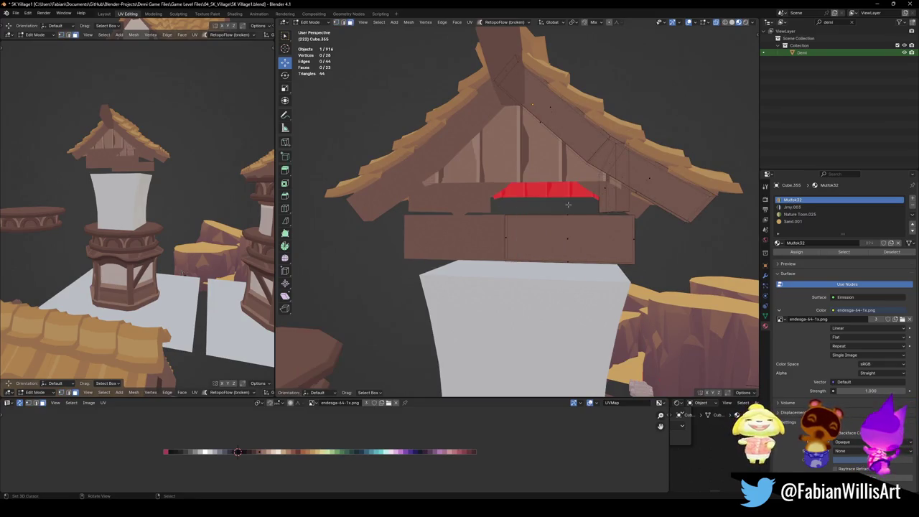
mouse_move(568, 207)
middle_mouse_down()
mouse_move(543, 209)
mouse_move(533, 228)
mouse_move(542, 211)
middle_mouse_up()
- Select the plank gable panel and move one of its horizontal edge loops along Z
left_click(534, 229)
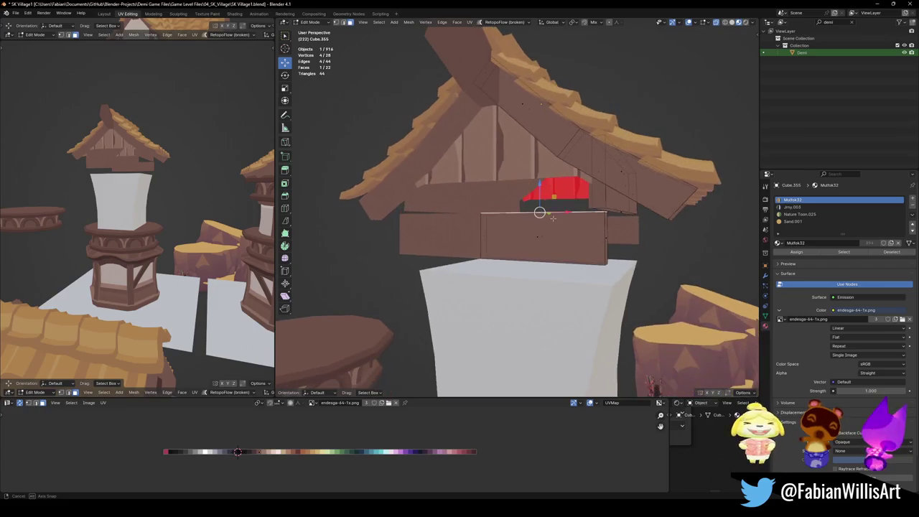
key("Tab")
left_click(541, 104)
key("Tab")
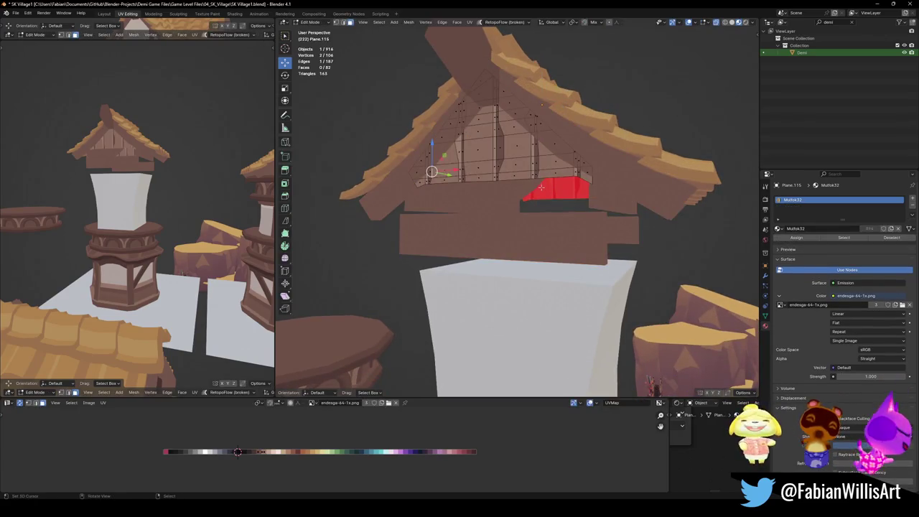
left_click(563, 180, "alt")
key("g")
key("z")
left_click(565, 197)
key("Tab")
- Scale the whole gable panel by 1.381 and lower it 1.6376 m
mouse_move(544, 103)
middle_mouse_down()
mouse_move(549, 174)
mouse_move(501, 205)
middle_mouse_up()
key("Tab")
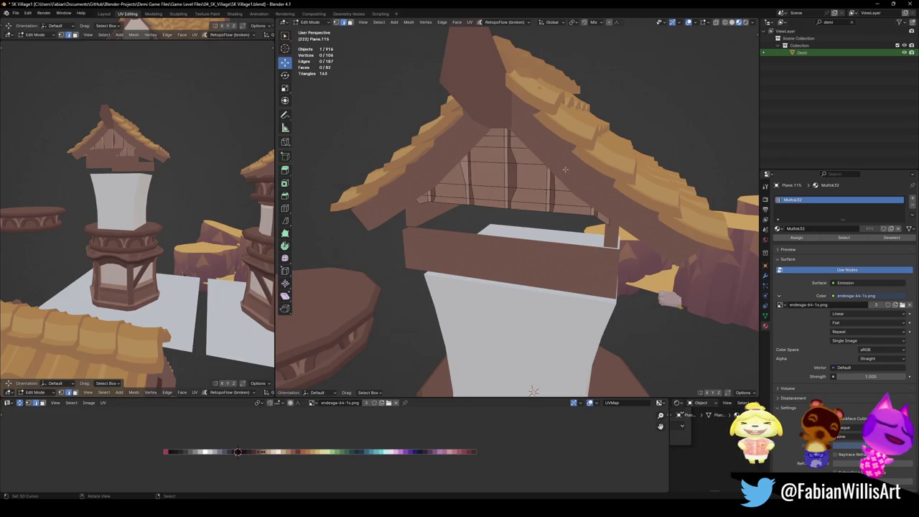
key("a")
key("s")
left_click(574, 167)
key("g")
key("z")
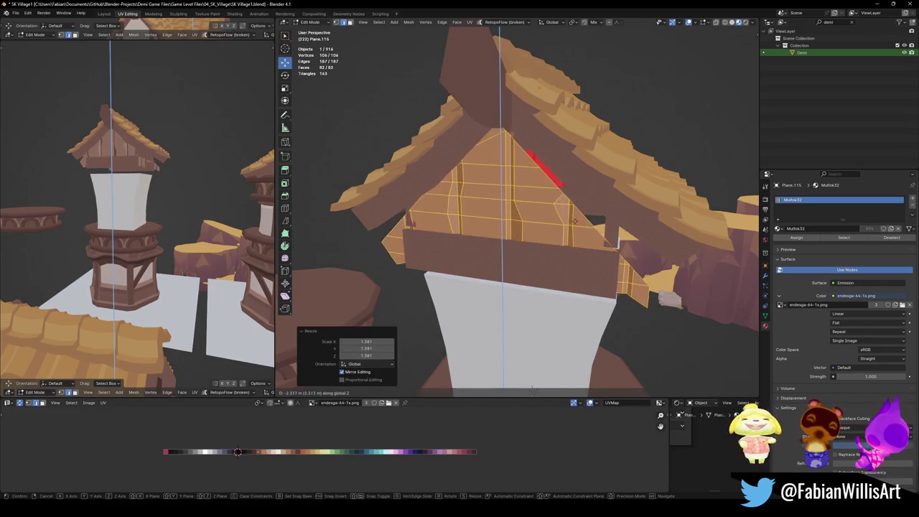
left_click(532, 389)
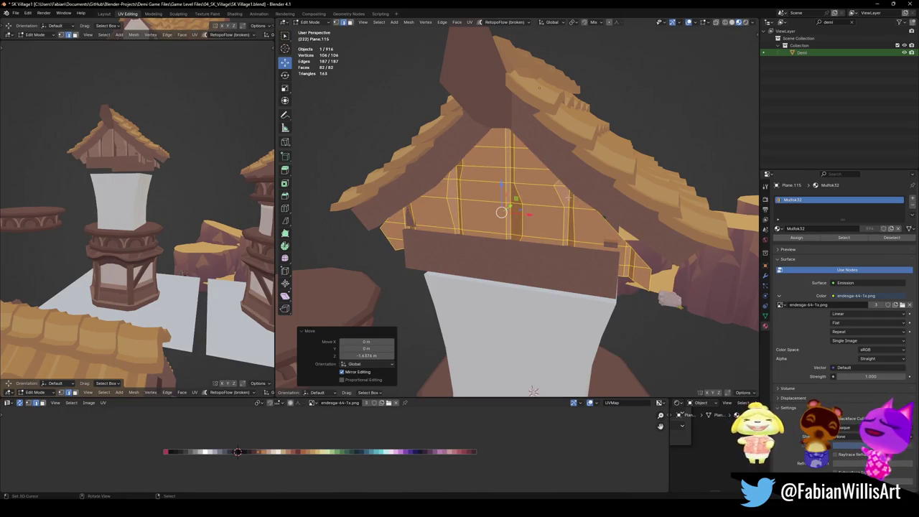
key("alt+a")
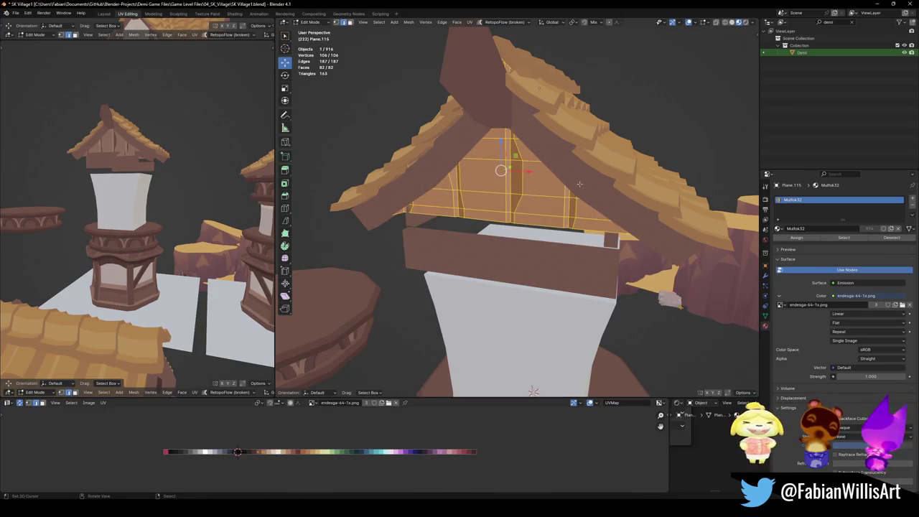
key("Tab")
middle_click_drag(579, 185, 551, 208)
scroll(551, 207, "down", 3)
- Slide the gable panel aside along X and save the village file
key("g")
key("x")
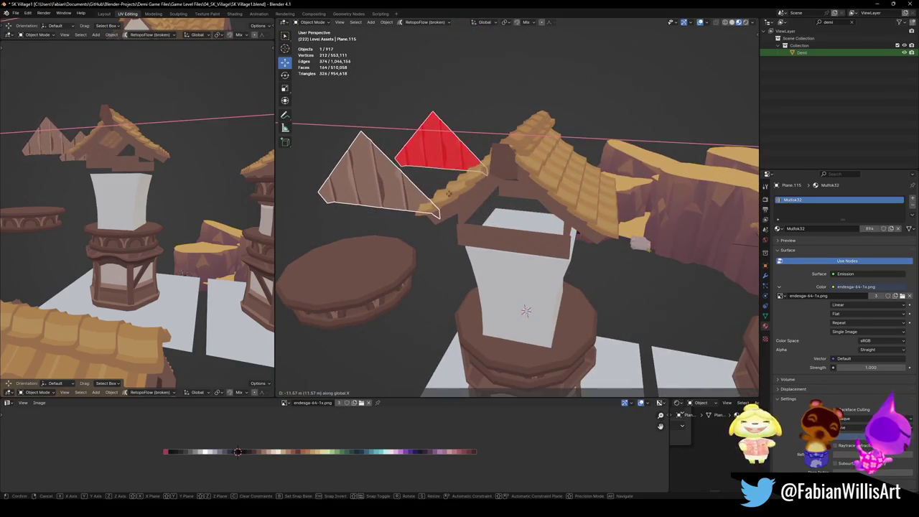
left_click(424, 192)
key("ctrl+s")
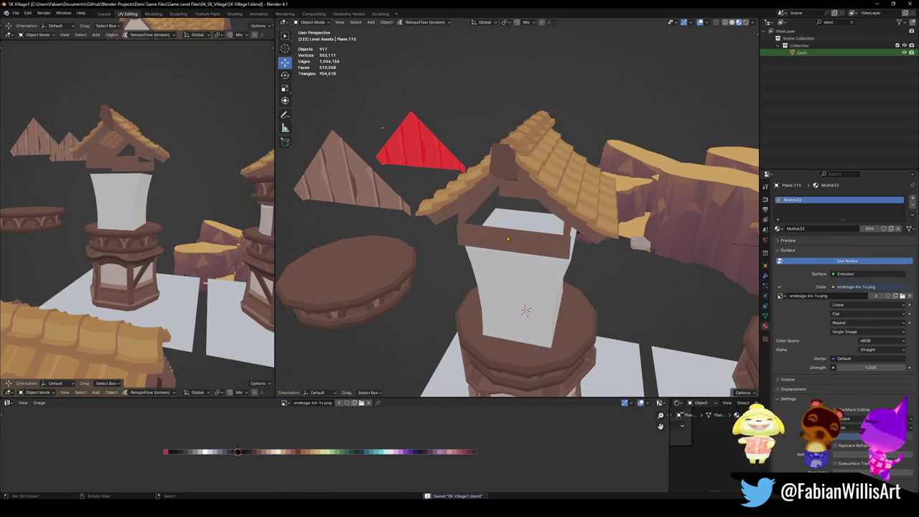
- In the roof beam mesh, tilt the right-side roof boards 13.4° about the Y axis
left_click(523, 228)
middle_click_drag(523, 229, 565, 188)
key("Tab")
mouse_move(603, 173)
middle_mouse_down()
mouse_move(569, 188)
mouse_move(561, 174)
middle_mouse_up()
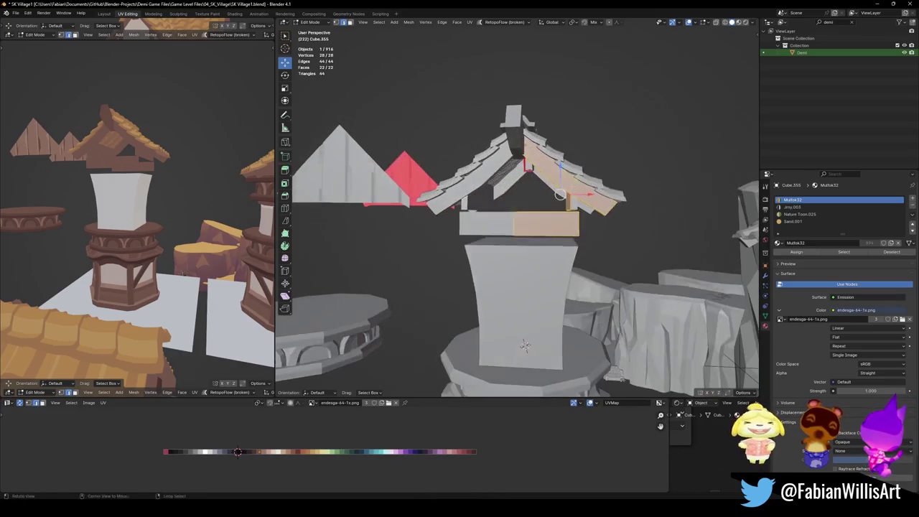
key("l")
key("r")
key("y")
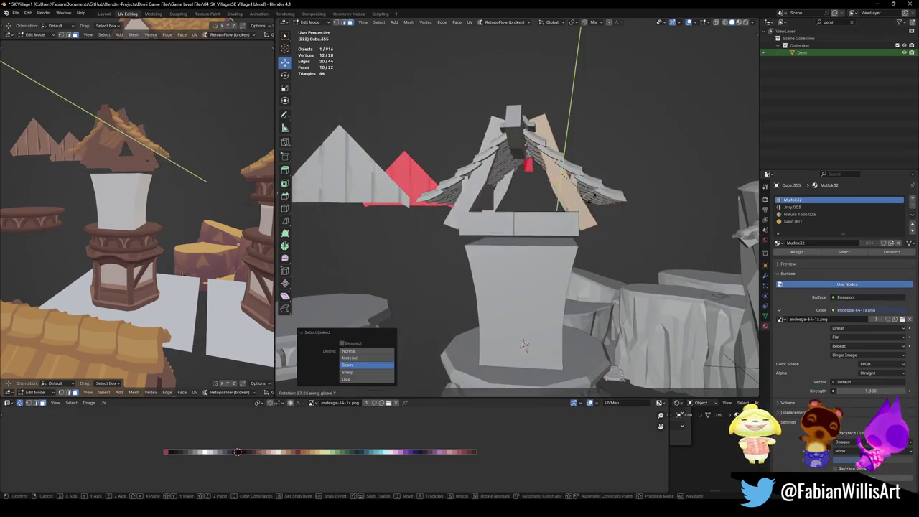
key("Return")
- Shift the tilted boards along X and lower them along Z into a diagonal brace
key("g")
key("y")
key("x")
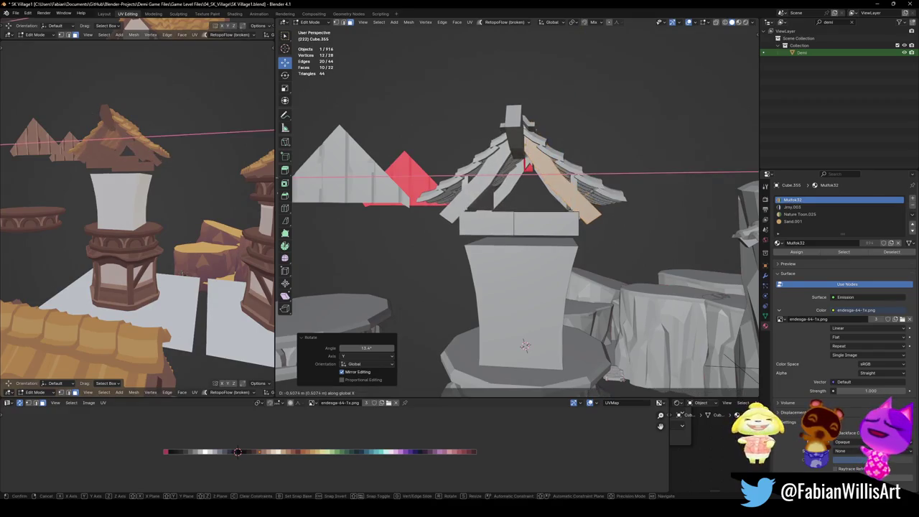
key("Return")
key("g")
key("z")
key("Return")
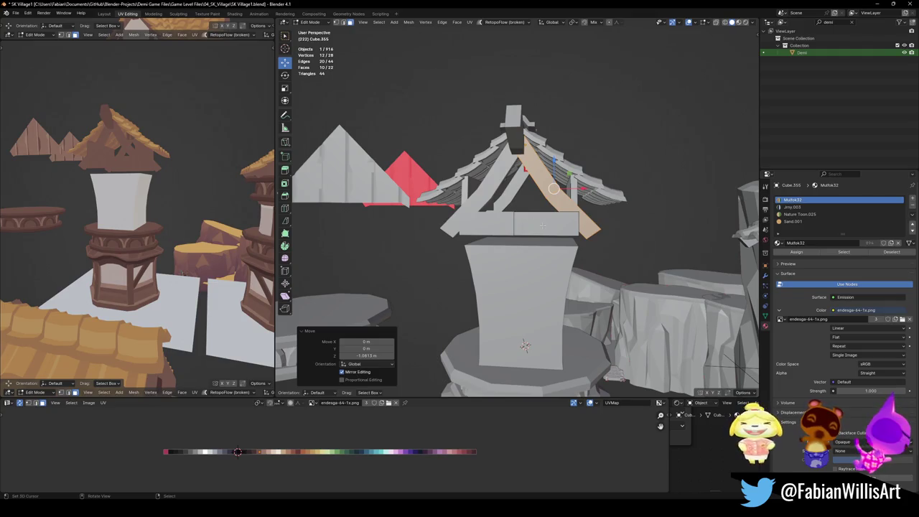
- Lower the crossbeam 2.0294 m onto the tower box and flatten it to 0.441 height
key("alt+a")
key("l")
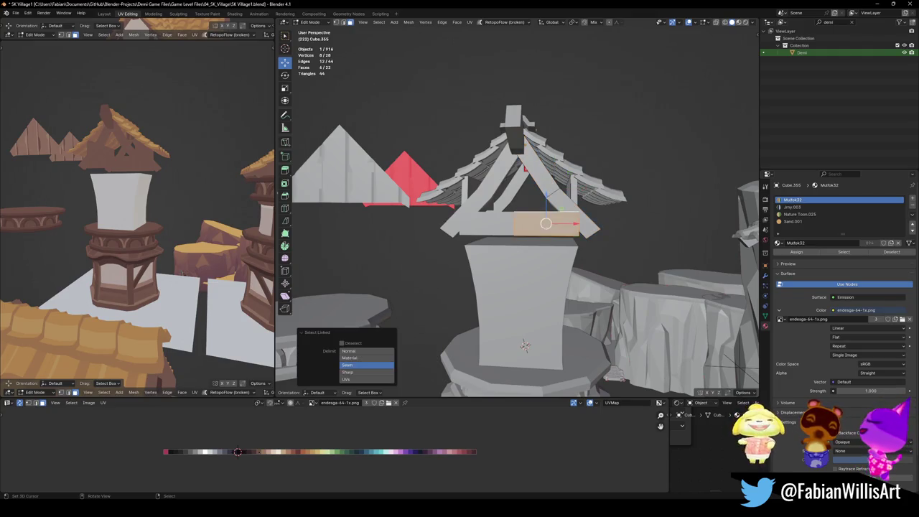
key("g")
key("z")
key("Return")
mouse_move(560, 232)
middle_mouse_down()
mouse_move(535, 260)
mouse_move(523, 253)
mouse_move(526, 240)
middle_mouse_up()
key("s")
key("z")
key("Return")
- Switch to editing the tower's box body, cancelling a trial Y-axis scale and deselecting
key("Tab")
left_click(527, 241)
key("Tab")
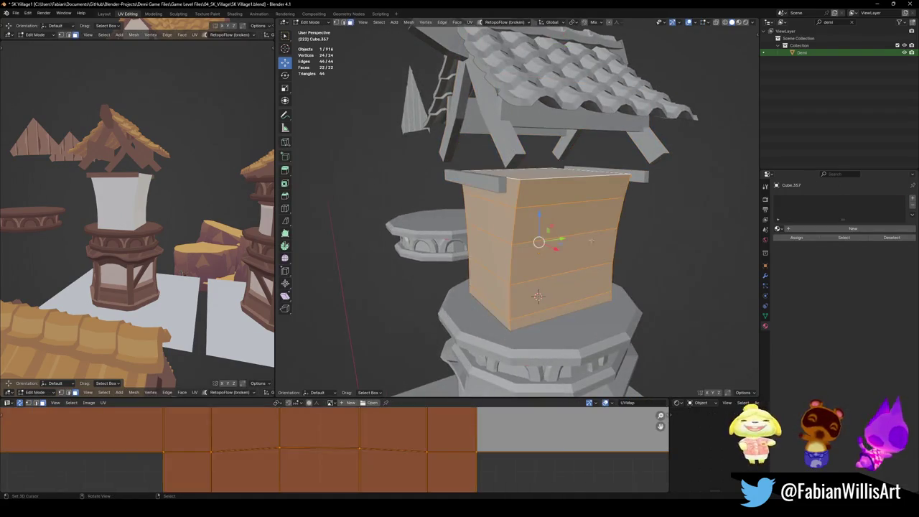
key("s")
key("y")
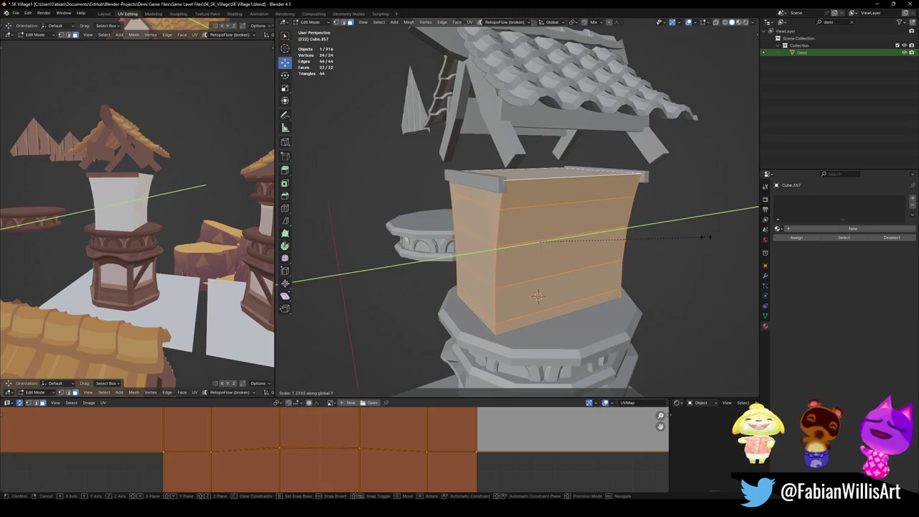
right_click(696, 240)
key("alt+a")
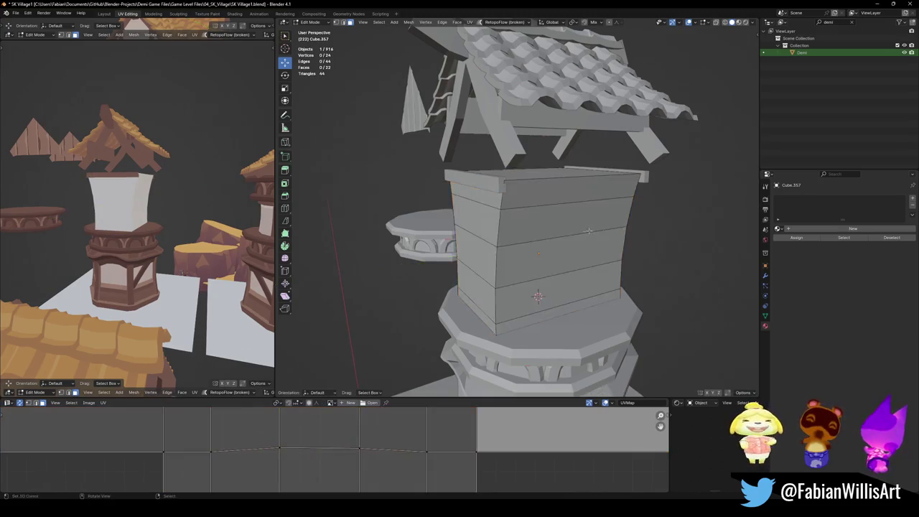
- Add two horizontal loop cuts to the tower body near its base
middle_click_drag(695, 240, 647, 244)
mouse_move(140, 217)
middle_mouse_down()
mouse_move(133, 210)
mouse_move(145, 203)
middle_mouse_up()
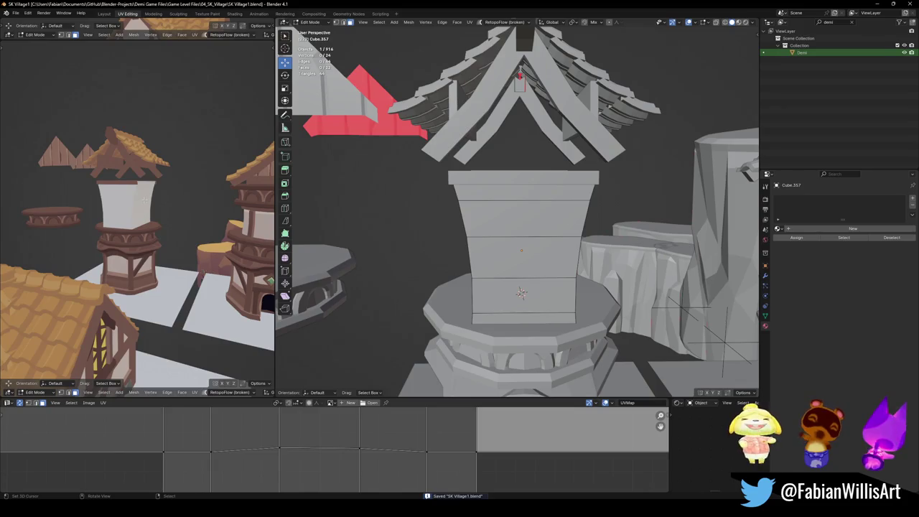
mouse_move(592, 284)
middle_mouse_down()
mouse_move(565, 282)
mouse_move(538, 300)
mouse_move(519, 294)
middle_mouse_up()
key("ctrl+r")
left_click(512, 283)
key("ctrl+r")
left_click(528, 278)
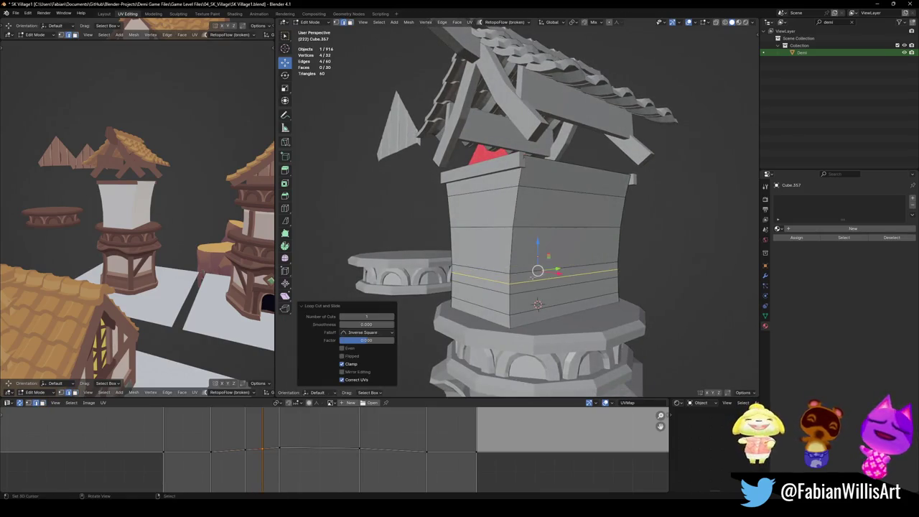
- Push an edge loop outward, then add and slide a new loop near the base
key("alt+s")
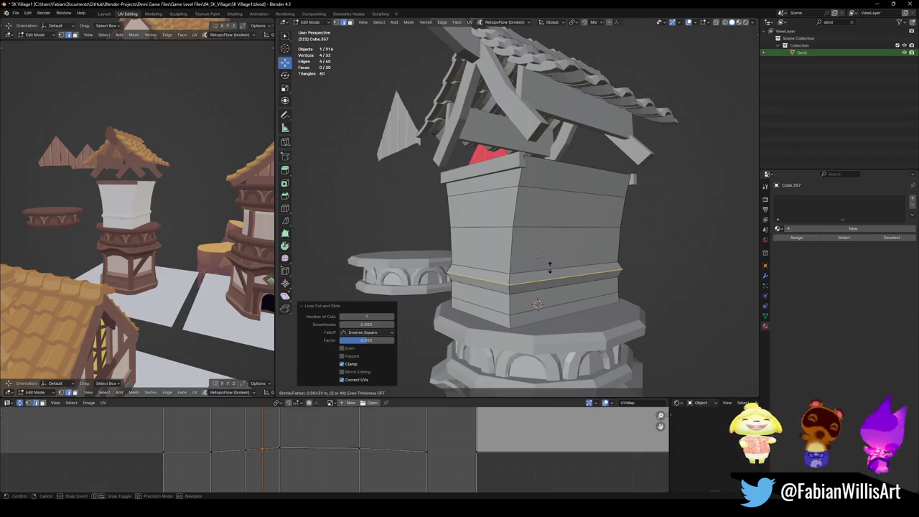
left_click(549, 267)
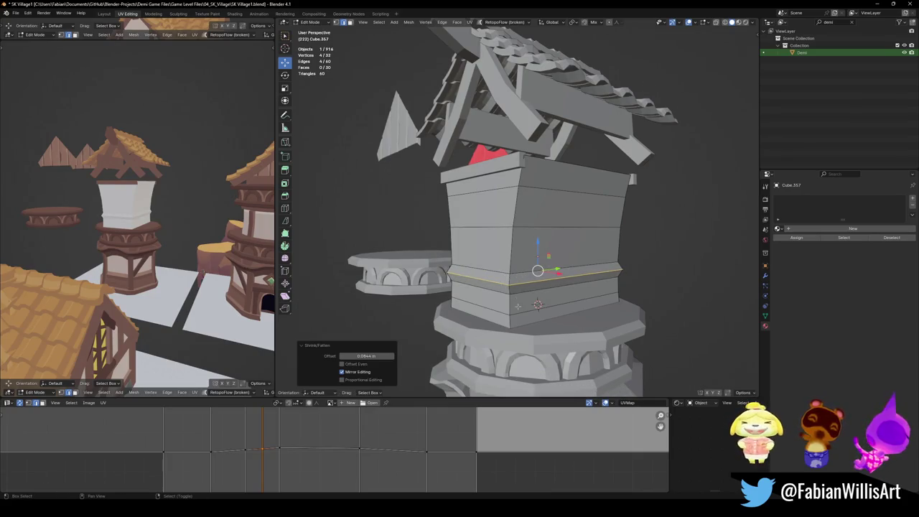
middle_click_drag(518, 306, 534, 287, "shift")
left_click(535, 285, "alt")
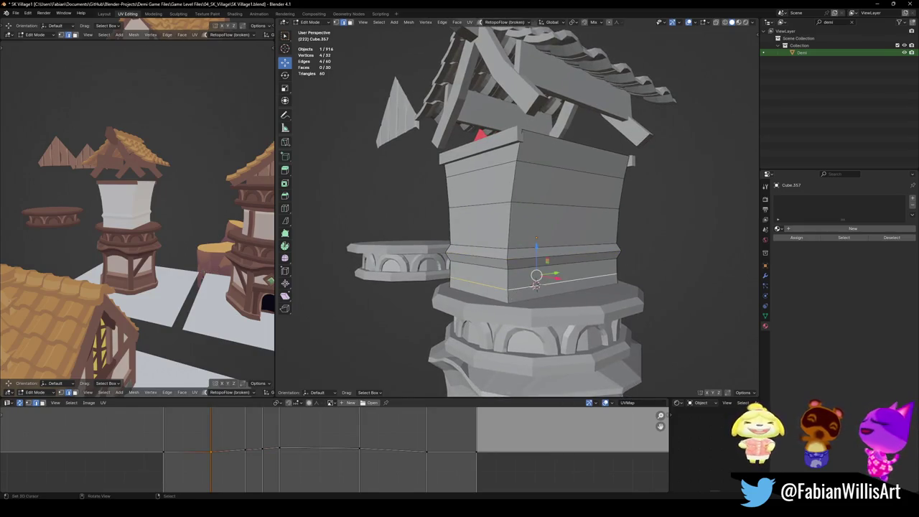
key("alt+e")
key("Return")
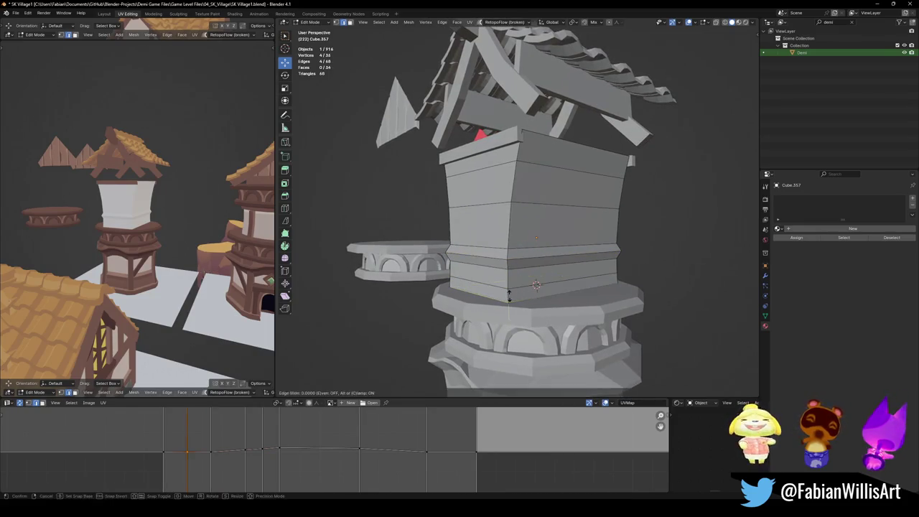
left_click(509, 294)
key("g")
key("g")
left_click(537, 284)
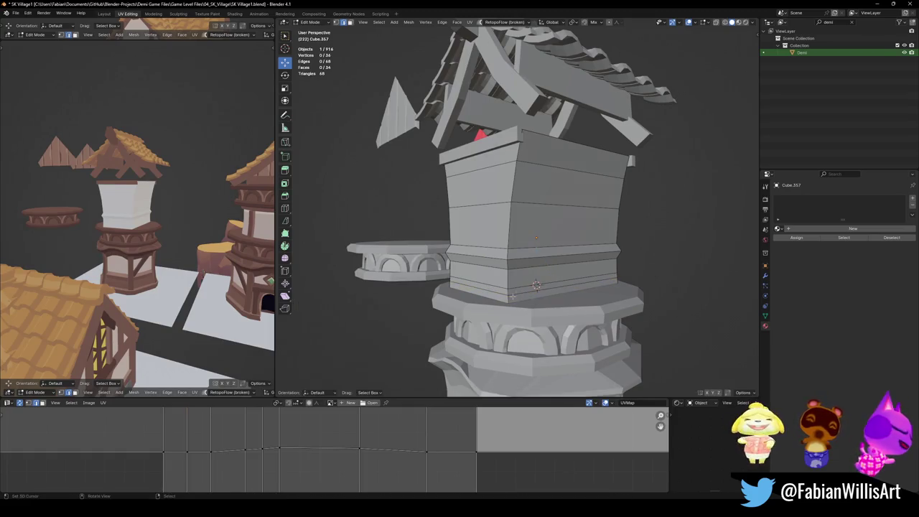
- Push the bottom face strip outward into a protruding band and adjust its height along Z
key("a")
key("alt+a")
left_click(531, 285, "alt")
key("alt+s")
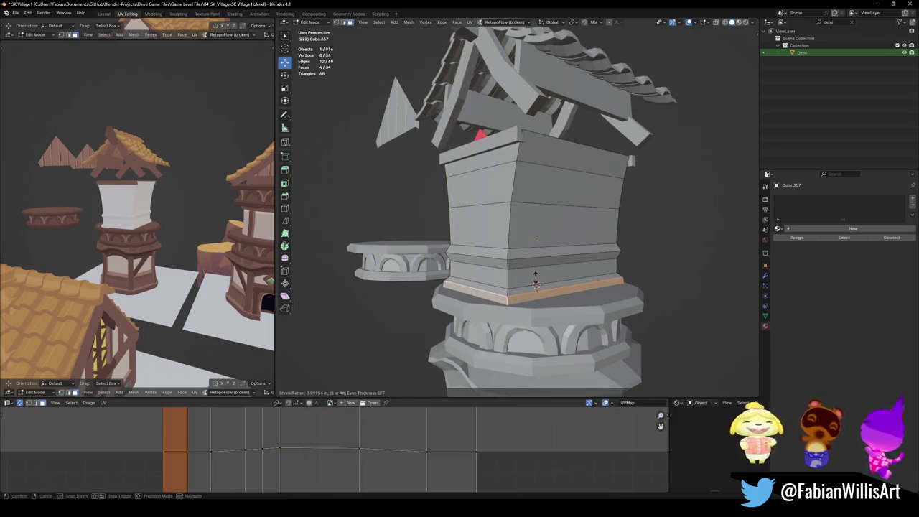
left_click(532, 286)
key("alt+a")
left_click(537, 280, "alt")
key("g")
key("z")
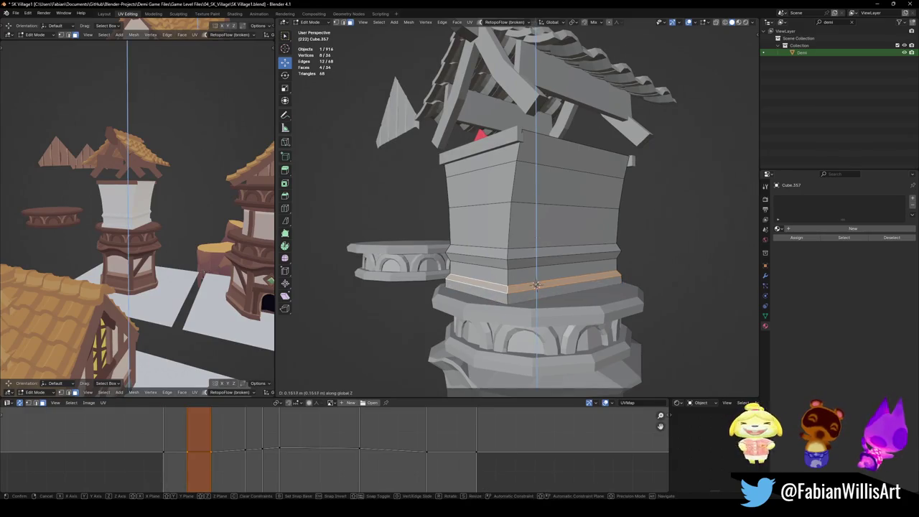
left_click(538, 284)
- Save the village file, leave Edit Mode and look over the banded tower
key("ctrl+s")
middle_click_drag(538, 284, 498, 234)
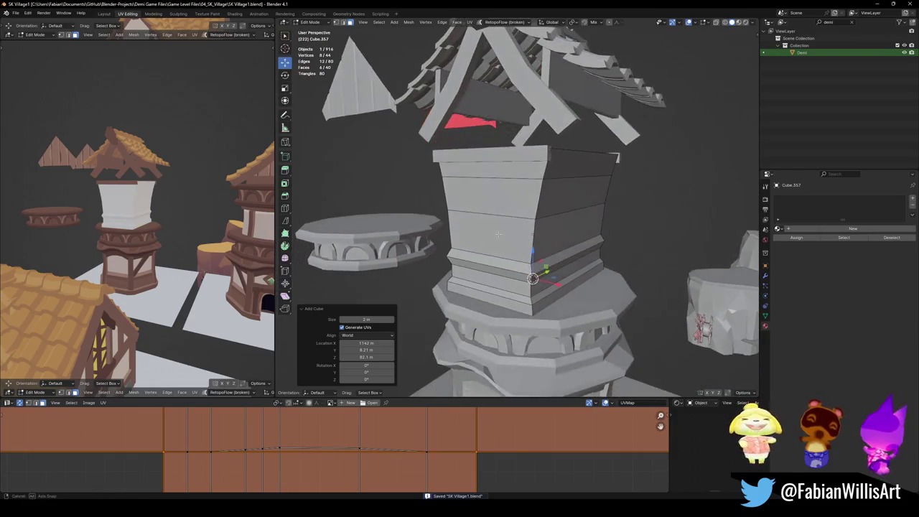
scroll(487, 235, "up", 2)
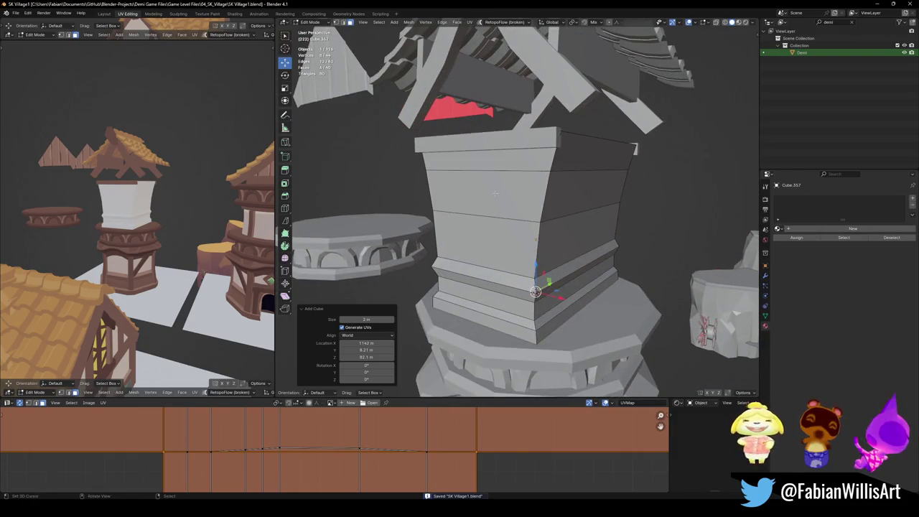
mouse_move(492, 209)
middle_mouse_down()
mouse_move(527, 216)
mouse_move(519, 261)
mouse_move(526, 245)
mouse_move(515, 263)
mouse_move(492, 258)
middle_mouse_up()
key("Tab")
key("ctrl+s")
scroll(524, 242, "down", 5)
scroll(517, 242, "up", 4)
scroll(518, 242, "up", 3)
key("ctrl+s")
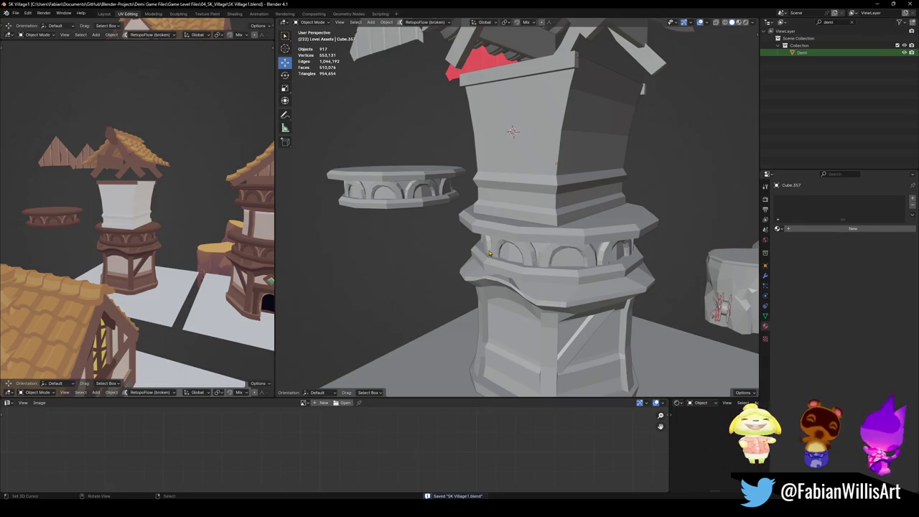
- Select the roof frame's crossbeam, return to Object Mode, and call up the Shift+A add menu
middle_click_drag(496, 237, 486, 306, "shift")
scroll(500, 196, "down", 5)
mouse_move(500, 196)
middle_mouse_down()
mouse_move(480, 202)
mouse_move(484, 223)
mouse_move(541, 252)
middle_mouse_up()
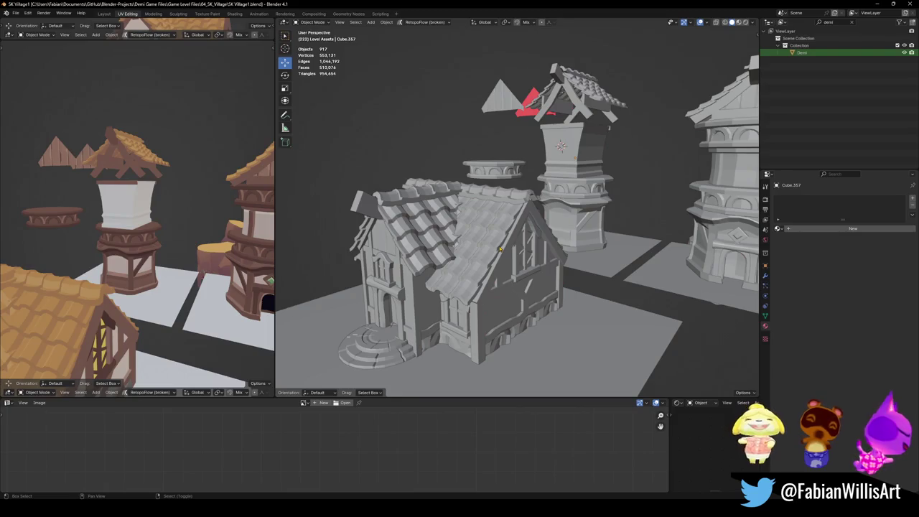
mouse_move(501, 249)
middle_mouse_down()
mouse_move(513, 304)
mouse_move(535, 258)
middle_mouse_up()
scroll(503, 258, "up", 5)
scroll(539, 253, "up", 3)
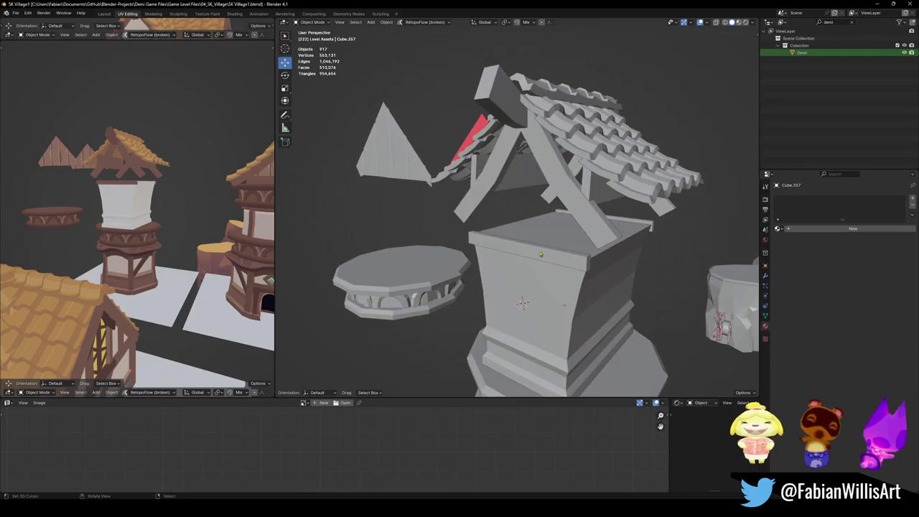
left_click(540, 252)
key("Tab")
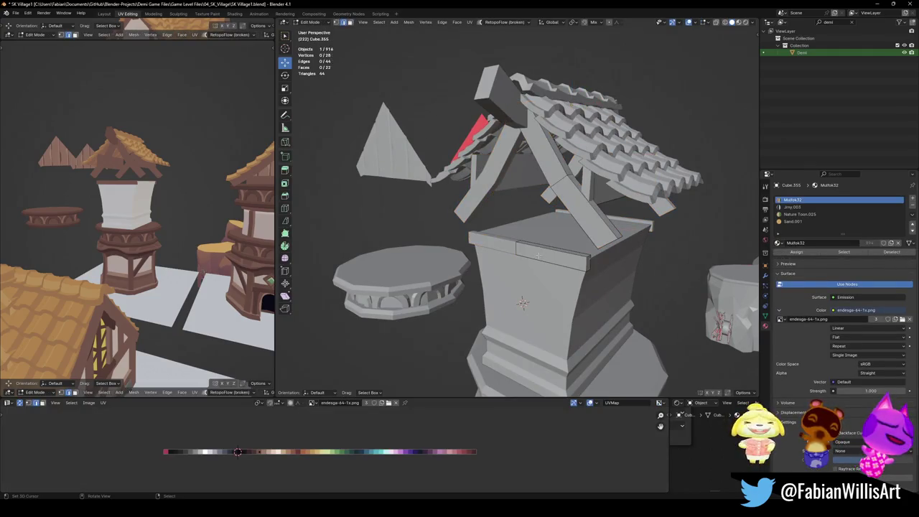
key("l")
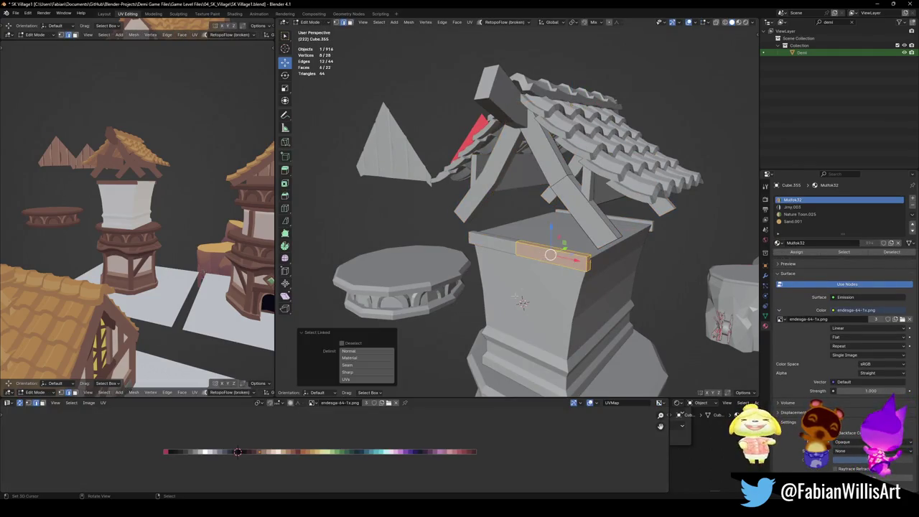
key("Tab")
key("shift+a")
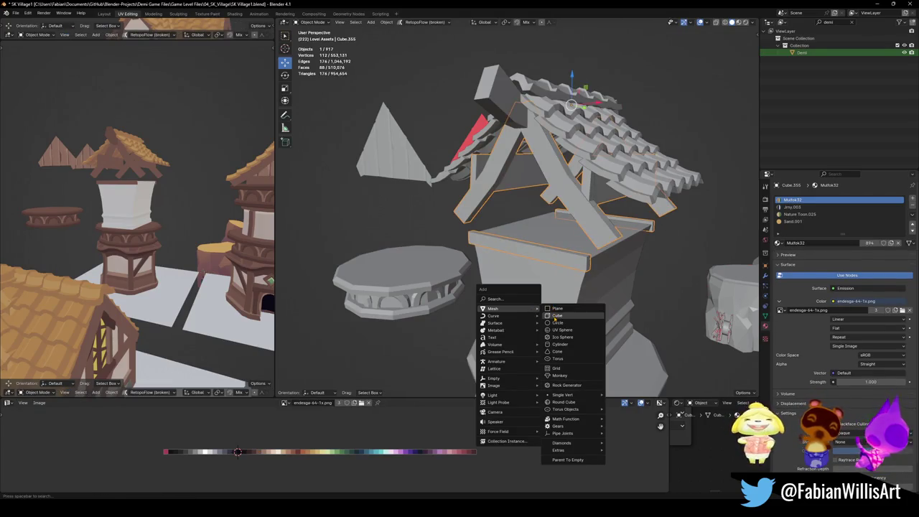
- Add a cube and extrude one face into a long horizontal beam from the tower
left_click(556, 317)
key("Tab")
left_click(534, 290)
key("e")
left_click(535, 290)
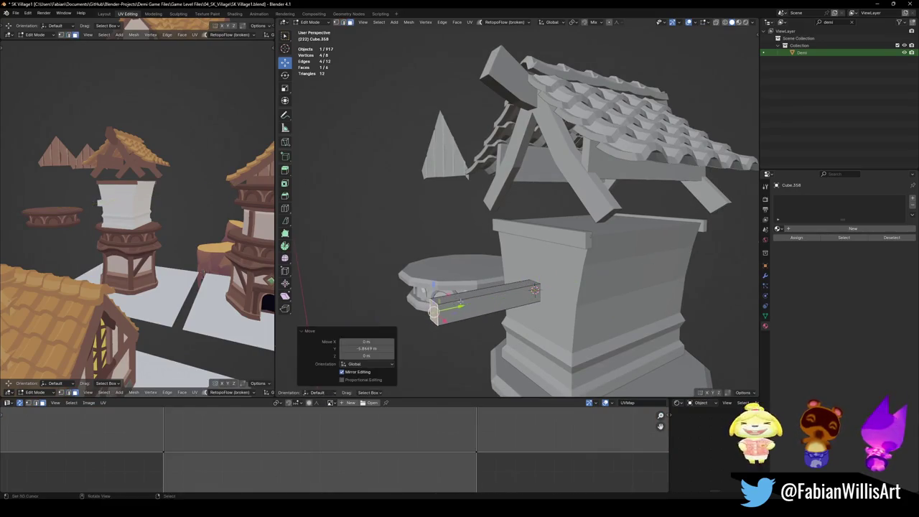
middle_click_drag(144, 215, 196, 192)
mouse_move(556, 317)
middle_mouse_down()
mouse_move(532, 266)
mouse_move(546, 249)
middle_mouse_up()
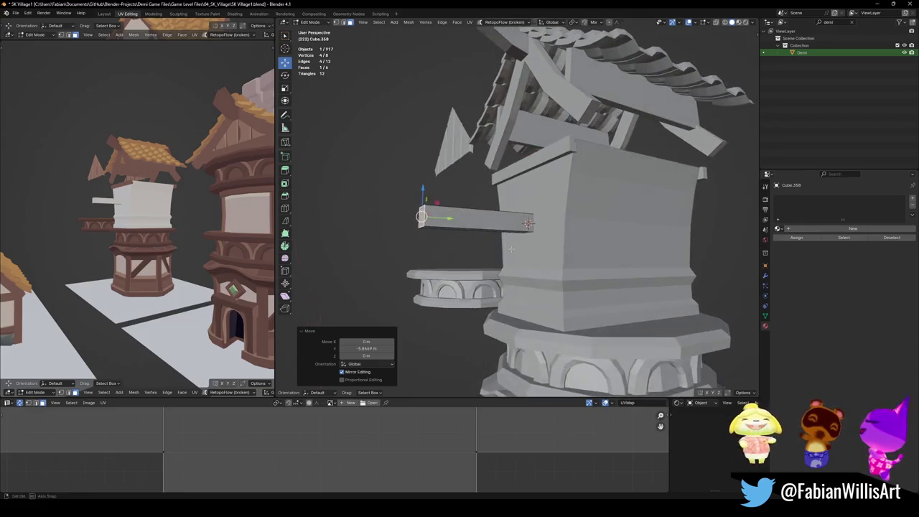
- Duplicate the beam, shrink it, angle it on X, and slide it under the beam as a brace
key("a")
key("shift+d")
right_click(546, 249)
key("s")
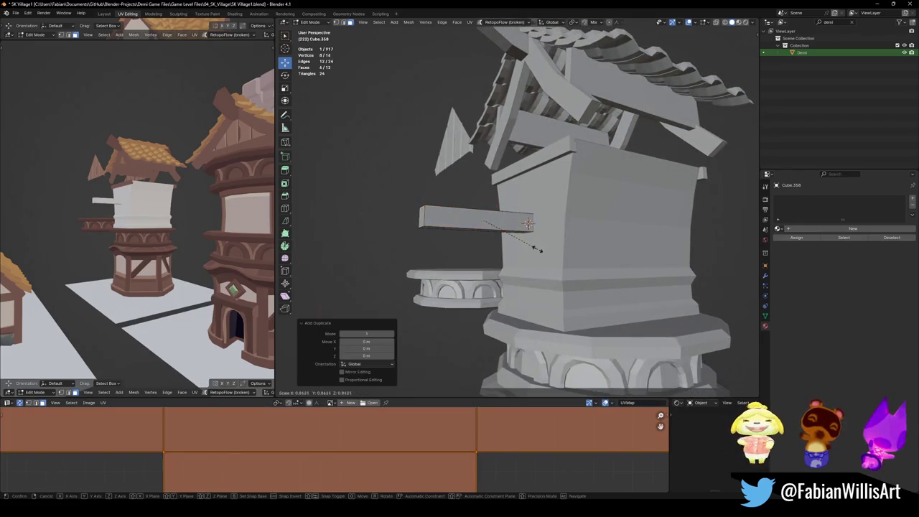
left_click(535, 247)
key("r")
key("x")
left_click(530, 251)
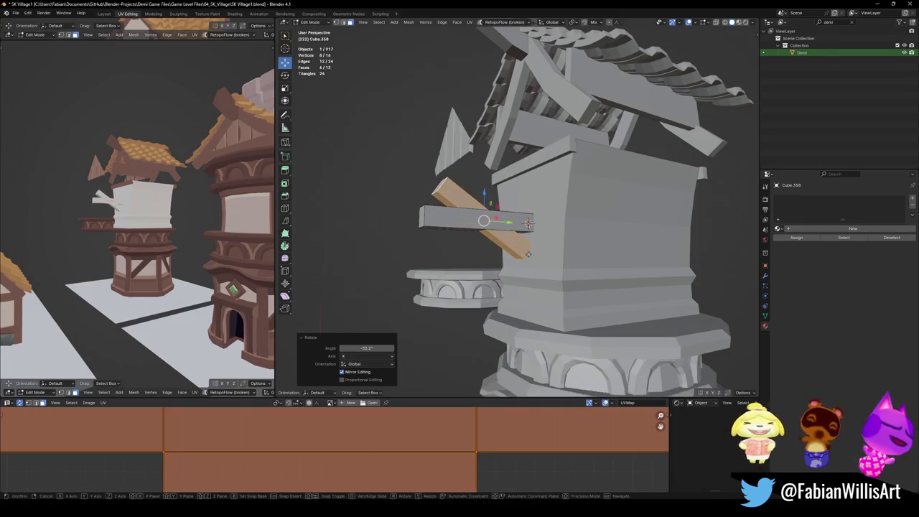
key("s")
left_click(488, 259)
key("g")
key("y")
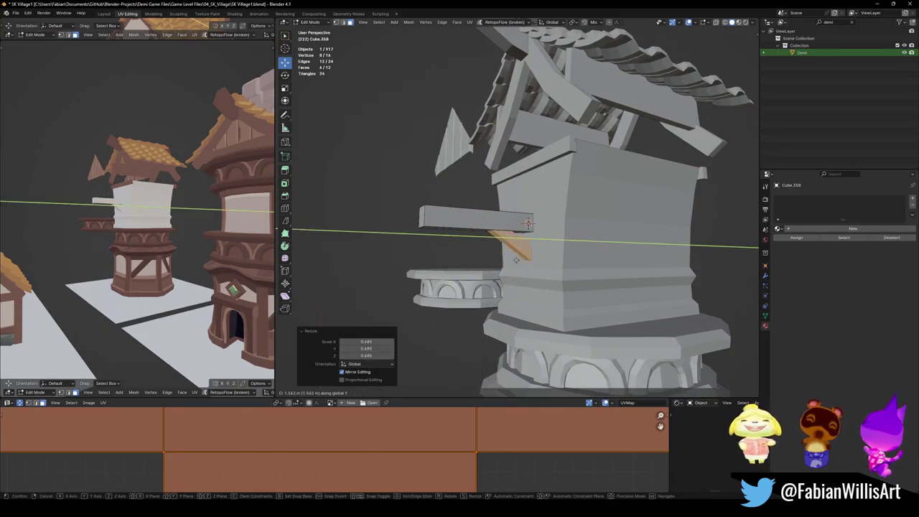
left_click(514, 261)
- Save the file and check the new brace from the side view
mouse_move(514, 261)
middle_mouse_down()
mouse_move(518, 230)
mouse_move(501, 227)
mouse_move(532, 219)
middle_mouse_up()
key("ctrl+s")
mouse_move(151, 205)
middle_mouse_down()
mouse_move(164, 194)
mouse_move(176, 208)
middle_mouse_up()
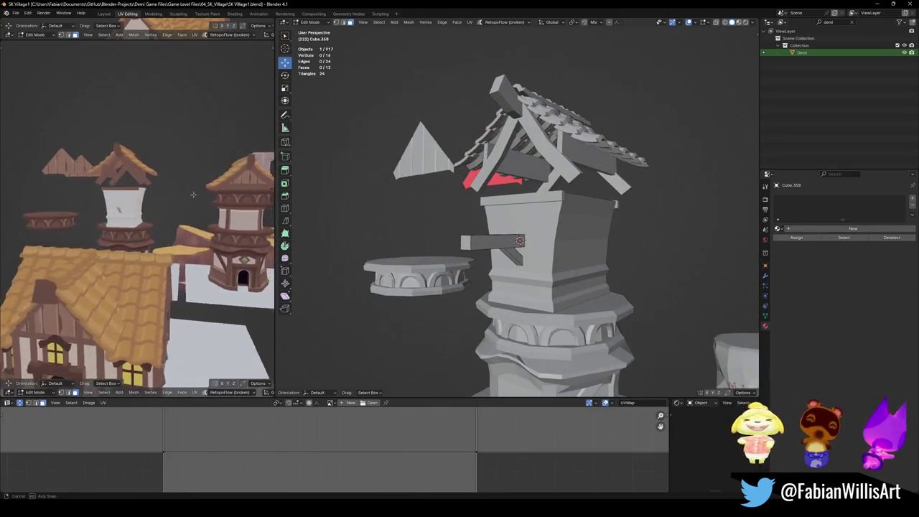
key("ctrl+s")
mouse_move(564, 215)
middle_mouse_down()
mouse_move(572, 221)
mouse_move(573, 171)
mouse_move(561, 193)
mouse_move(575, 211)
middle_mouse_up()
- Leave Edit Mode, select the tiled roof section, and begin rotating it about Y
key("Tab")
left_click(573, 170)
key("r")
key("y")
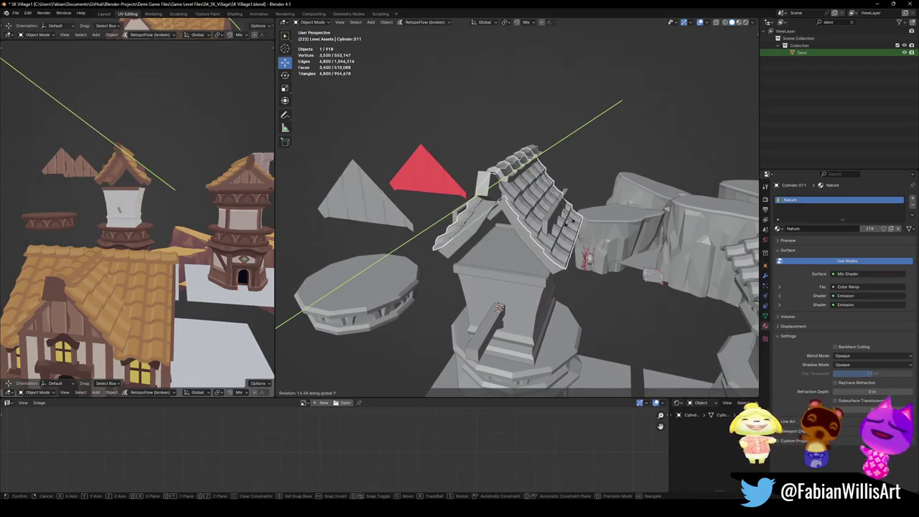
- Set the tiled roof's tilt to about 13° around Y, deselect, and save
left_click(572, 225)
mouse_move(572, 224)
middle_mouse_down()
mouse_move(584, 208)
mouse_move(515, 237)
mouse_move(554, 229)
middle_mouse_up()
key("r")
key("Escape")
key("alt+a")
key("ctrl+s")
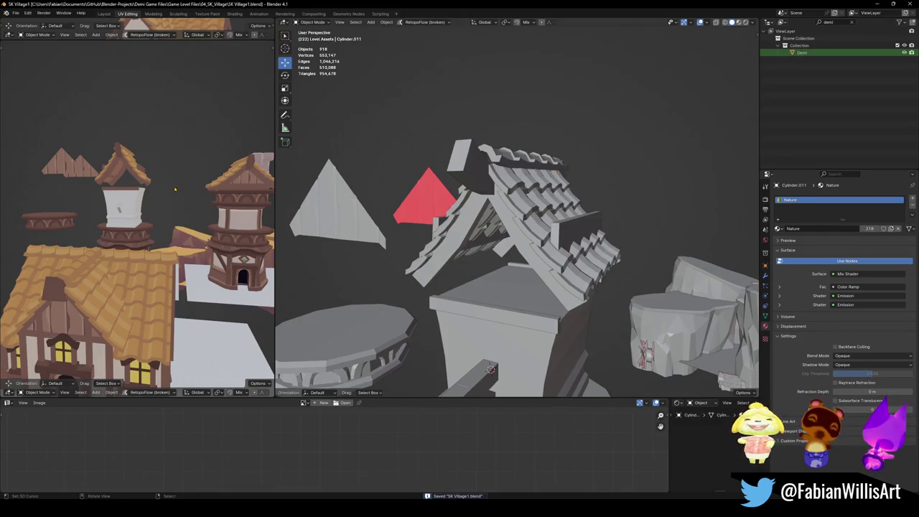
- Select the tower's upper box and base
mouse_move(126, 181)
middle_mouse_down()
mouse_move(89, 179)
mouse_move(177, 188)
middle_mouse_up()
mouse_move(582, 340)
middle_mouse_down()
mouse_move(502, 287)
mouse_move(532, 313)
middle_mouse_up()
left_click(503, 288)
- Keep only the tower base selected and remove its Nature and Wood material slots
key("q")
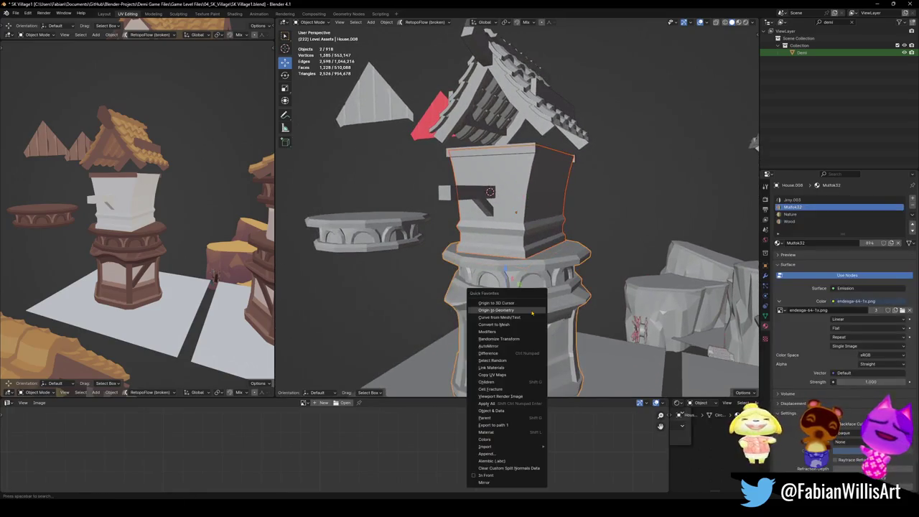
left_click(544, 343)
key("ctrl+s")
left_click(809, 214)
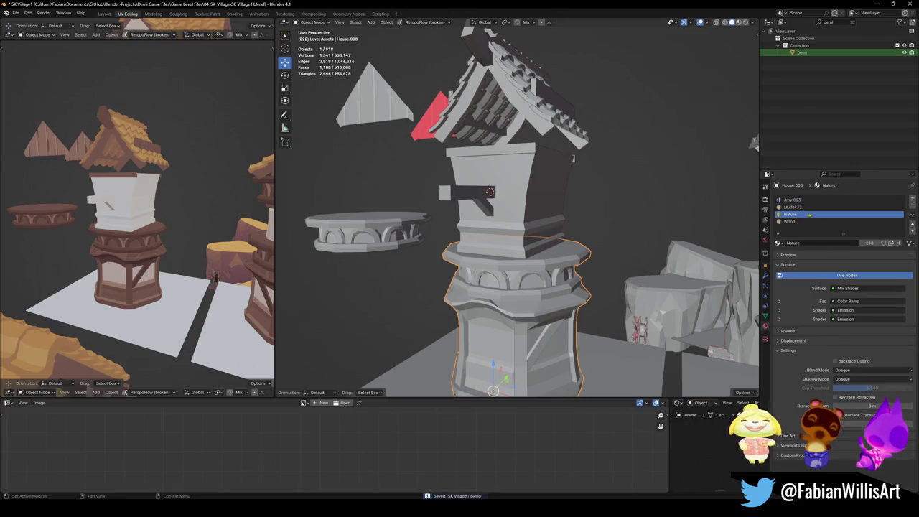
left_click(912, 204)
left_click(912, 205)
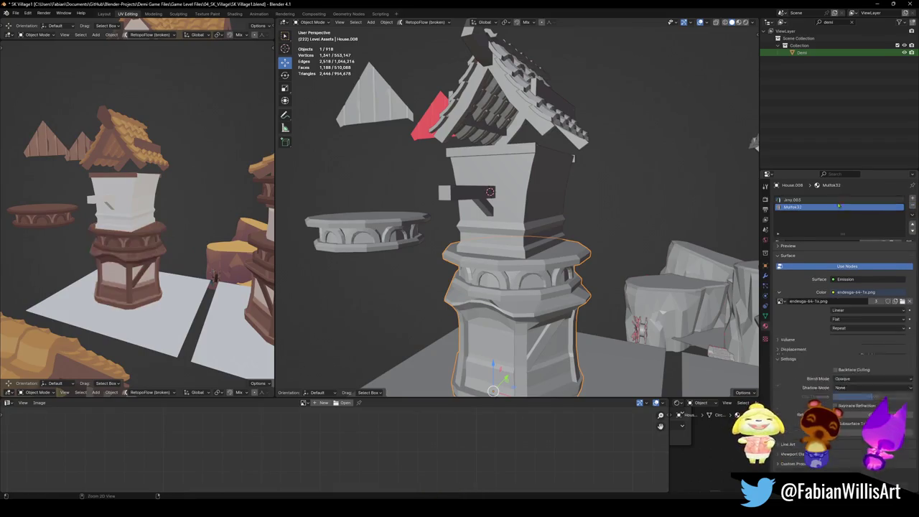
- Assign Jmy to the first material slot and Wood to the second
left_click(797, 200)
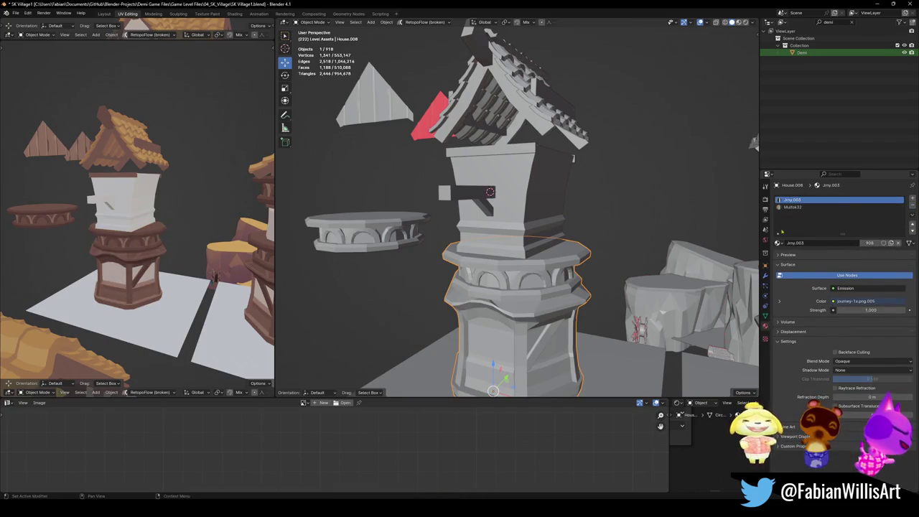
left_click(779, 243)
left_click(791, 267)
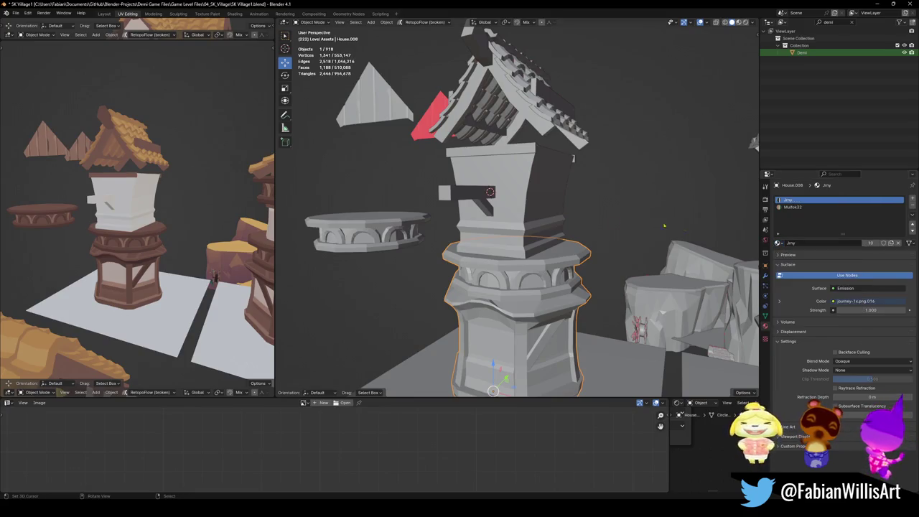
left_click(793, 207)
left_click(778, 243)
type("w")
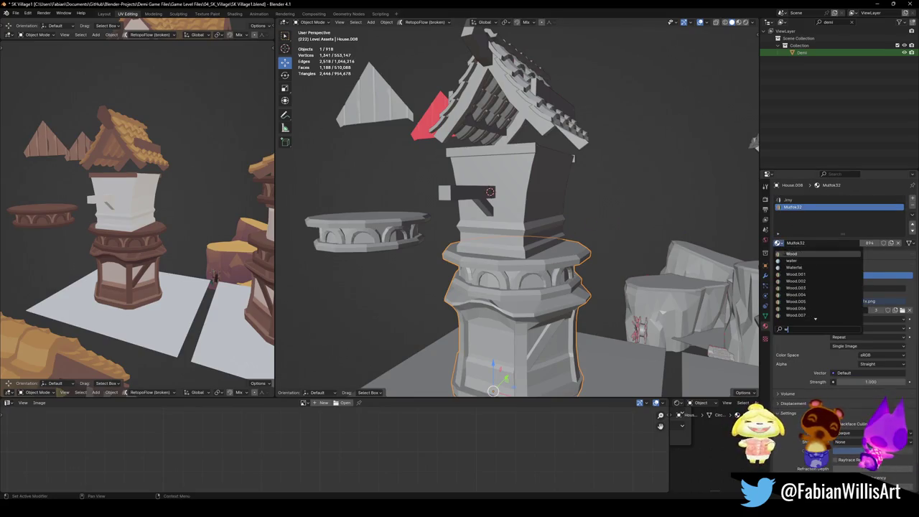
left_click(792, 254)
- Link the base's Jmy and Wood materials onto the upper tower box
left_click(472, 202)
left_click(523, 231)
key("q")
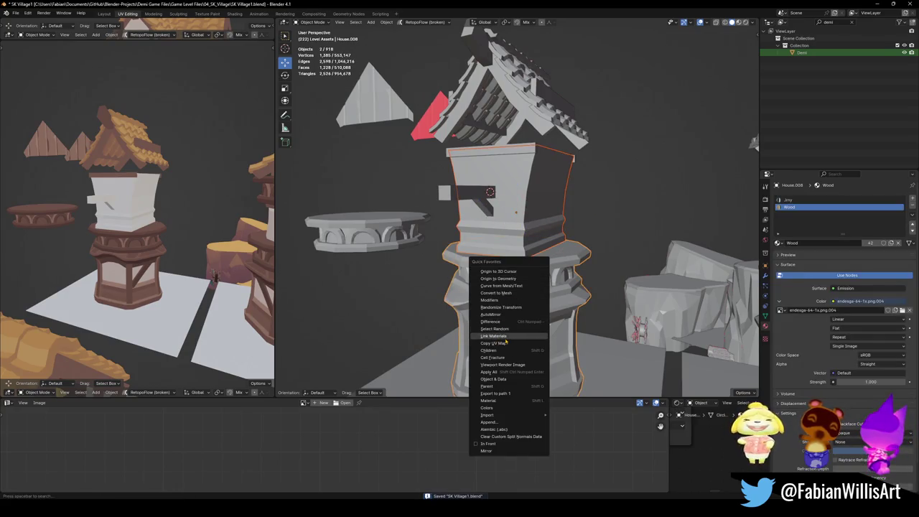
left_click(507, 337)
left_click(516, 211)
key("Tab")
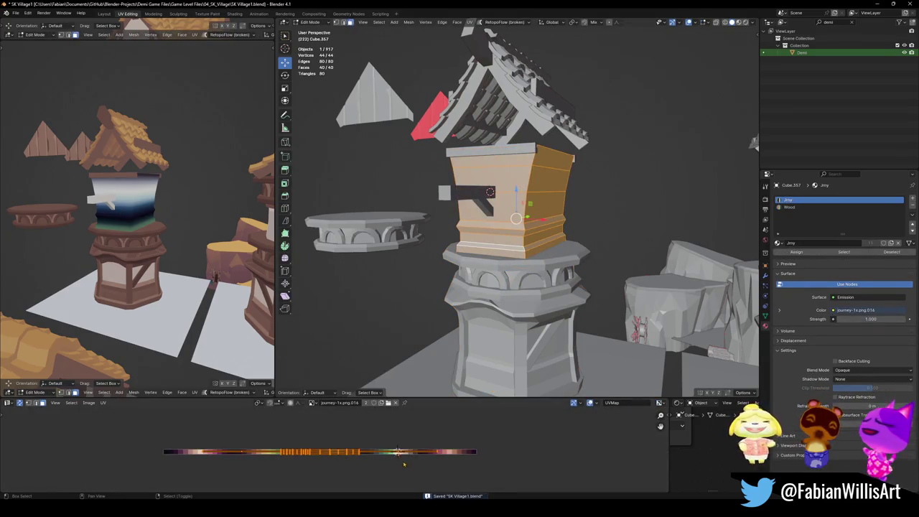
- Slide the upper tower box's UVs along X to a pale palette tone
key("g")
key("x")
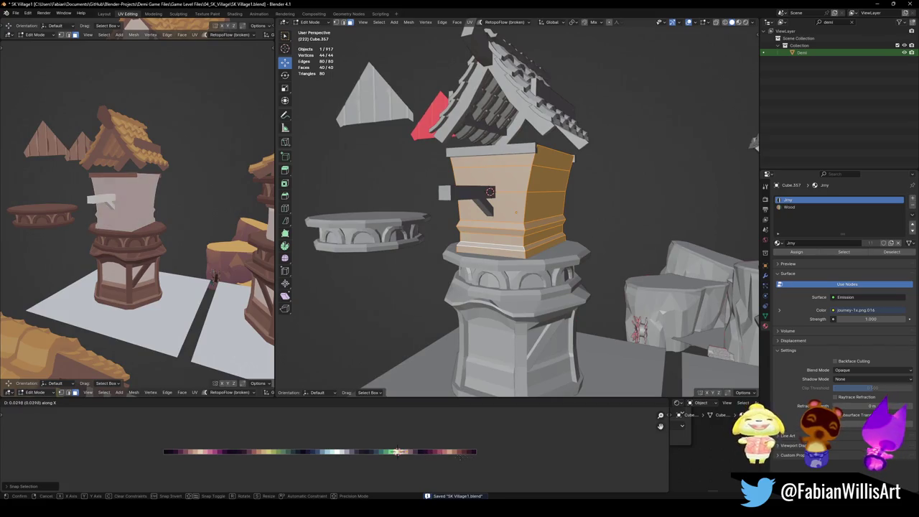
left_click(397, 452)
- Assign the Wood material to the trim face band and shift its UVs to brown
middle_click_drag(503, 238, 533, 245)
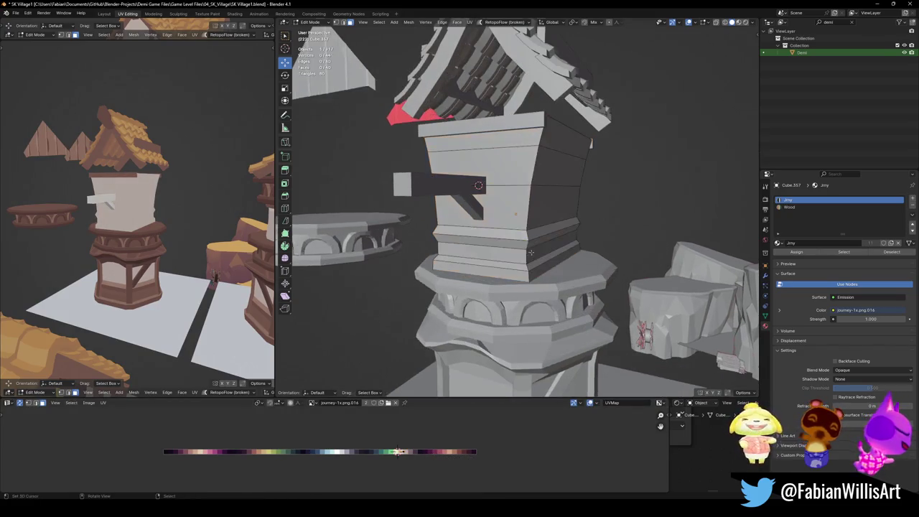
left_click(531, 242, "alt")
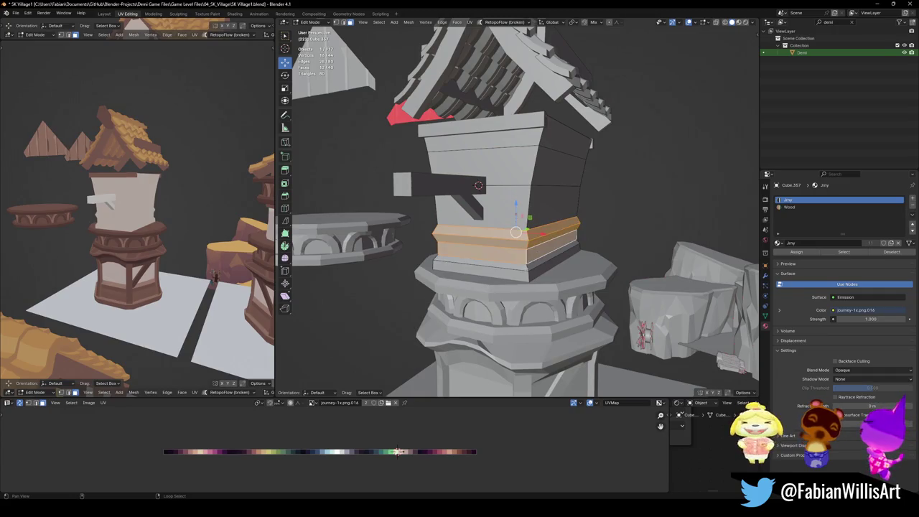
left_click(790, 206)
left_click(797, 252)
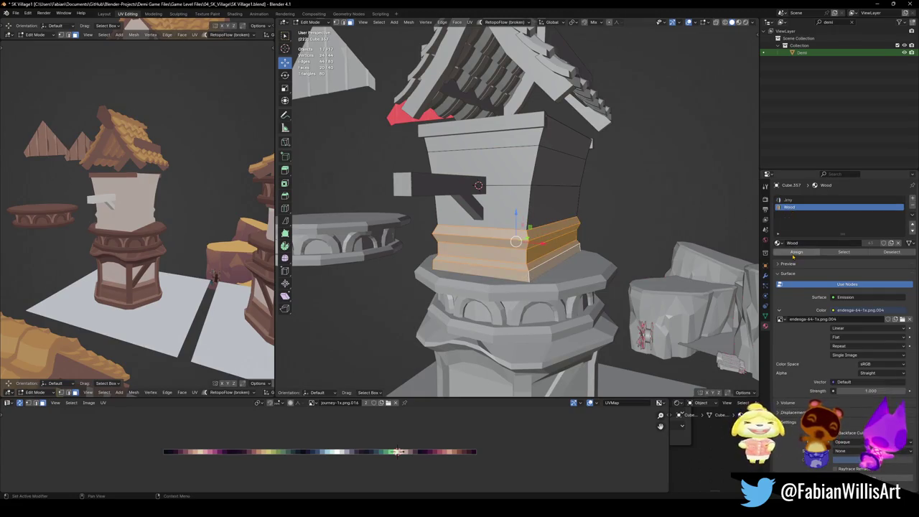
key("g")
key("x")
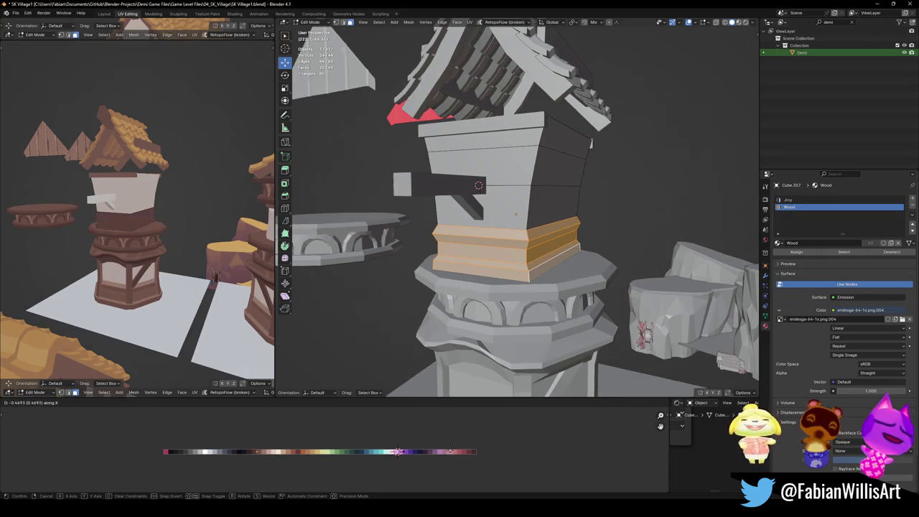
left_click(398, 451)
- Select the lower and upper trim face loops and slide their UVs along X to a new colour
key("alt+a")
middle_click_drag(547, 258, 542, 272)
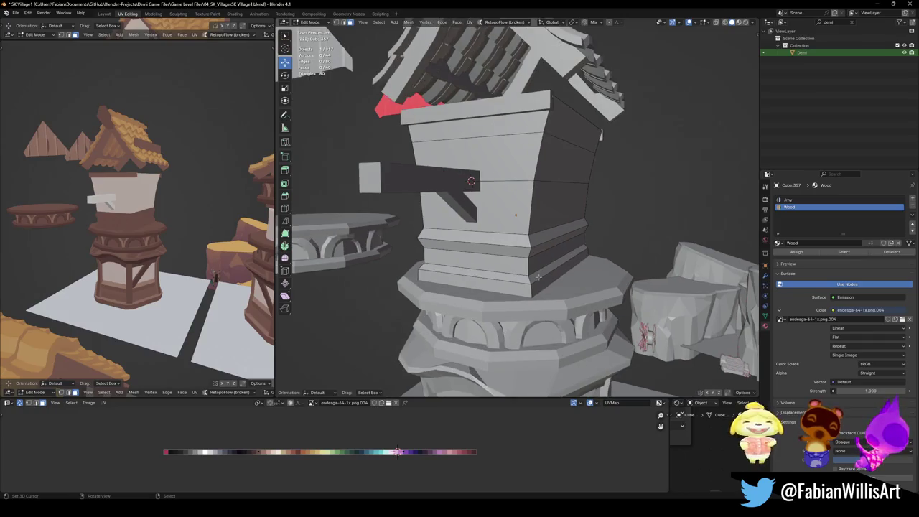
left_click(530, 279, "alt")
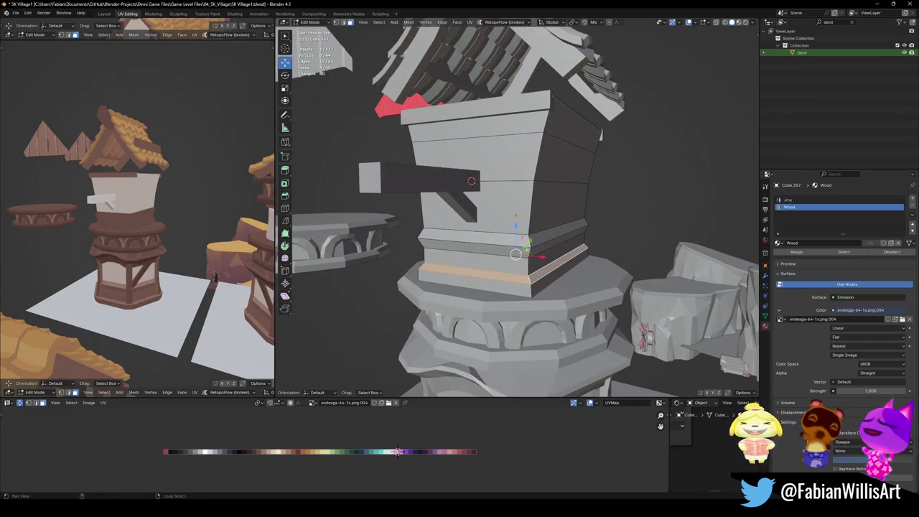
left_click(516, 241, "alt+shift")
key("g")
key("x")
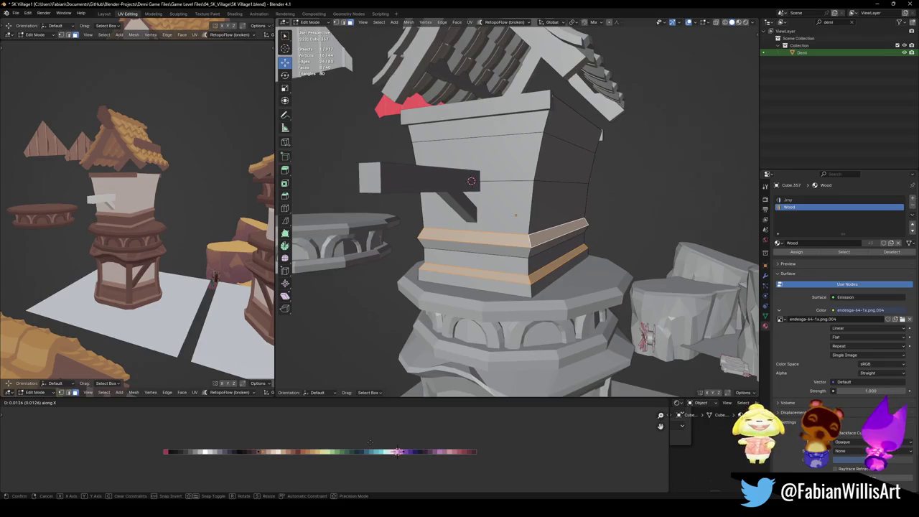
left_click(350, 443)
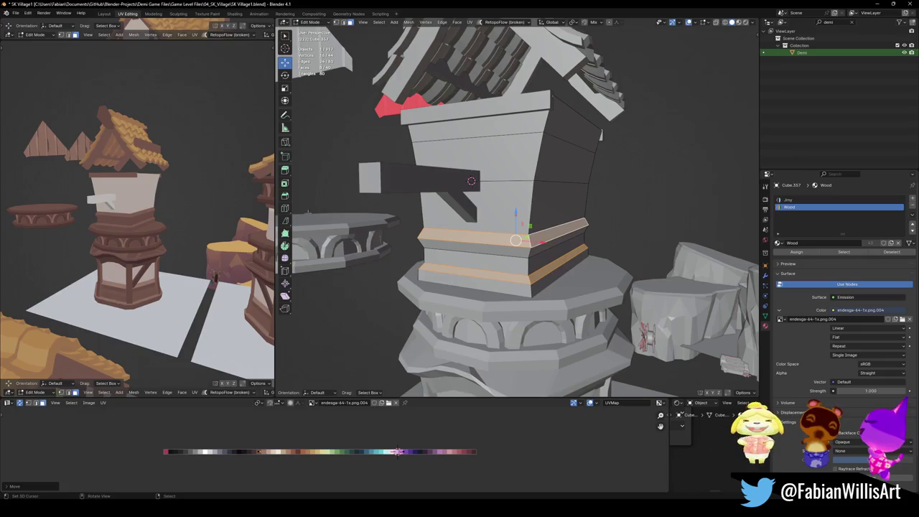
scroll(127, 216, "up", 3)
scroll(136, 222, "up", 2)
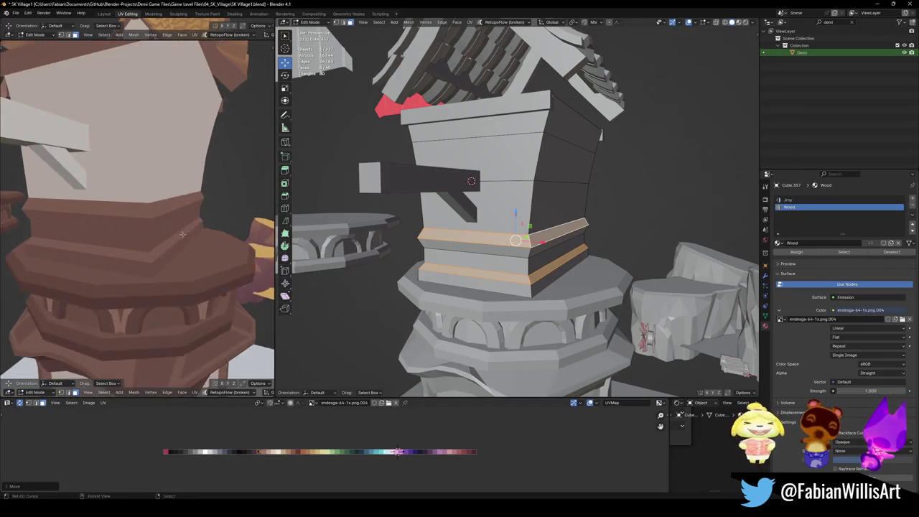
scroll(147, 229, "up", 1)
scroll(163, 237, "up", 2)
scroll(164, 237, "down", 5)
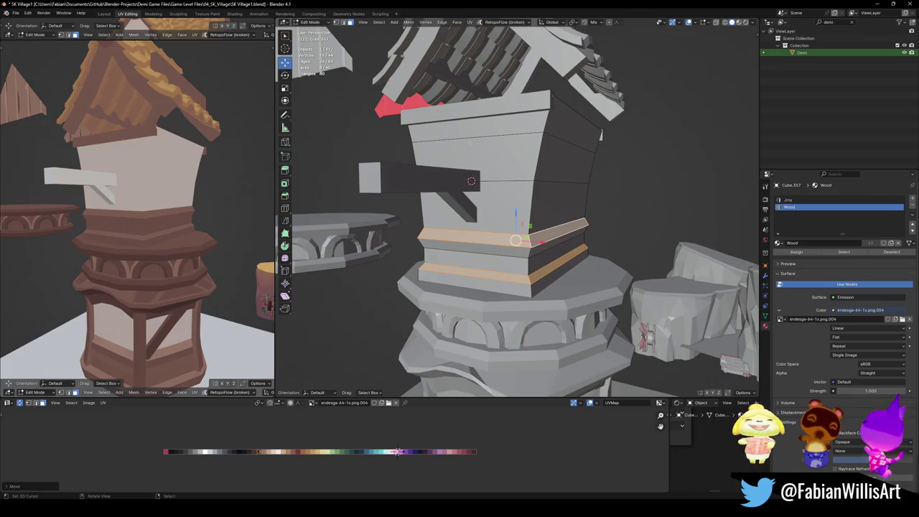
- Select the upper box's vertical corner edge loops and start a bevel on them
middle_click_drag(503, 216, 538, 215)
left_click(530, 215)
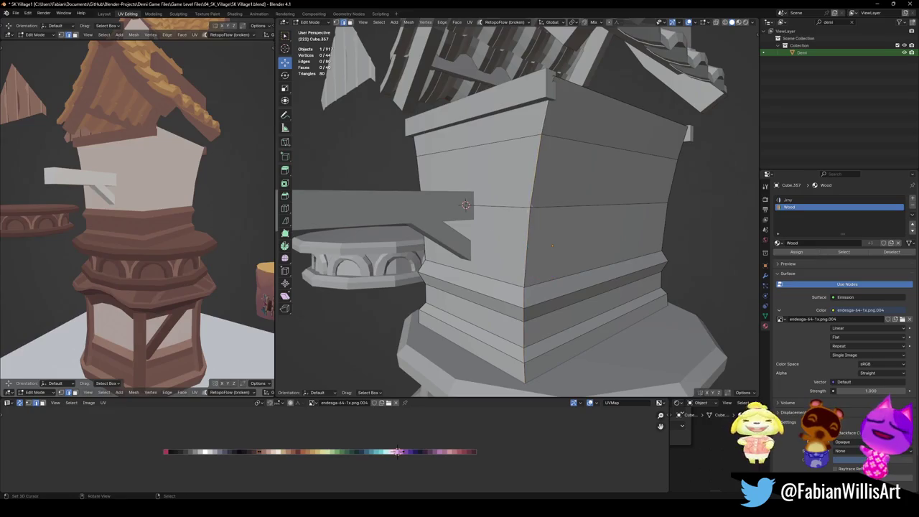
mouse_move(465, 205)
middle_mouse_down()
mouse_move(425, 204)
mouse_move(560, 227)
middle_mouse_up()
left_click(446, 244, "alt")
scroll(560, 226, "up", 5)
scroll(594, 230, "down", 5)
left_click(496, 237, "alt")
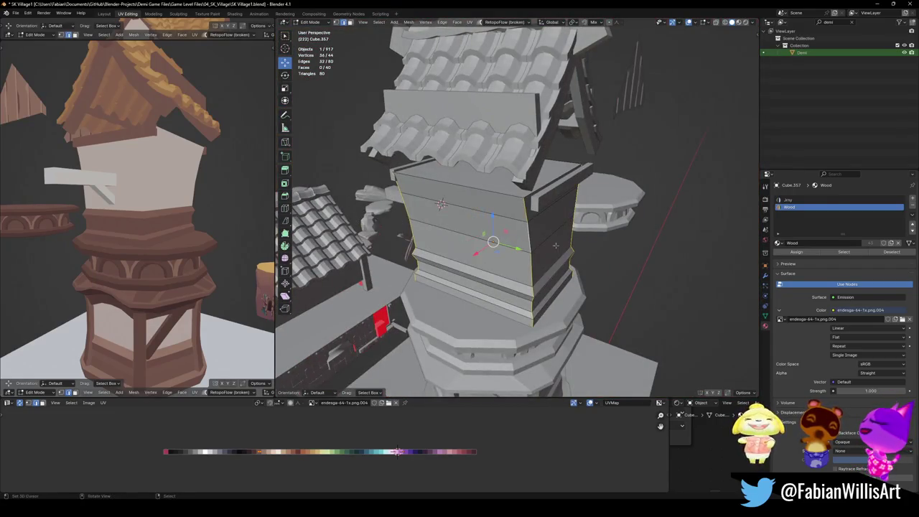
scroll(496, 237, "up", 3)
mouse_move(496, 237)
middle_mouse_down()
mouse_move(458, 192)
mouse_move(461, 245)
middle_mouse_up()
middle_click_drag(525, 238, 535, 237)
key("ctrl+b")
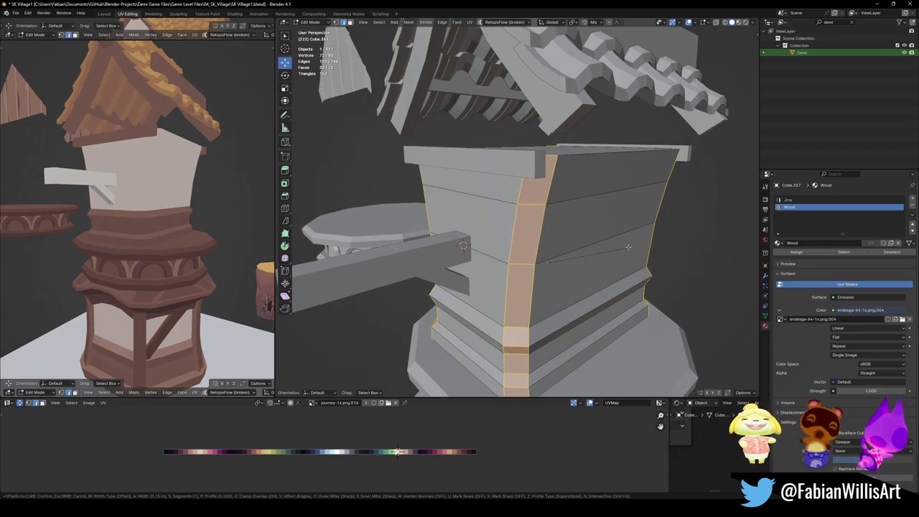
- Confirm the corner bevel, inset the bevelled strip by about 0.0287 m, and save
scroll(628, 247, "up", 1)
scroll(625, 248, "down", 1)
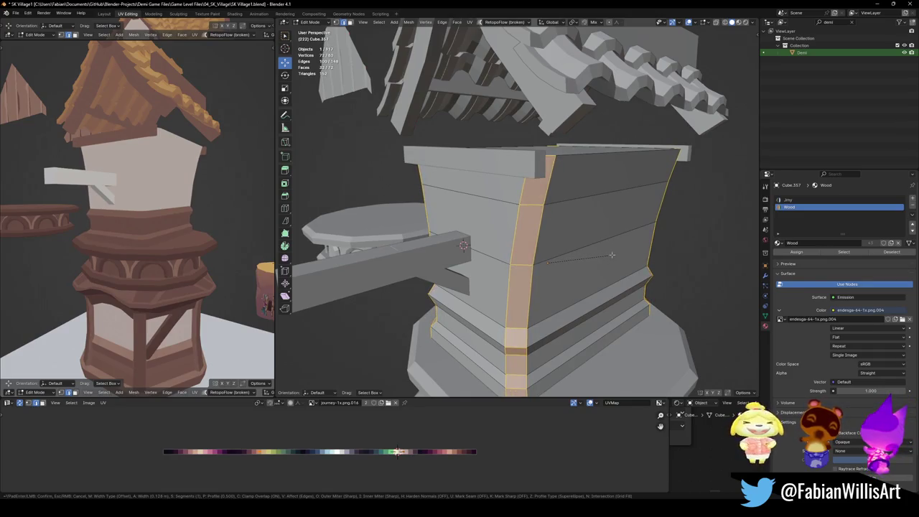
left_click(628, 252)
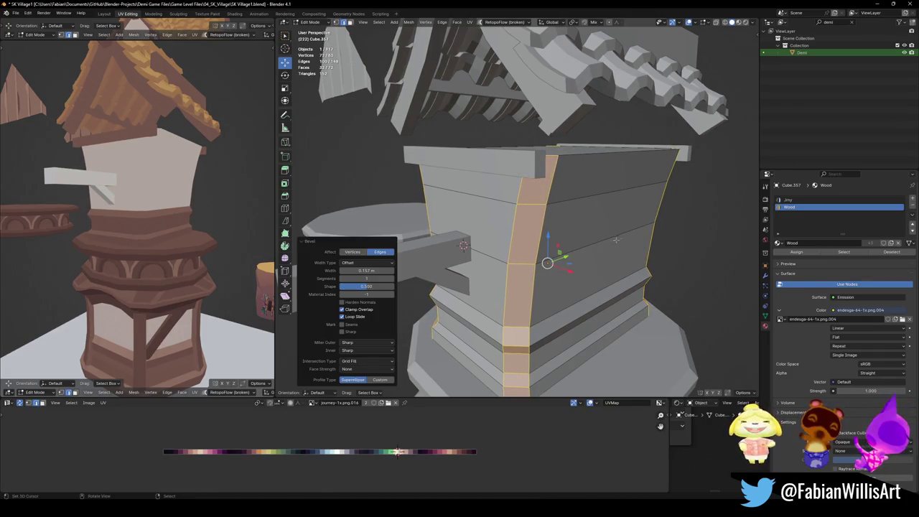
key("i")
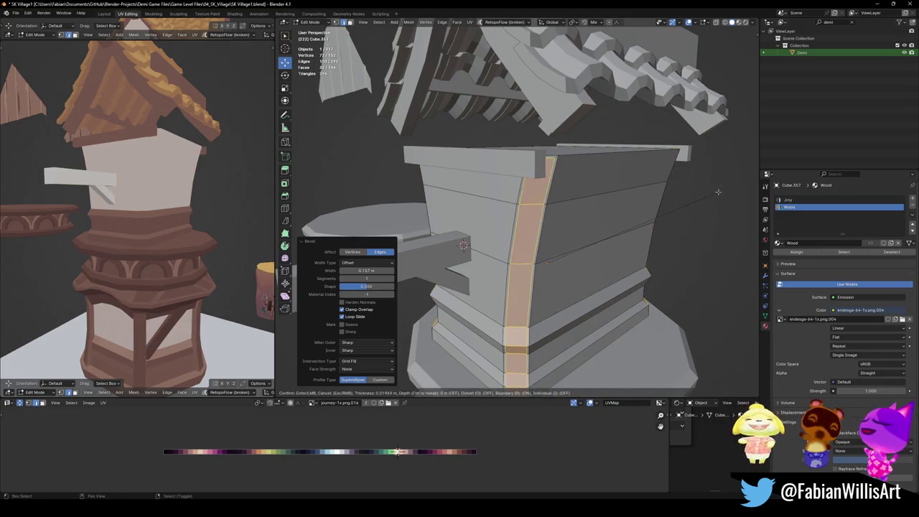
left_click(711, 194)
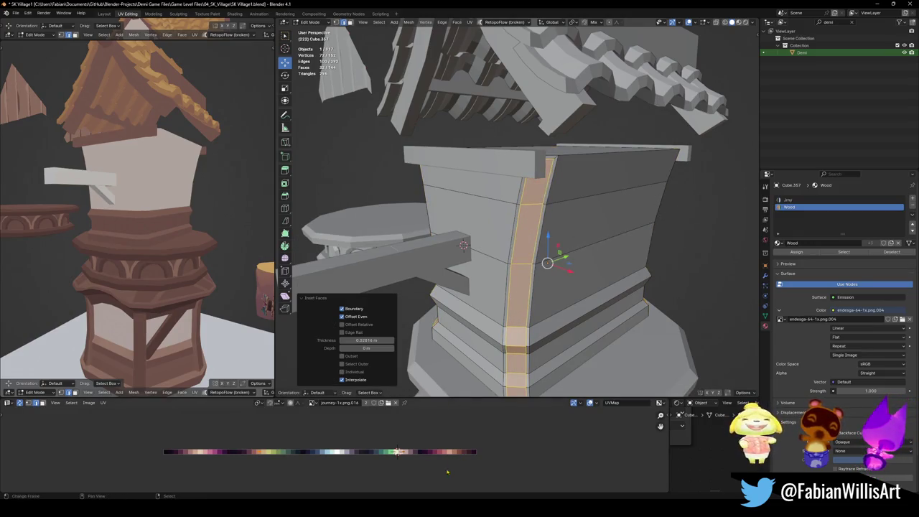
key("ctrl+s")
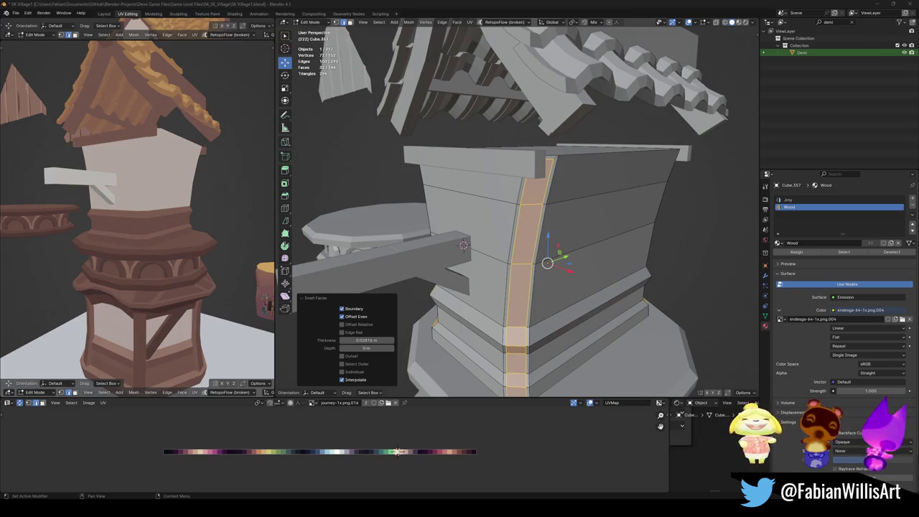
middle_click_drag(531, 225, 550, 237)
key("alt+s")
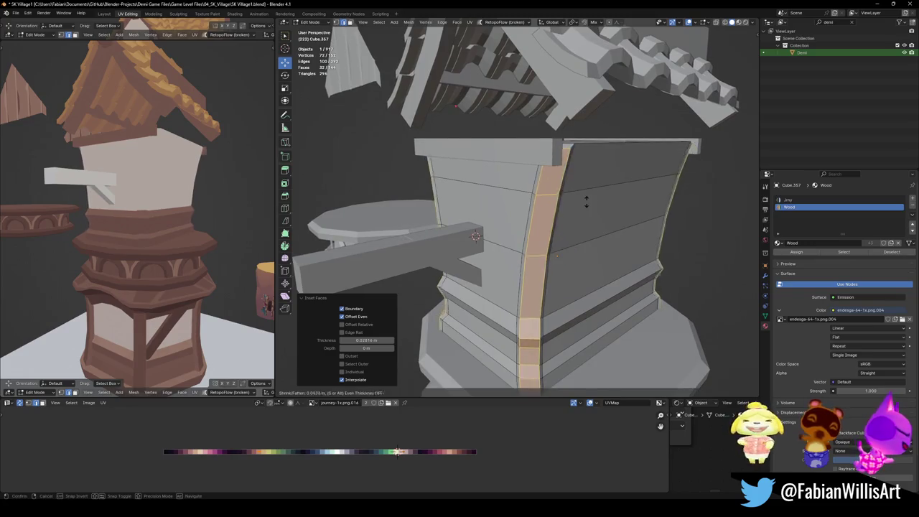
- Push the inset corner strip outward by 0.0463 m and clear the selection
left_click(595, 196)
mouse_move(463, 270)
middle_mouse_down()
mouse_move(544, 219)
mouse_move(517, 226)
middle_mouse_up()
key("alt+a")
scroll(477, 234, "up", 2)
scroll(477, 233, "up", 3)
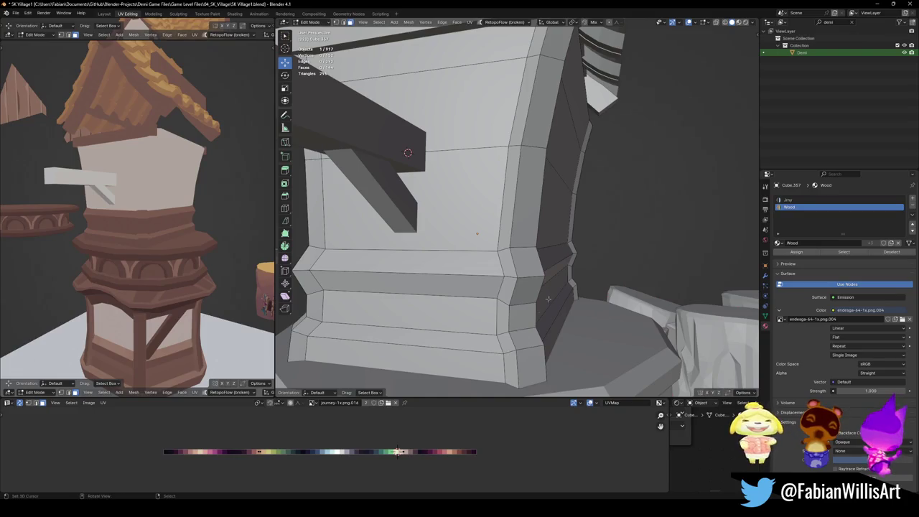
middle_click_drag(477, 233, 497, 239)
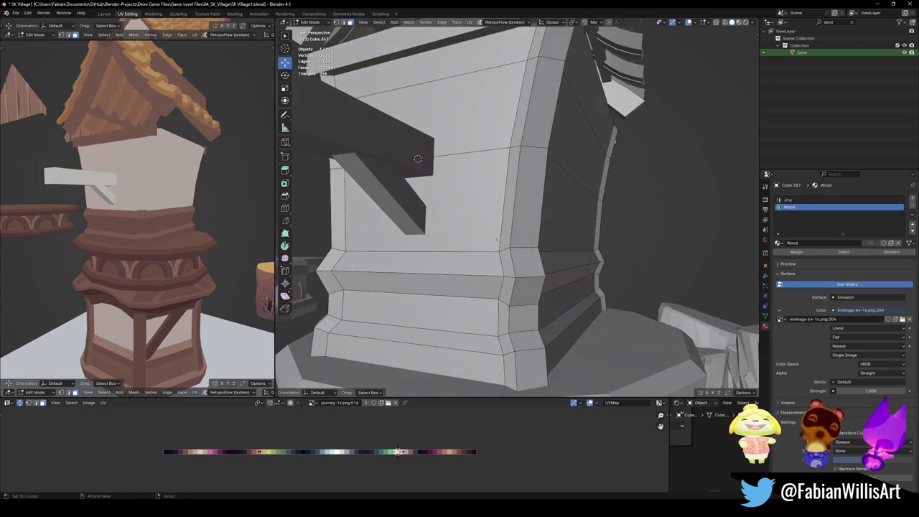
- Assign the Wood material to the corner face strip, snap its UVs to the brown colour, and save
left_click(536, 273, "alt")
key("s")
key("ctrl+z")
key("ctrl+shift+z")
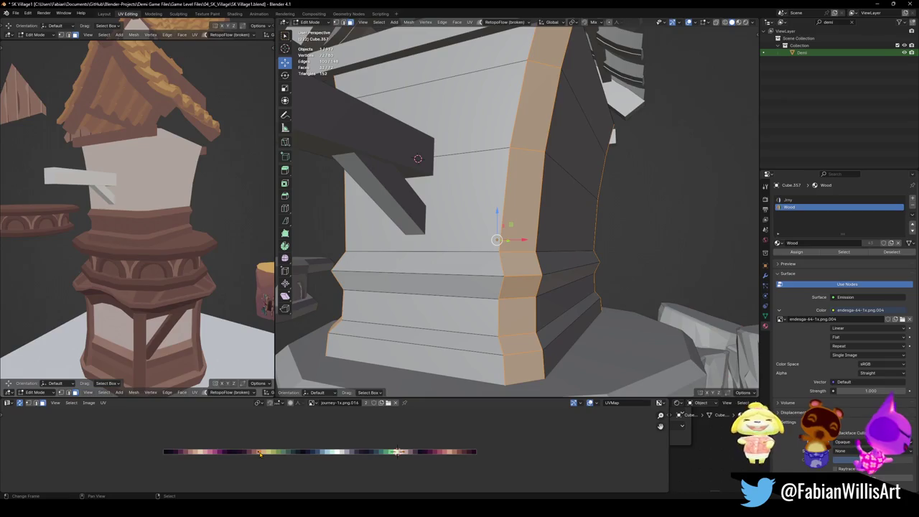
key("shift+s")
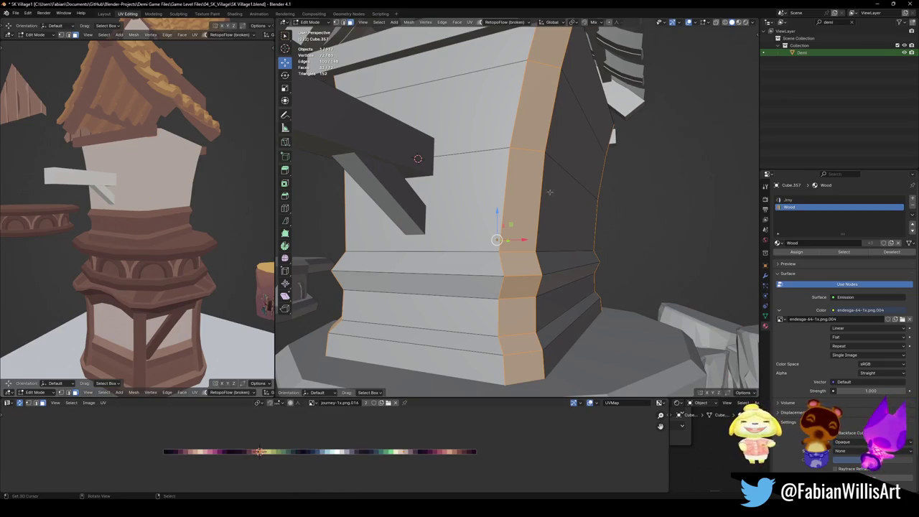
left_click(785, 254)
key("shift+s")
left_click(365, 445)
mouse_move(166, 204)
middle_mouse_down()
mouse_move(146, 204)
mouse_move(180, 205)
middle_mouse_up()
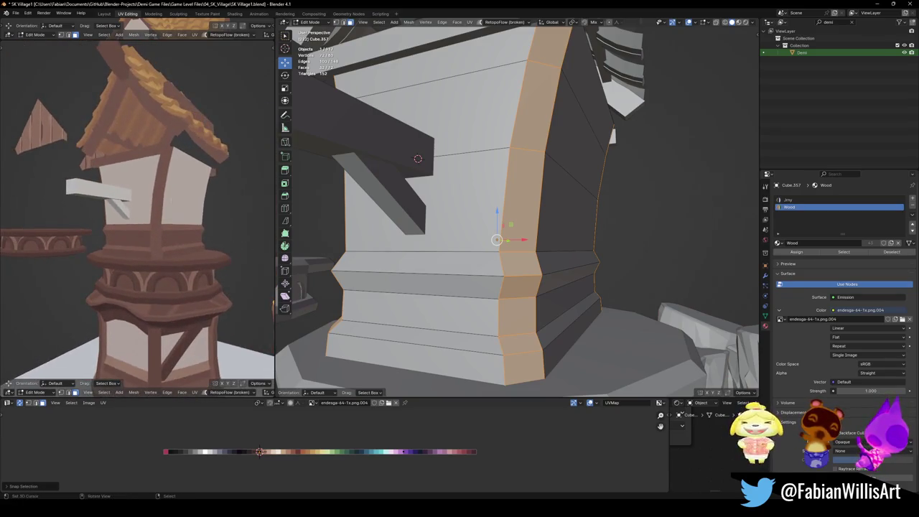
key("ctrl+s")
- Switch transform orientation to Normal and push the edge loop outward along its normals
key("i")
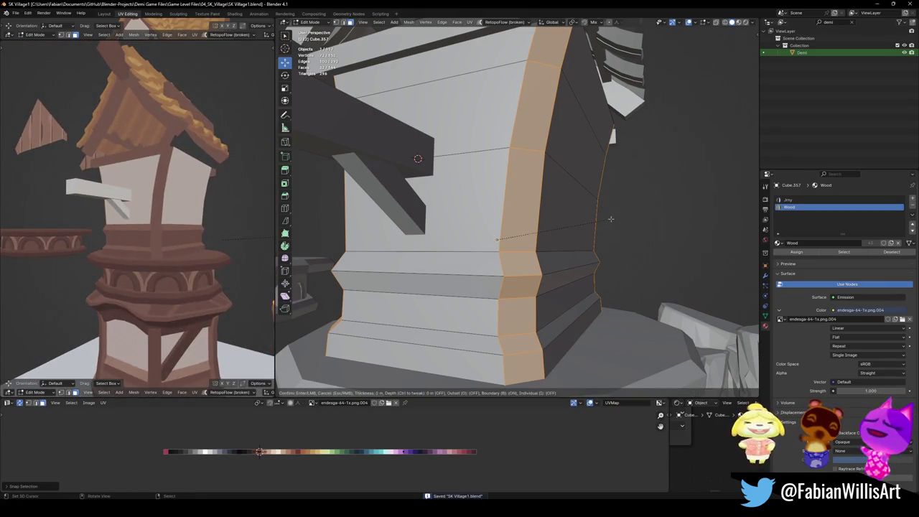
right_click(582, 220)
middle_click_drag(583, 220, 584, 216)
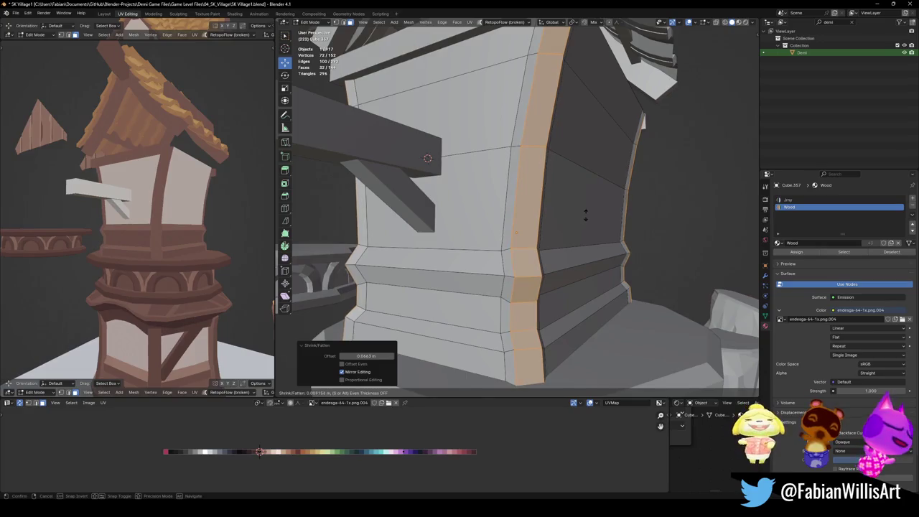
key("comma")
left_click(570, 217)
key("alt+s")
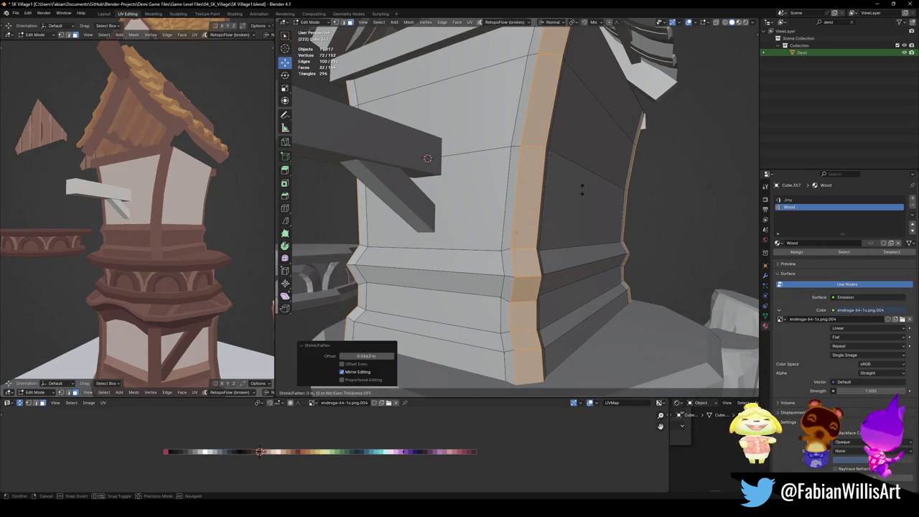
left_click(583, 186)
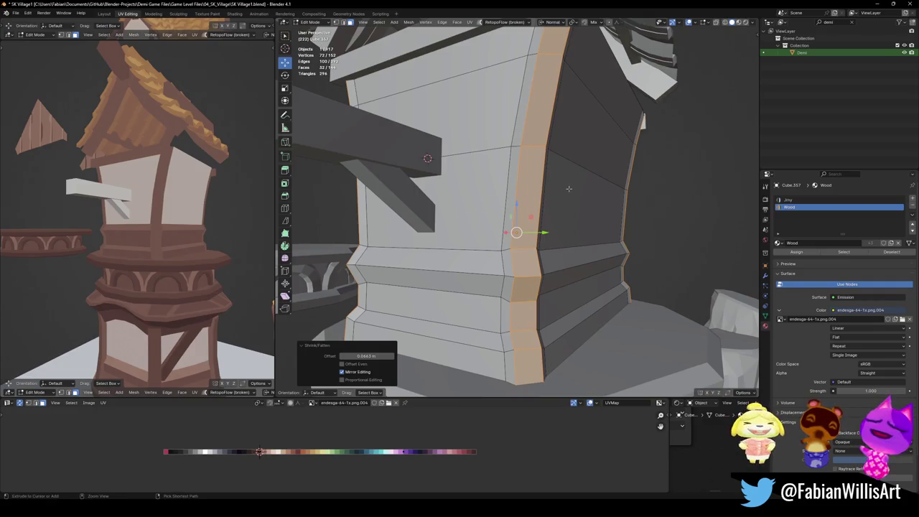
key("ctrl+z")
key("ctrl+z")
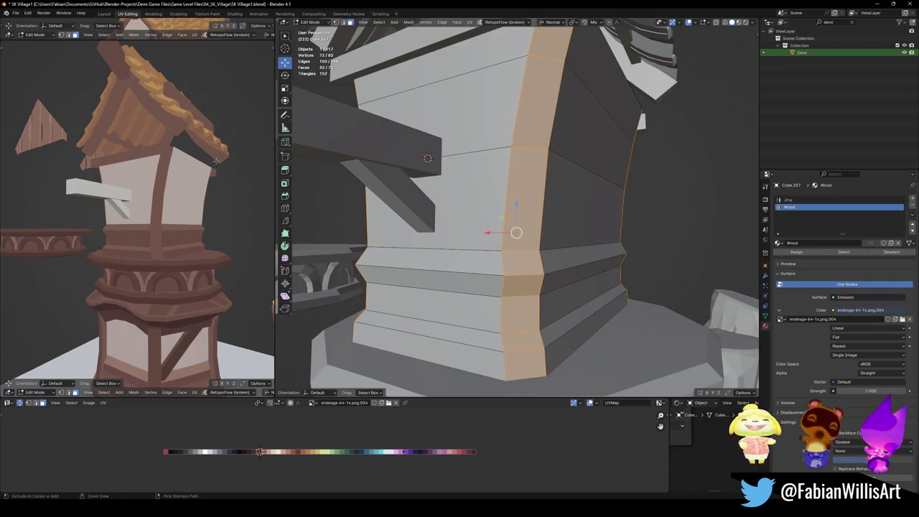
key("ctrl+shift+z")
key("ctrl+shift+z")
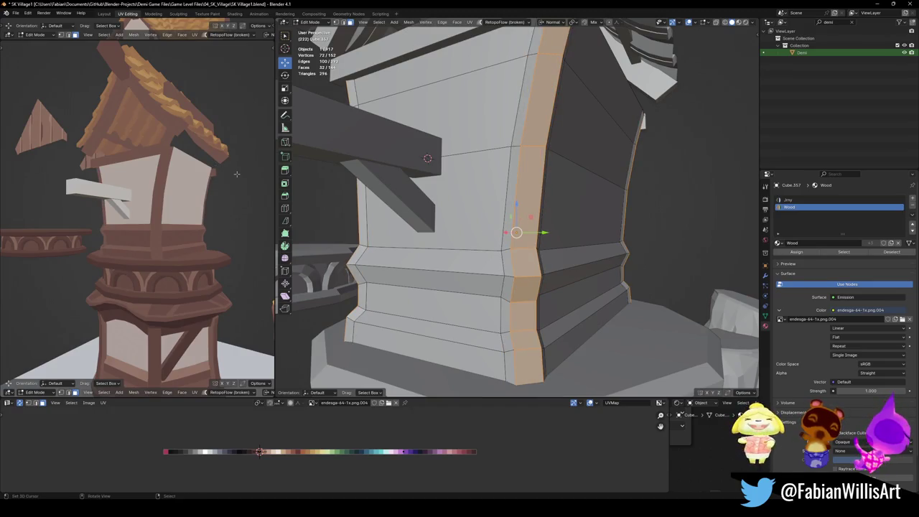
key("alt+a")
left_click(509, 374)
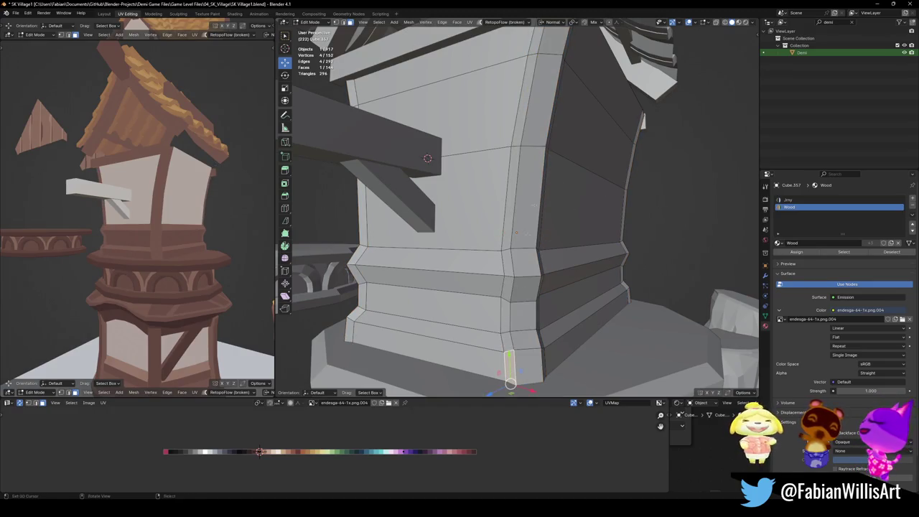
- Select the edge path up one corner and slide it sideways along X
middle_click_drag(509, 374, 515, 377)
left_click(536, 66, "ctrl")
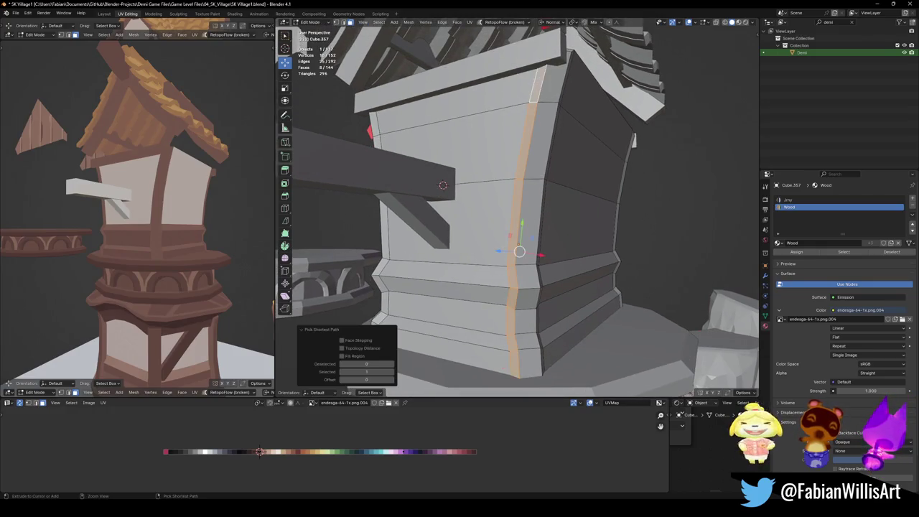
key("g")
key("x")
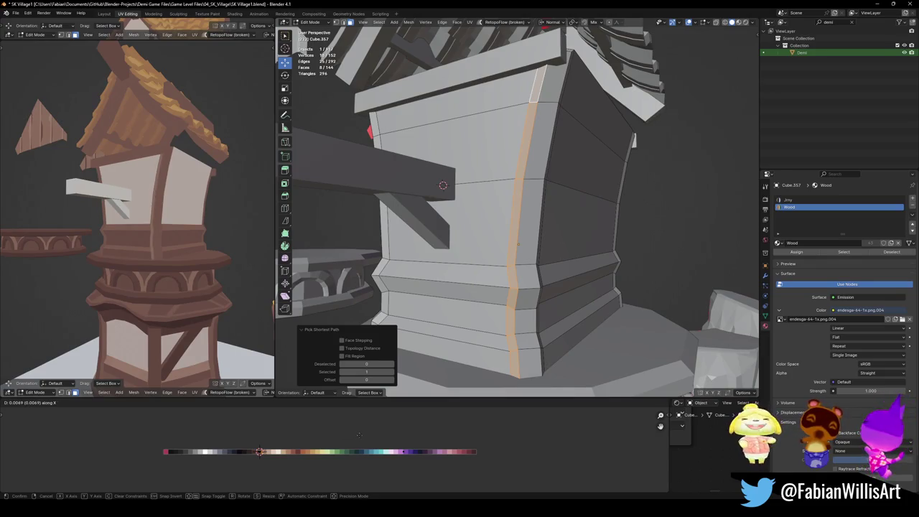
left_click(359, 436)
key("alt+a")
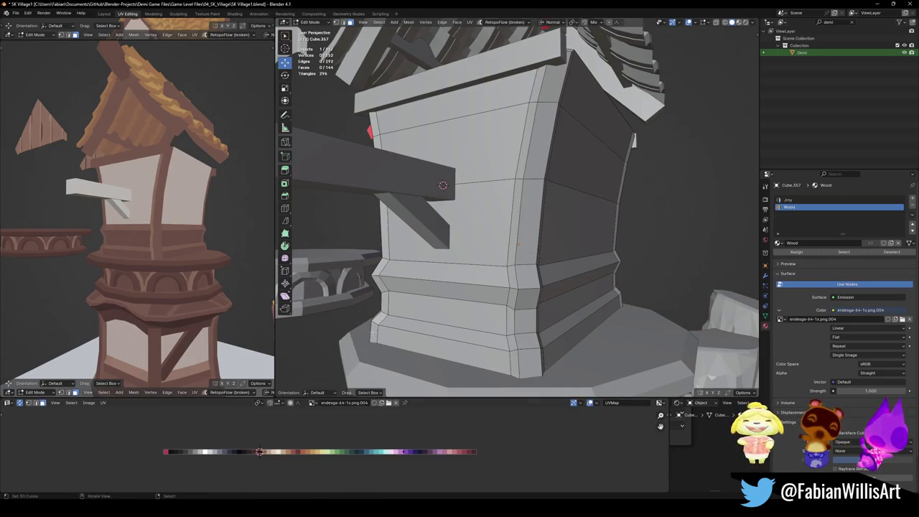
- Undo the last corner edge changes and clear the selection
middle_click_drag(373, 338, 431, 287)
scroll(431, 287, "up", 3)
middle_click_drag(492, 159, 524, 176)
key("ctrl+z")
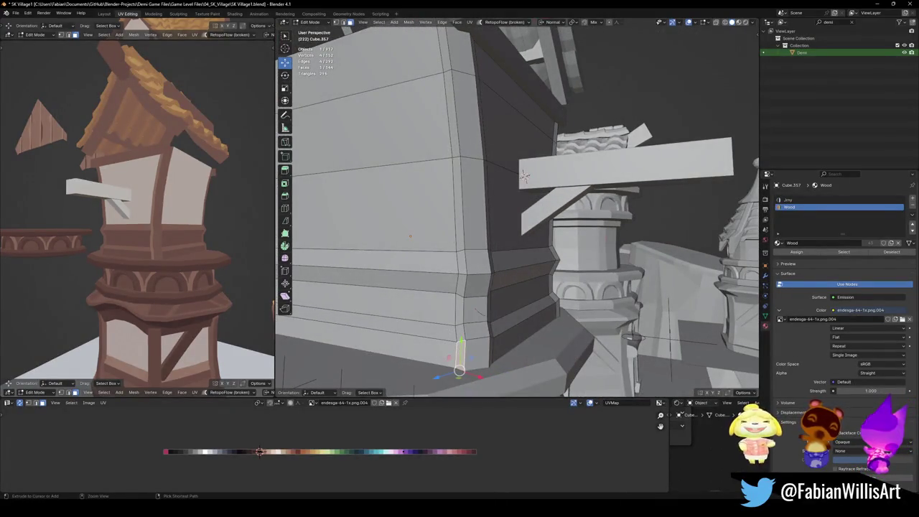
key("ctrl+z")
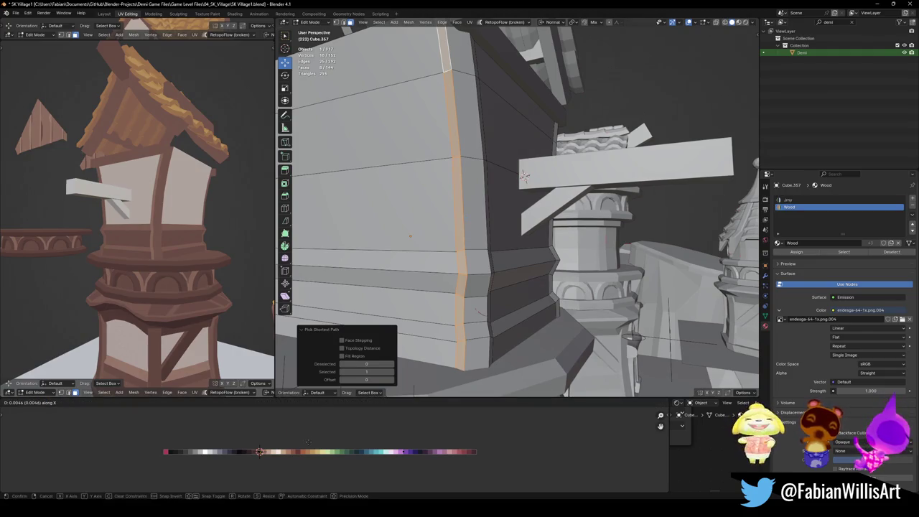
middle_click_drag(137, 215, 165, 216)
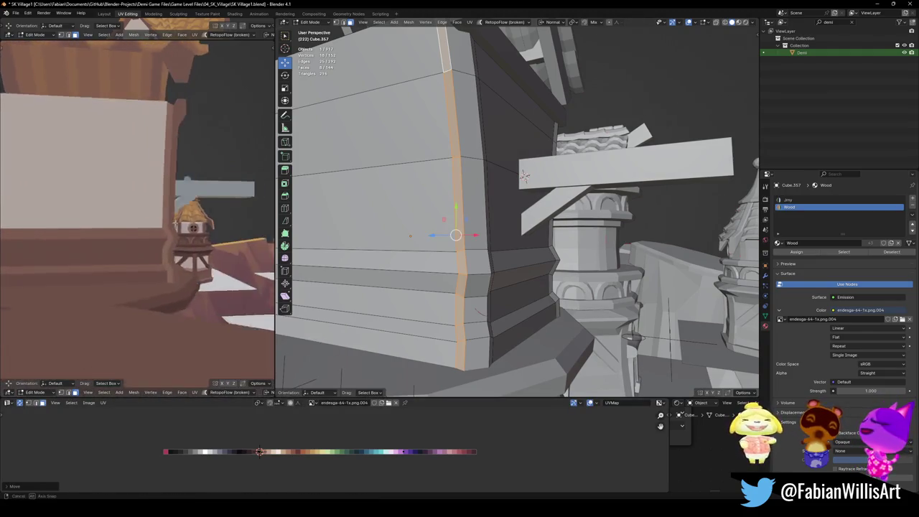
key("alt+a")
- Select the other corner's edge strip bottom to top and try moving it along X
middle_click_drag(524, 176, 476, 184)
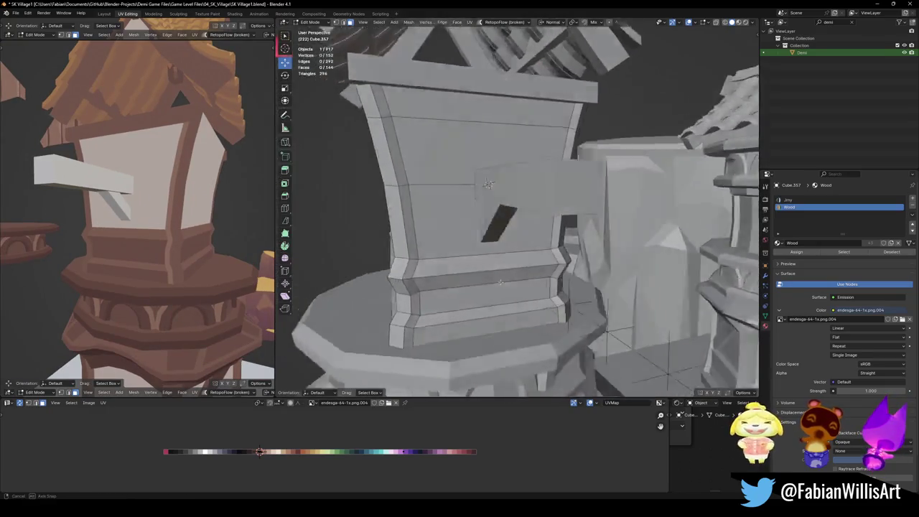
left_click(403, 317)
left_click(386, 122, "ctrl")
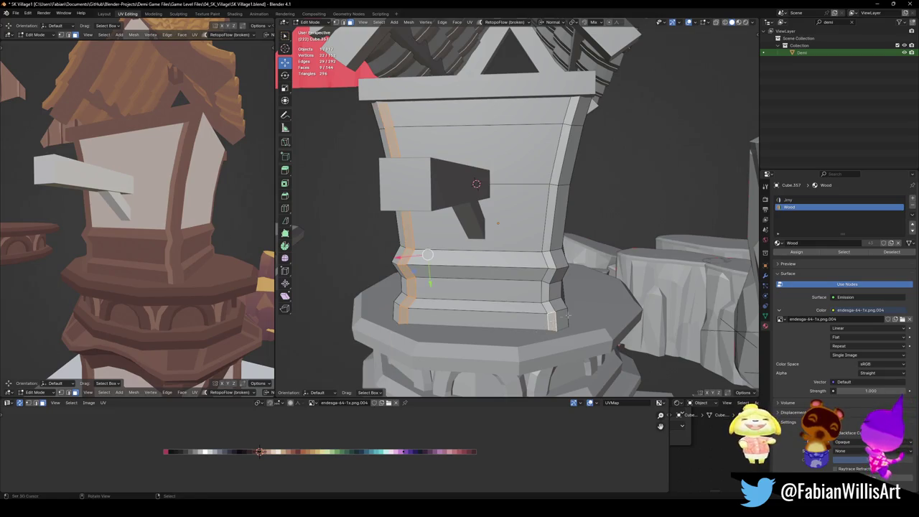
key("KP_Decimal")
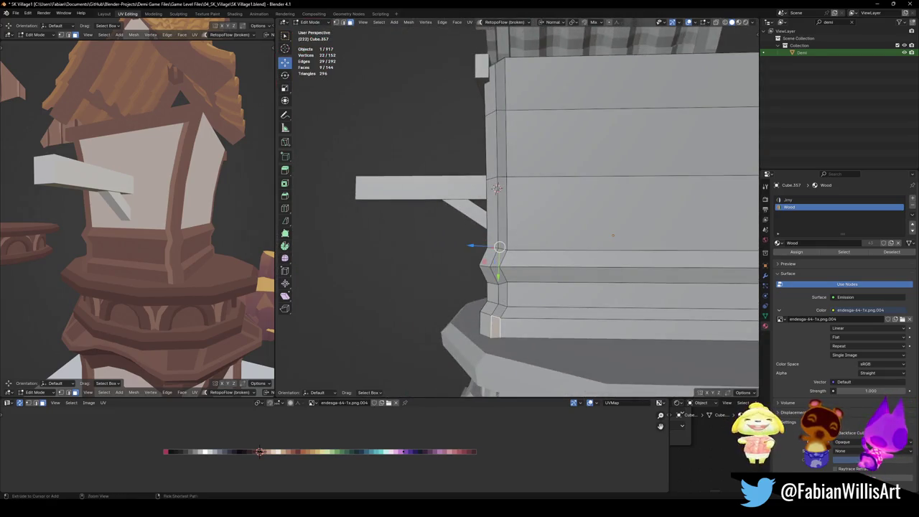
left_click(496, 189, "ctrl")
key("g")
key("x")
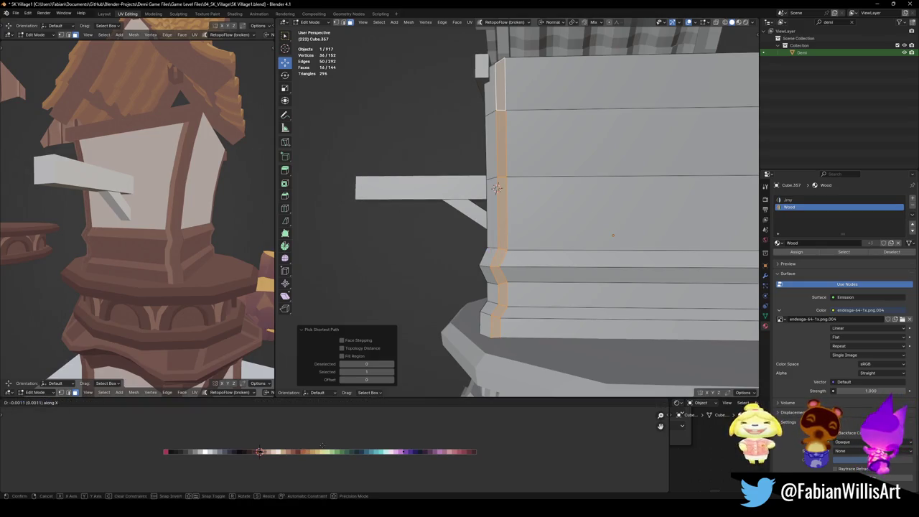
key("Escape")
key("alt+a")
- Save the village file and review the corner trims
mouse_move(137, 215)
middle_mouse_down()
mouse_move(170, 237)
mouse_move(144, 215)
mouse_move(179, 230)
mouse_move(163, 282)
mouse_move(164, 240)
mouse_move(215, 238)
middle_mouse_up()
key("ctrl+s")
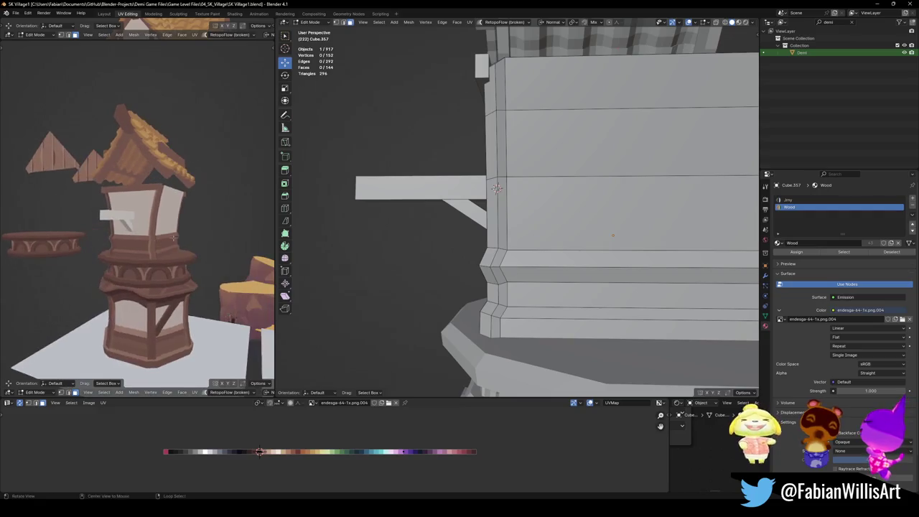
scroll(546, 236, "up", 5)
scroll(546, 237, "down", 6)
mouse_move(546, 236)
middle_mouse_down()
mouse_move(502, 244)
mouse_move(534, 242)
middle_mouse_up()
- Return to Object Mode, deselect the tower block and save
key("Tab")
left_click(802, 65)
key("ctrl+s")
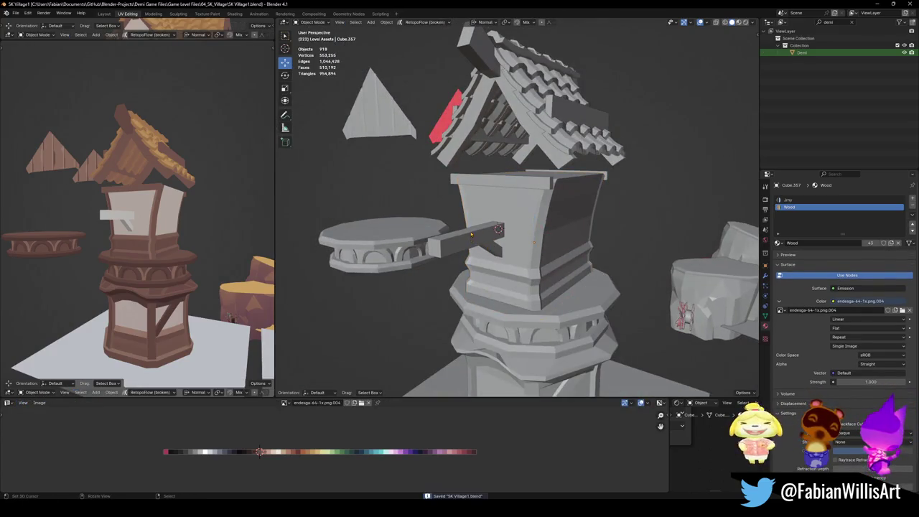
- Snap the Demi character to the 3D cursor and raise it vertically onto the beam
left_click(803, 52)
key("shift+s")
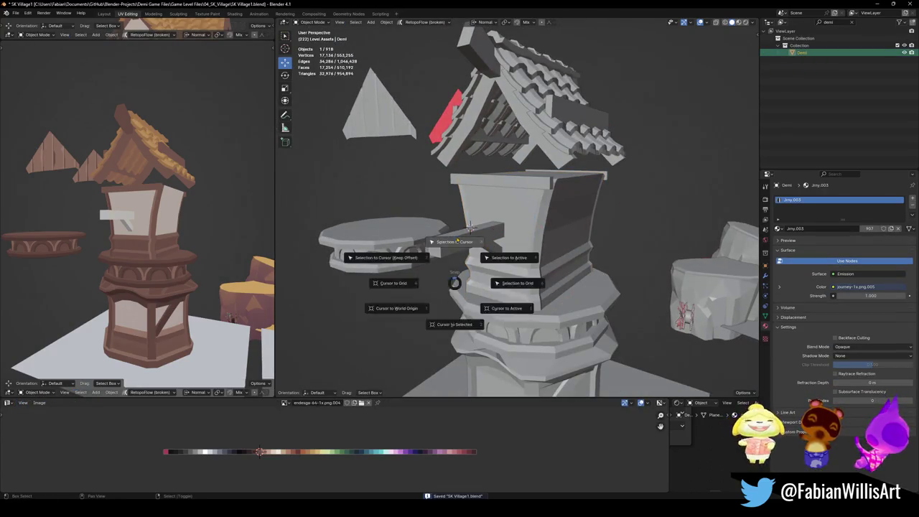
left_click(388, 258)
key("KP_Decimal")
mouse_move(505, 246)
middle_mouse_down()
mouse_move(518, 230)
mouse_move(537, 239)
mouse_move(527, 223)
middle_mouse_up()
key("g")
key("shift+z")
left_click(521, 228)
- Raise the roof piece 4.4124 m along Z and save
left_click(532, 176)
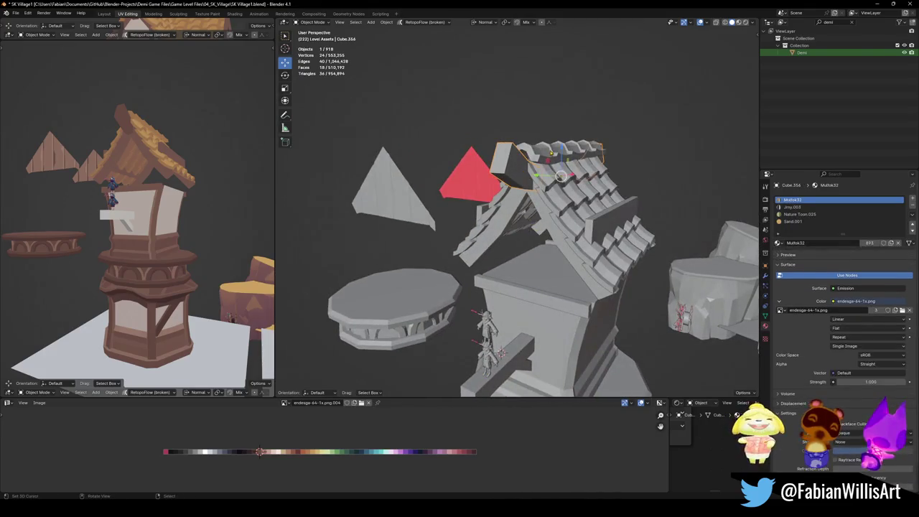
key("g")
key("z")
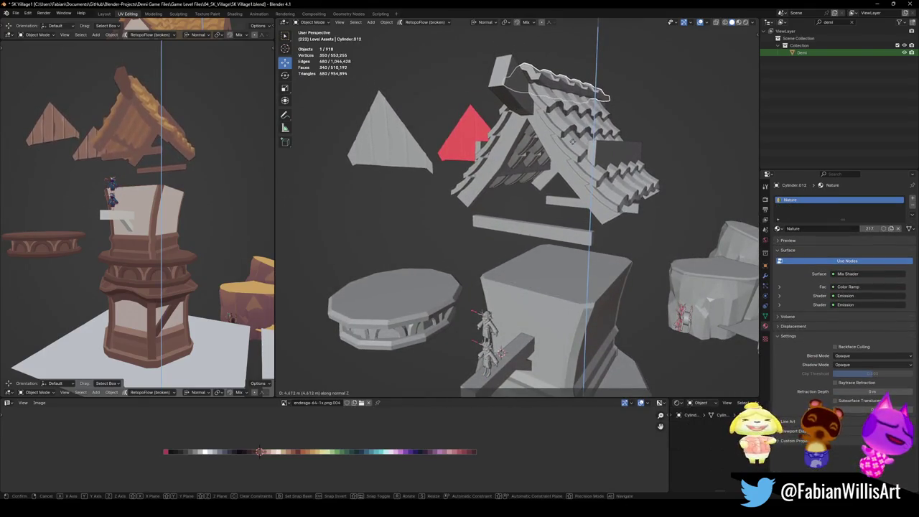
left_click(572, 146)
middle_click_drag(165, 191, 214, 199)
key("ctrl+s")
- Select the tower block in Edit Mode and pick its top face
mouse_move(502, 273)
middle_mouse_down()
mouse_move(554, 299)
mouse_move(523, 240)
mouse_move(530, 246)
mouse_move(522, 247)
middle_mouse_up()
left_click(553, 298)
key("Tab")
scroll(530, 247, "up", 2)
left_click(529, 246)
mouse_move(115, 216)
middle_mouse_down()
mouse_move(84, 204)
mouse_move(93, 215)
middle_mouse_up()
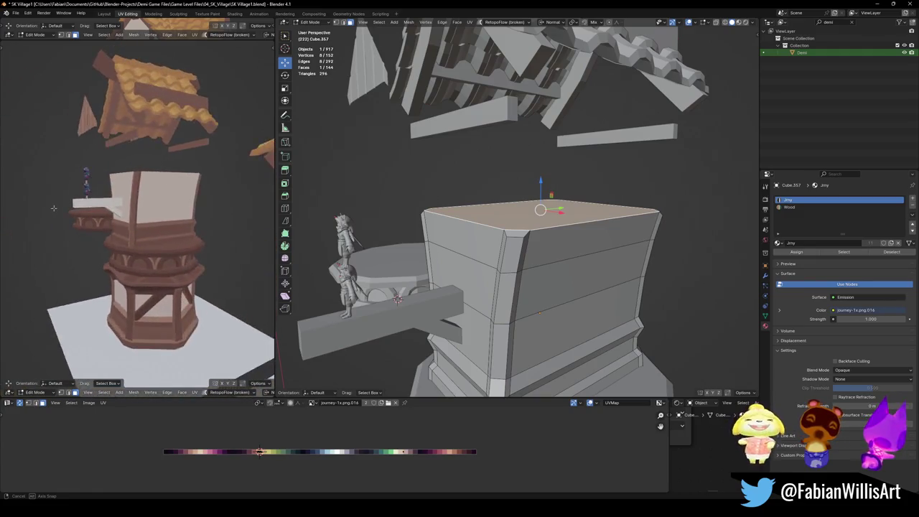
- Delete the small stray cube hidden inside the upper tower block
mouse_move(503, 288)
middle_mouse_down()
mouse_move(537, 309)
mouse_move(540, 338)
mouse_move(537, 321)
middle_mouse_up()
key("alt+z")
key("alt+a")
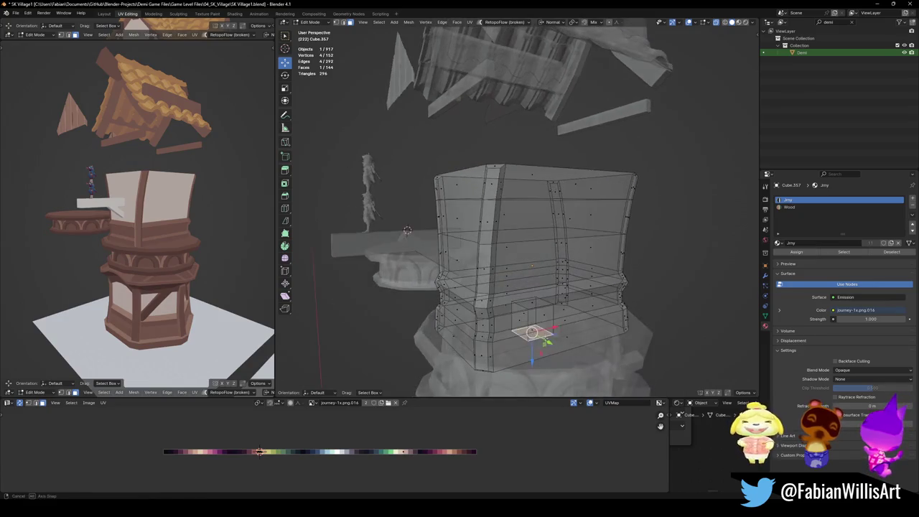
key("l")
key("x")
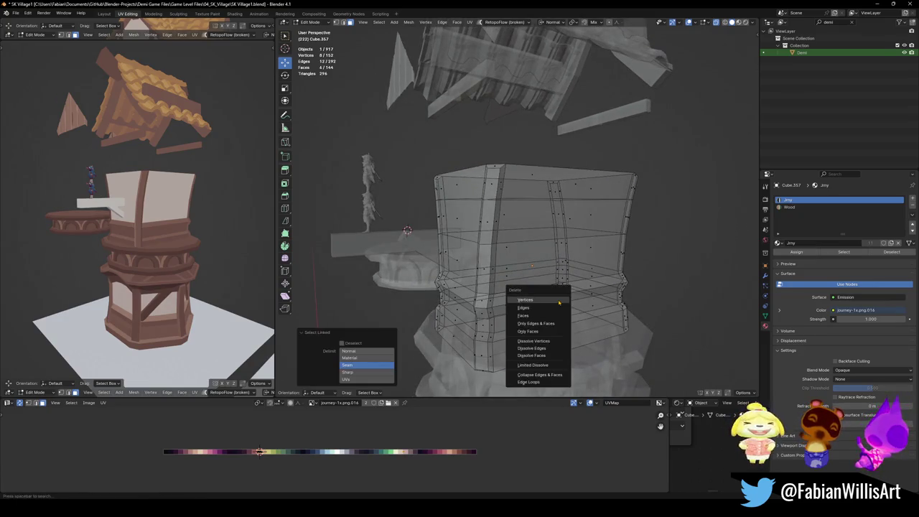
left_click(531, 316)
- Back in Object Mode, set the block's origin to the 3D cursor
left_click(522, 341)
mouse_move(522, 341)
middle_mouse_down()
mouse_move(524, 329)
mouse_move(549, 329)
middle_mouse_up()
key("Tab")
key("alt+z")
key("g")
key("z")
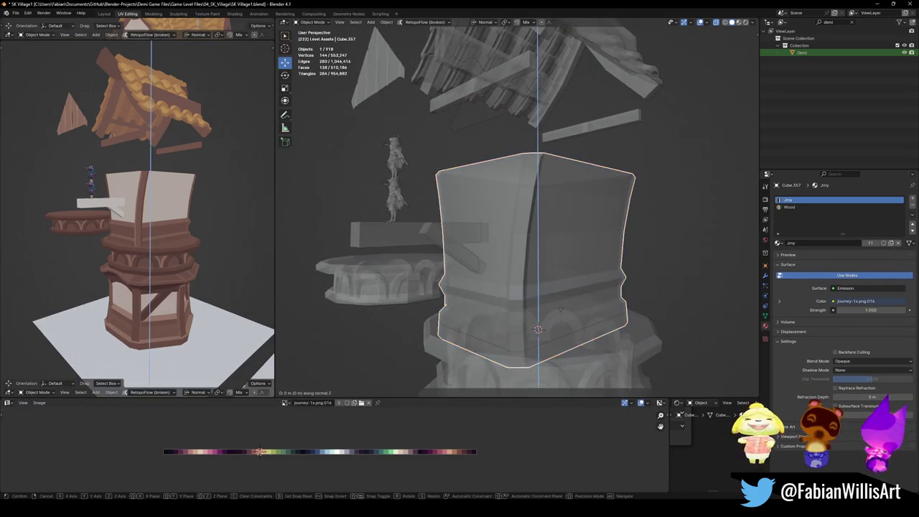
key("q")
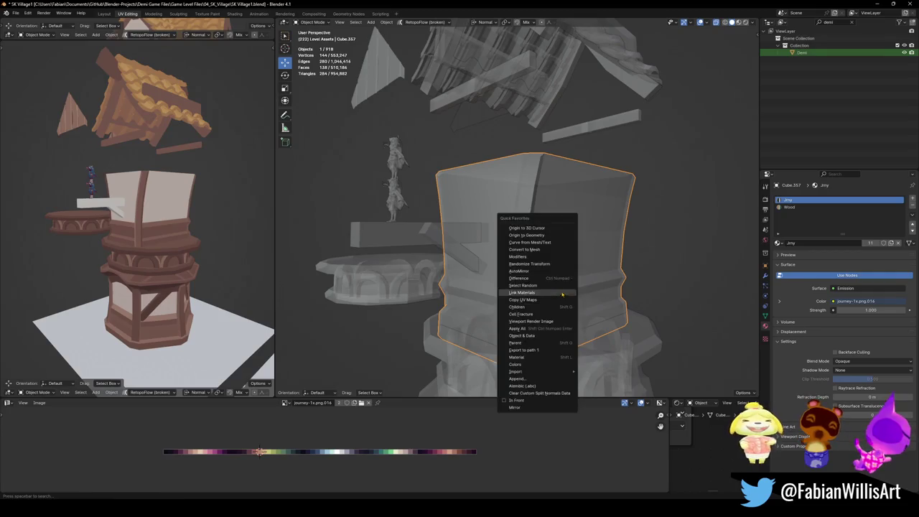
left_click(527, 229)
- Scale the block taller along Z in two passes
key("s")
key("z")
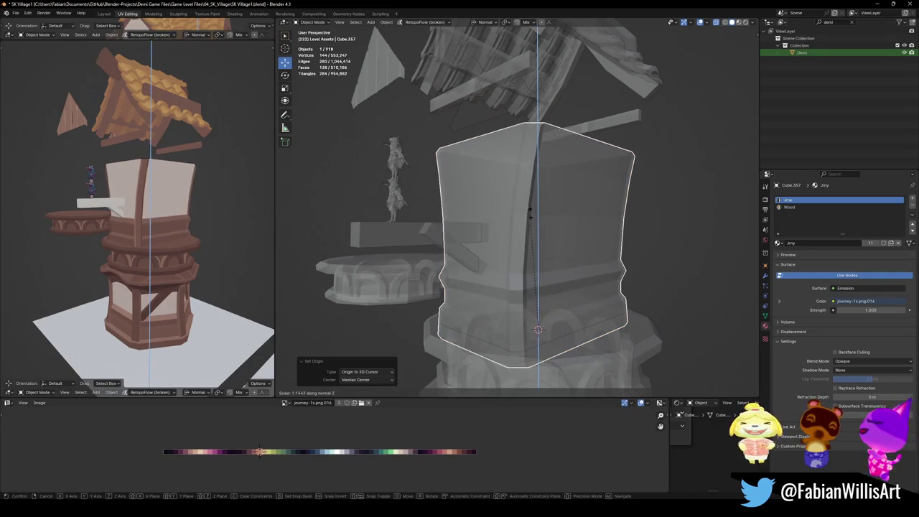
left_click(532, 208)
middle_click_drag(165, 237, 195, 248)
key("s")
key("z")
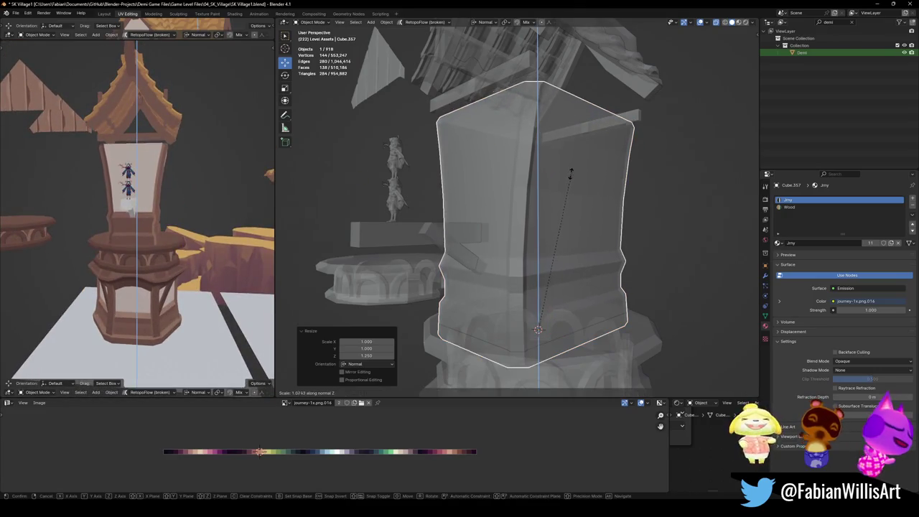
left_click(552, 181)
- Stretch the block once more along Z so it reaches the roof
scroll(129, 197, "up", 5)
scroll(129, 197, "up", 2)
middle_click_drag(129, 198, 164, 200)
scroll(140, 202, "down", 5)
scroll(150, 207, "up", 3)
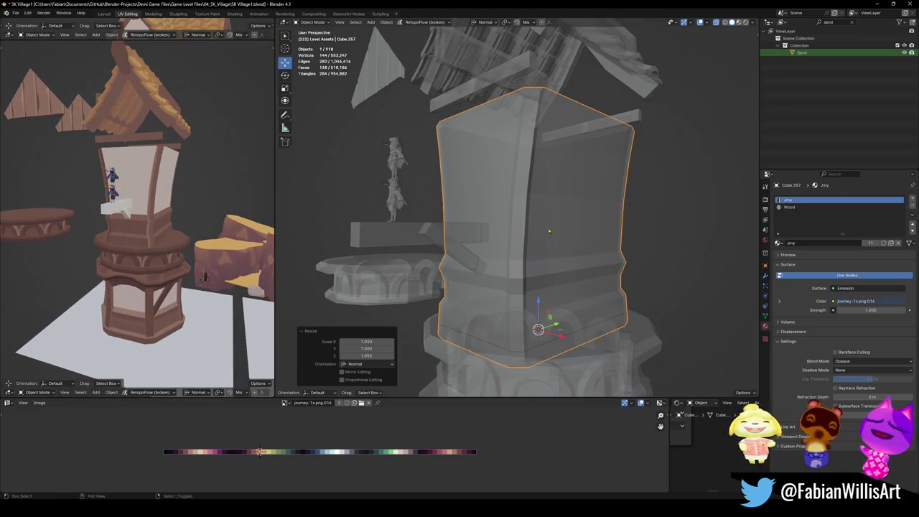
middle_click_drag(550, 230, 550, 215)
key("s")
key("z")
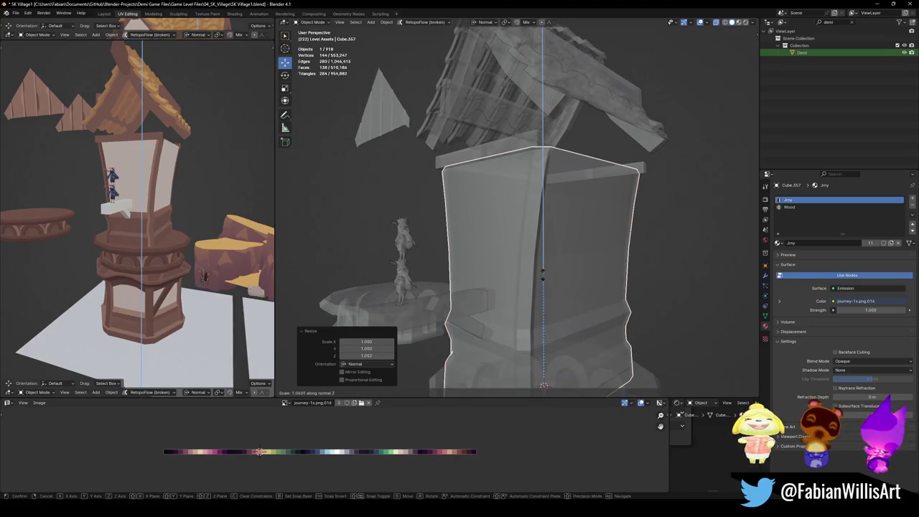
left_click(544, 269)
- Deselect the block and save the village file
key("alt+a")
scroll(163, 201, "up", 3)
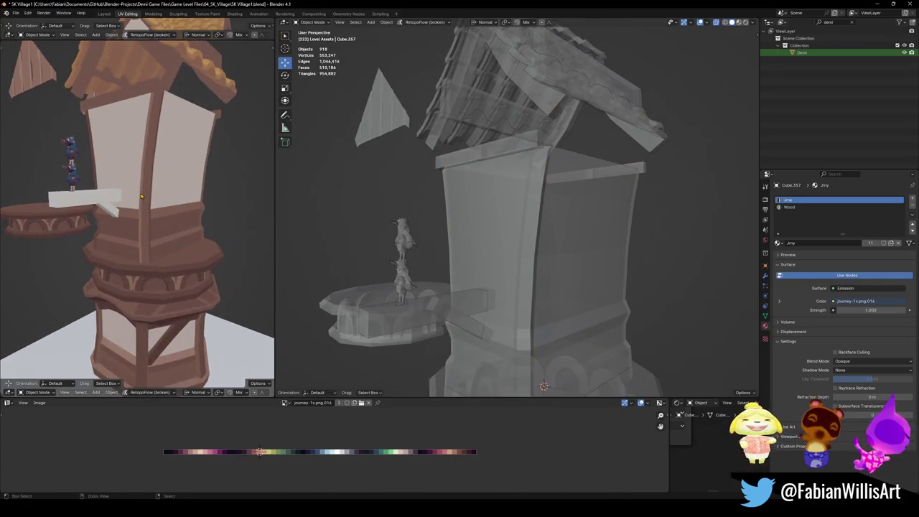
key("ctrl+s")
scroll(163, 200, "down", 2)
mouse_move(162, 201)
middle_mouse_down()
mouse_move(139, 212)
mouse_move(162, 201)
middle_mouse_up()
- Switch back to solid, non see-through display and save the file
mouse_move(555, 230)
middle_mouse_down()
mouse_move(582, 228)
mouse_move(567, 194)
mouse_move(509, 217)
mouse_move(525, 214)
mouse_move(501, 238)
mouse_move(515, 234)
mouse_move(520, 253)
mouse_move(524, 215)
mouse_move(533, 240)
middle_mouse_up()
scroll(567, 195, "up", 3)
key("alt+z")
scroll(520, 215, "up", 3)
key("ctrl+s")
- Select the lower tower object House.008, frame it and enter Edit Mode
left_click(505, 220)
key("Tab")
key("Tab")
scroll(513, 240, "down", 4)
scroll(524, 214, "up", 2)
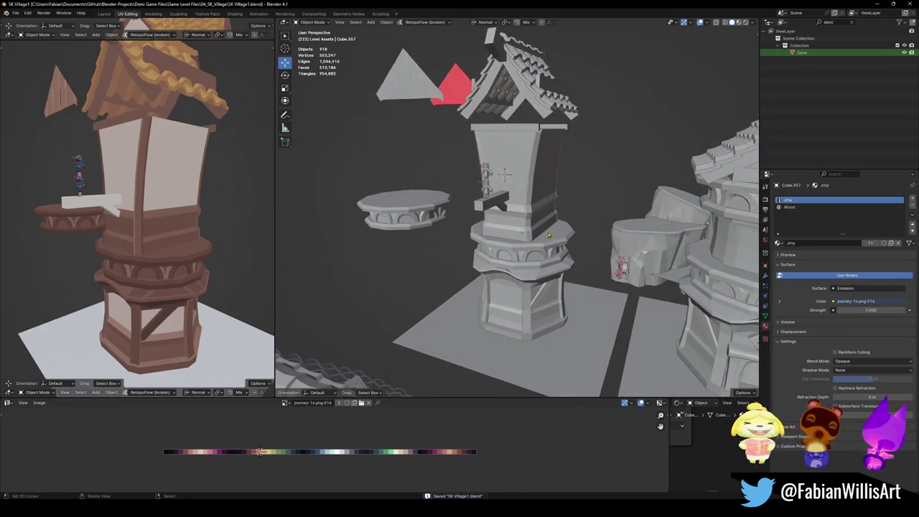
left_click(559, 235)
key("KP_Decimal")
key("Tab")
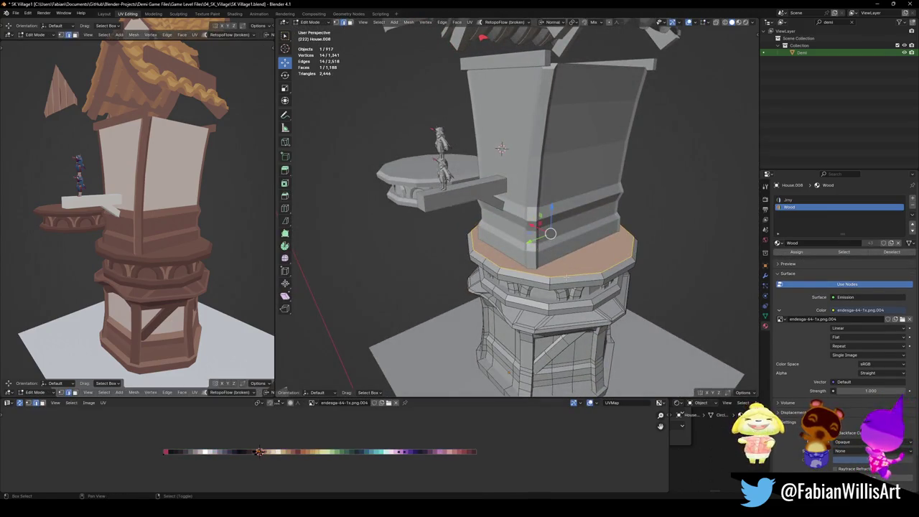
- Duplicate the octagonal slab ring, rotate it -90° on X and scale it to 0.67
key("alt+a")
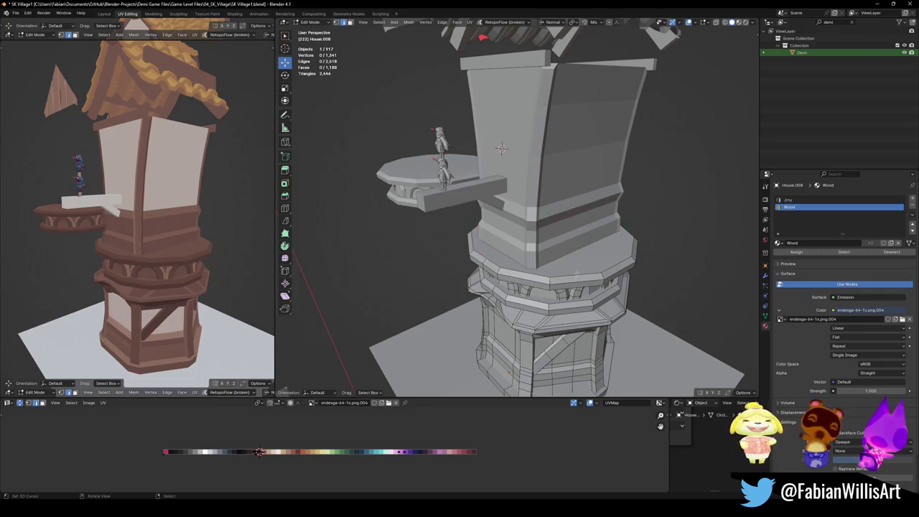
key("l")
key("shift+d")
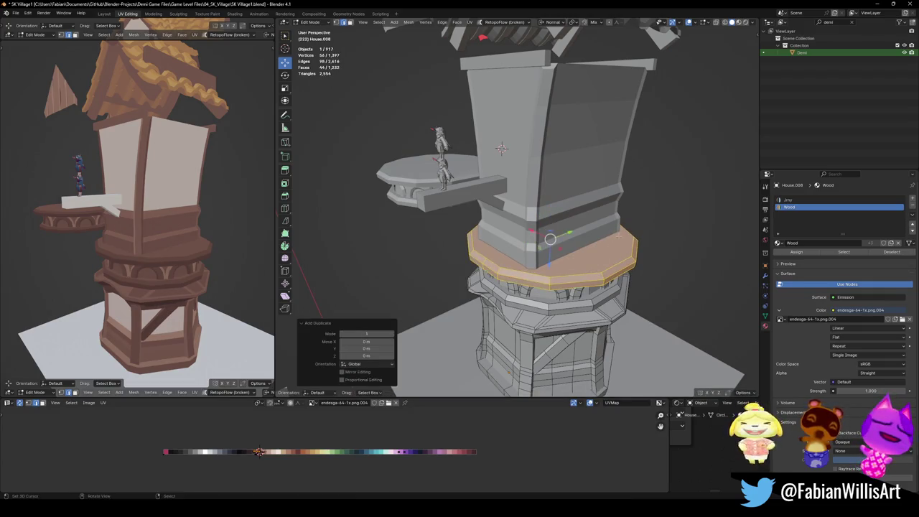
key("r")
key("x")
key("x")
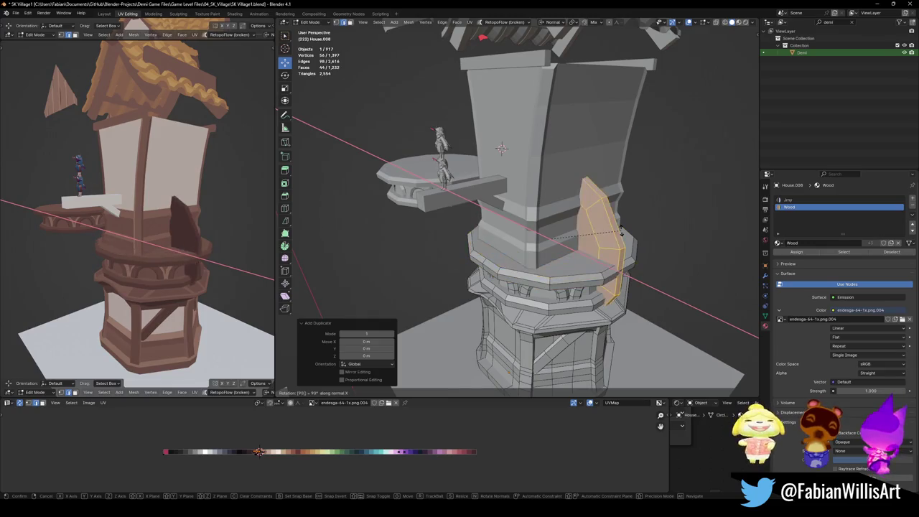
type("-90")
key("Return")
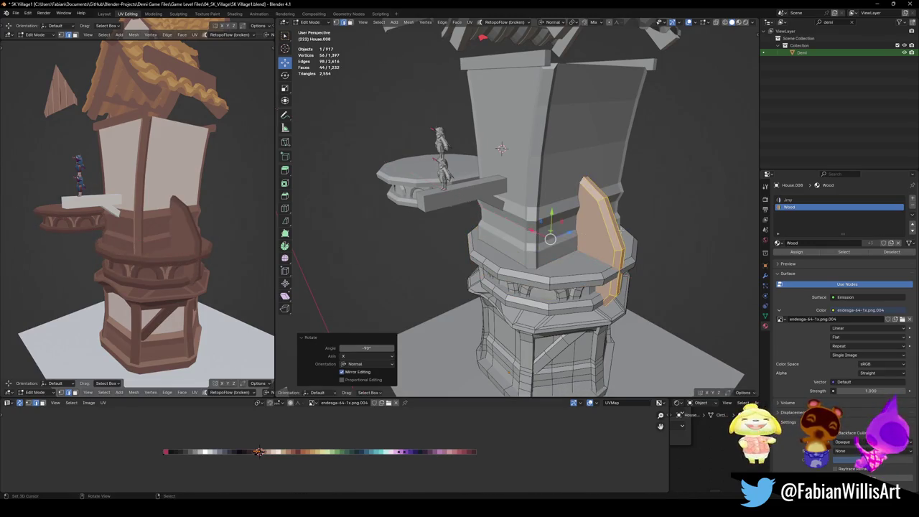
type("s.67")
key("Return")
- Move the copied ring along X and Z onto the upper block's front
key("g")
key("x")
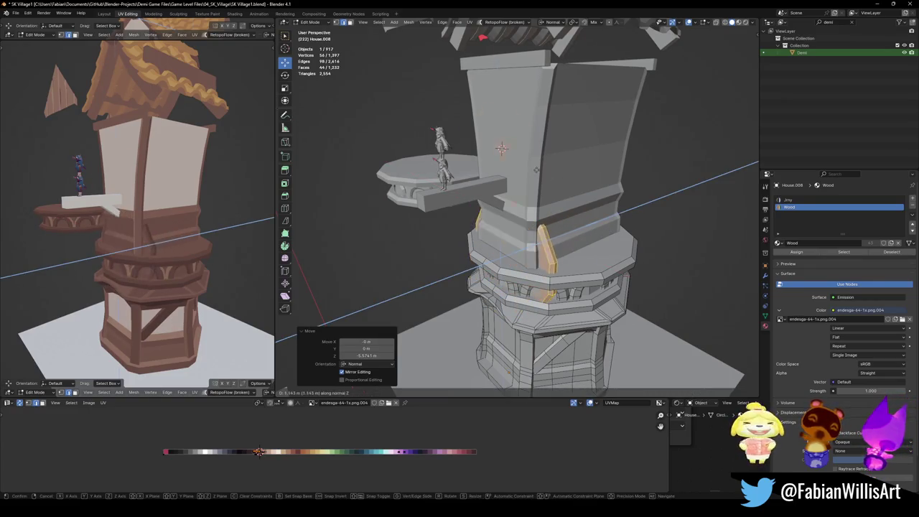
key("z")
key("Return")
- Shrink the disc, thin it along its normal, then enlarge it evenly to 1.311
key("s")
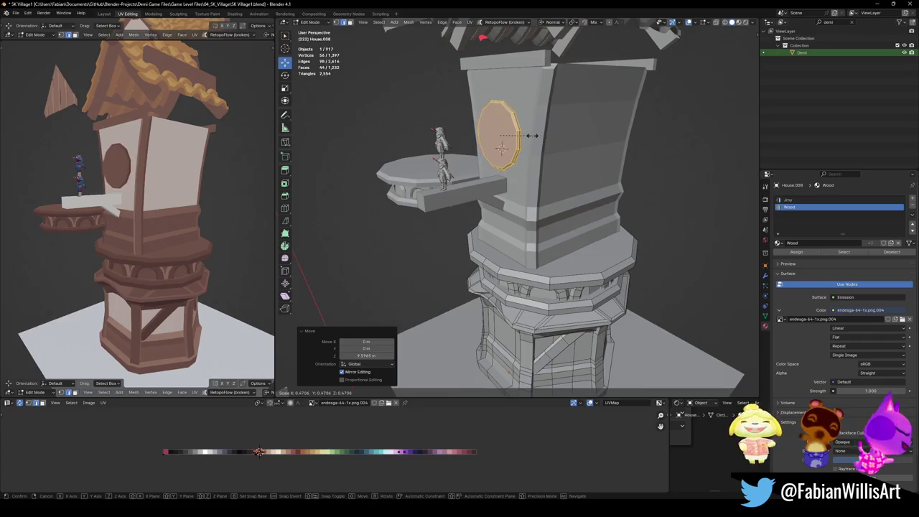
left_click(529, 137)
middle_click_drag(529, 137, 585, 170)
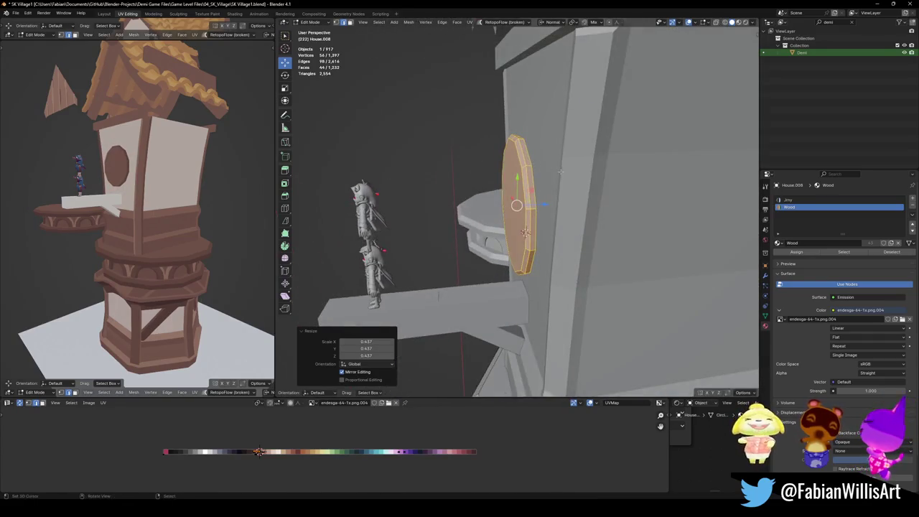
key("s")
key("x")
key("z")
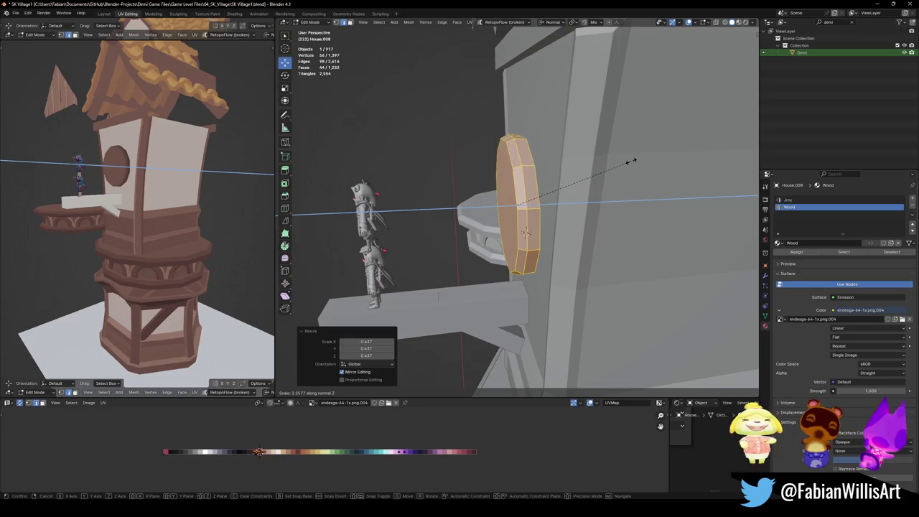
left_click(628, 163)
middle_click_drag(628, 163, 568, 205)
key("s")
left_click(609, 185)
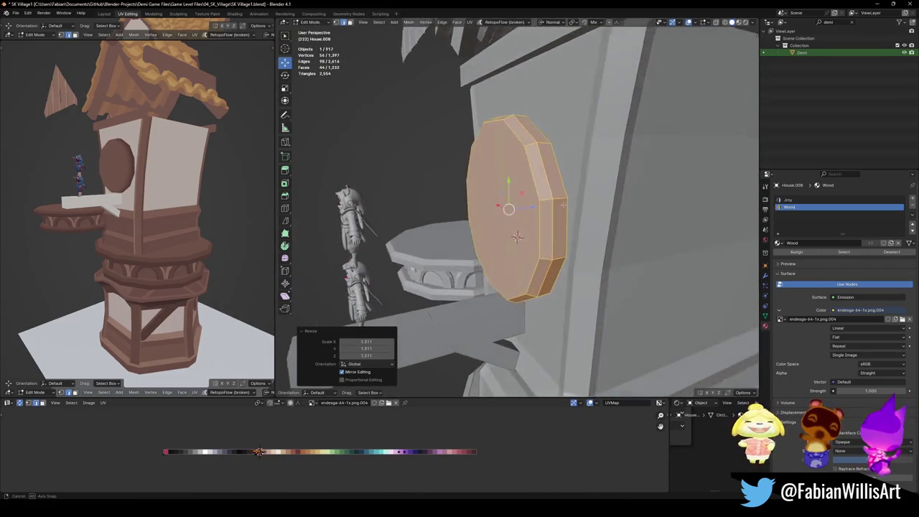
- Push the disc out from the wall and raise it on the tower front
key("g")
key("z")
key("z")
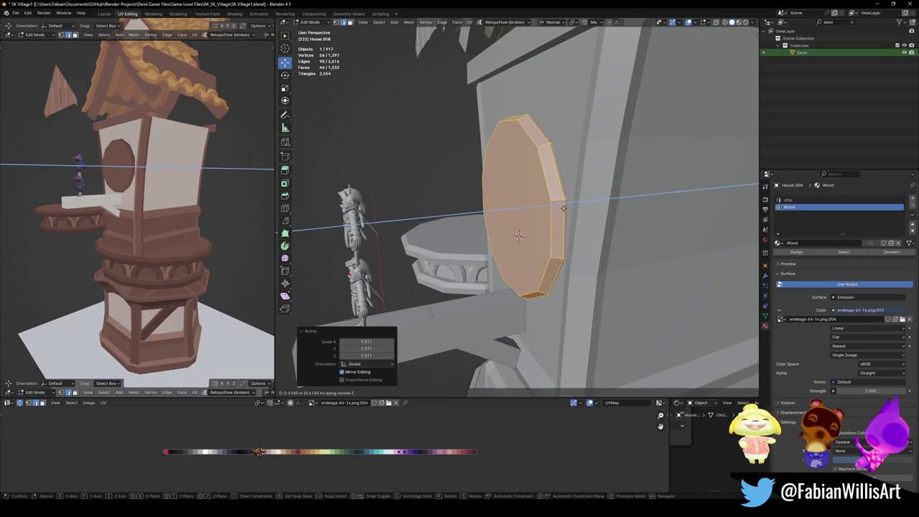
left_click(564, 208)
middle_click_drag(564, 208, 569, 197)
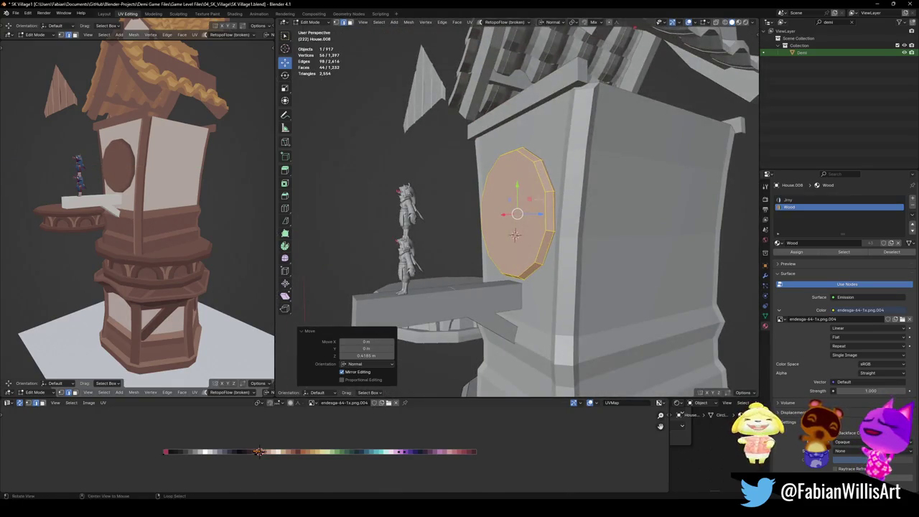
middle_click_drag(515, 233, 495, 234)
key("g")
key("z")
key("z")
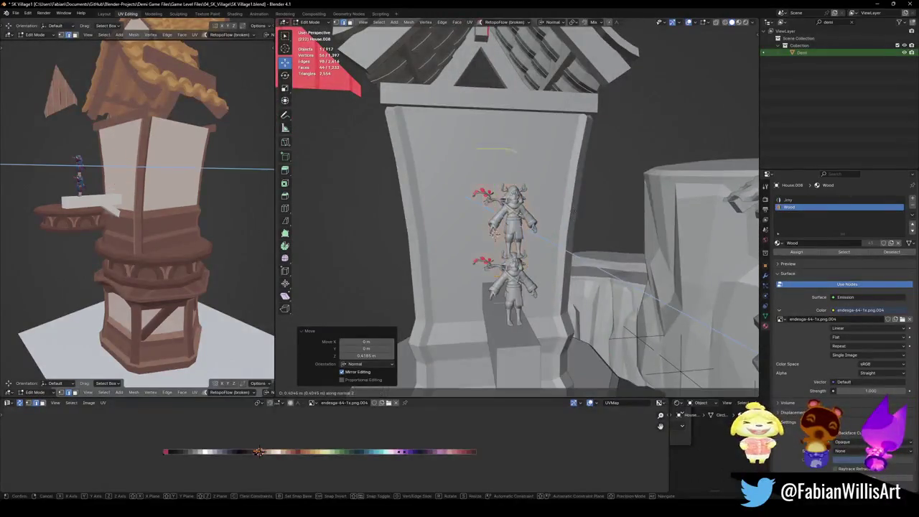
key("z")
key("z")
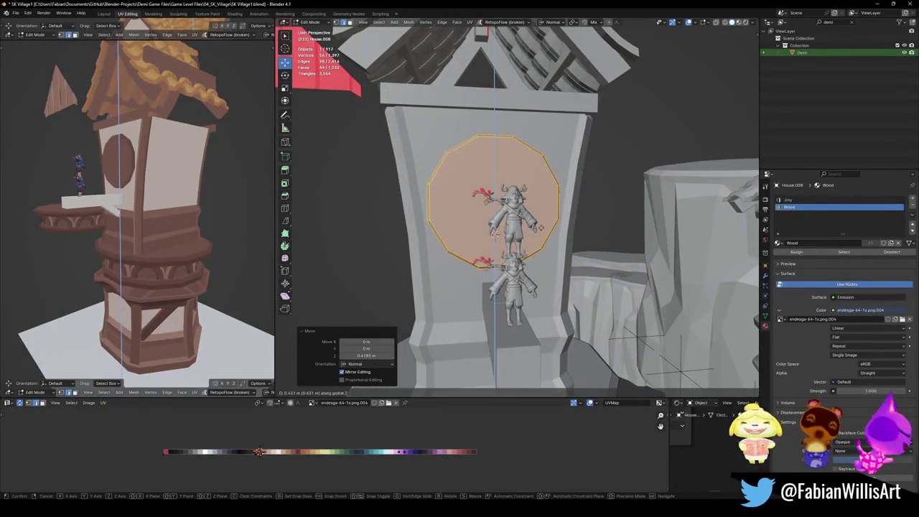
left_click(494, 231)
- Deselect the disc and save the file
key("alt+a")
mouse_move(136, 216)
middle_mouse_down()
mouse_move(166, 187)
mouse_move(166, 197)
middle_mouse_up()
scroll(166, 197, "down", 3)
scroll(166, 193, "up", 4)
key("ctrl+s")
- Delete the disc's front face and refill its open border with one flat face
mouse_move(494, 231)
middle_mouse_down()
mouse_move(497, 263)
mouse_move(580, 204)
mouse_move(567, 216)
mouse_move(575, 223)
middle_mouse_up()
left_click(496, 255)
key("alt+z")
scroll(575, 222, "up", 2)
key("x")
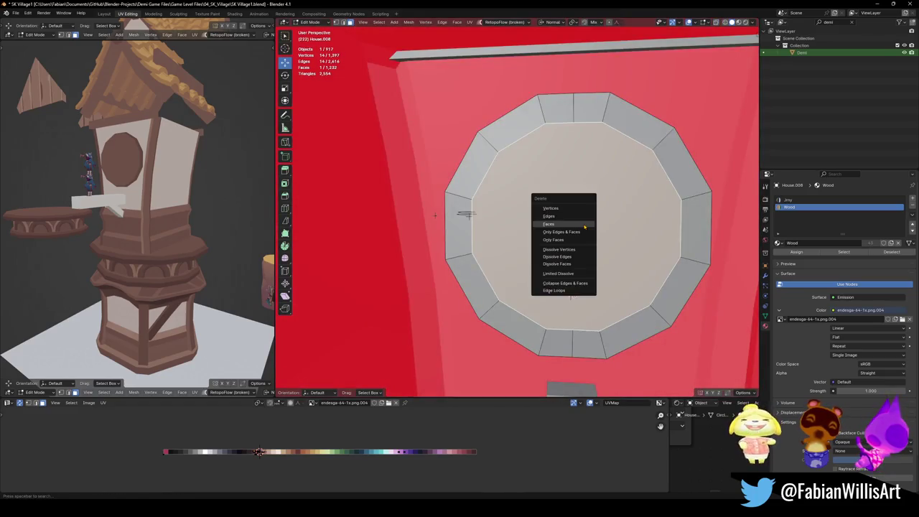
left_click(582, 229)
mouse_move(582, 228)
middle_mouse_down()
mouse_move(560, 237)
mouse_move(574, 230)
middle_mouse_up()
left_click(487, 217, "alt")
key("ctrl+x")
- Inset the disc face, recess the inner face into the wall, and shrink it to 0.895
key("alt+z")
mouse_move(487, 217)
middle_mouse_down()
mouse_move(544, 210)
mouse_move(498, 211)
middle_mouse_up()
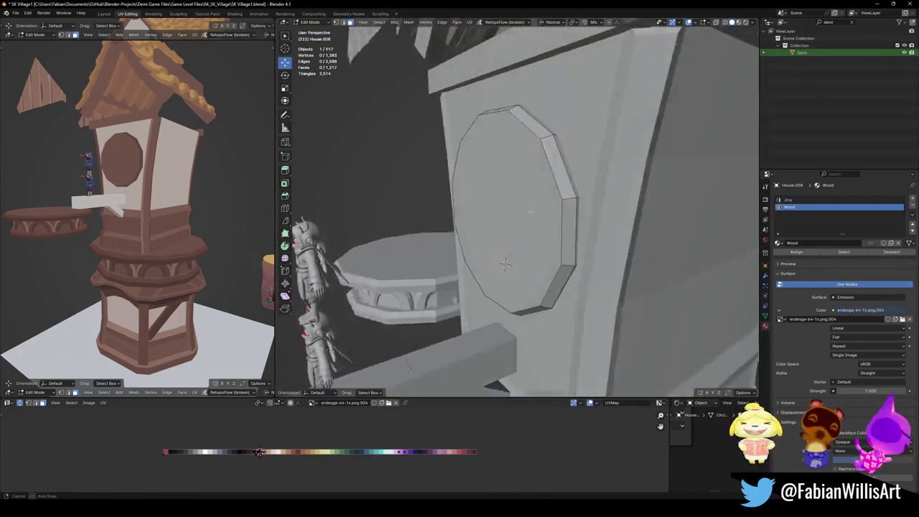
left_click(498, 211)
key("i")
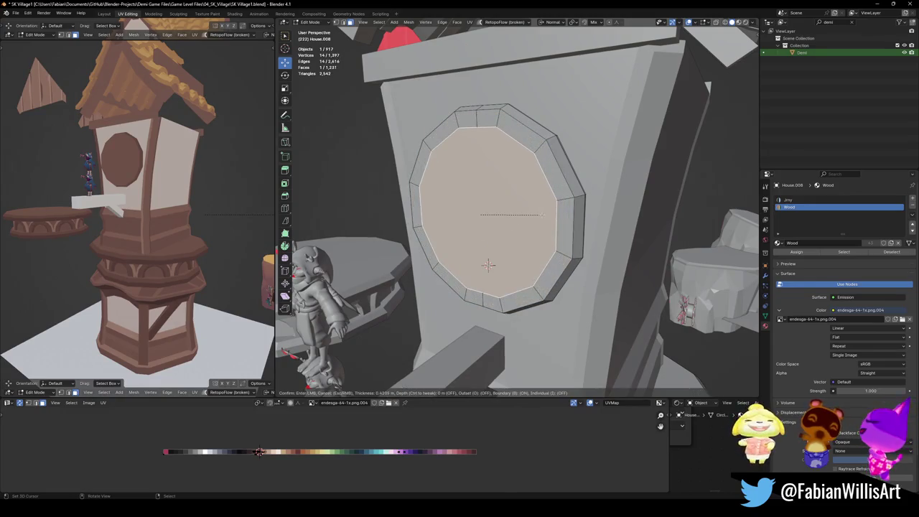
left_click(487, 265)
middle_click_drag(488, 265, 513, 260)
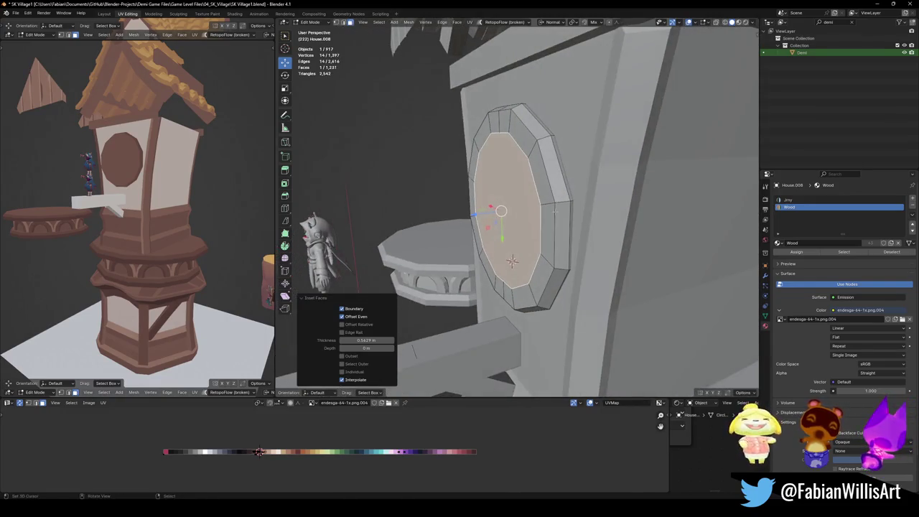
key("e")
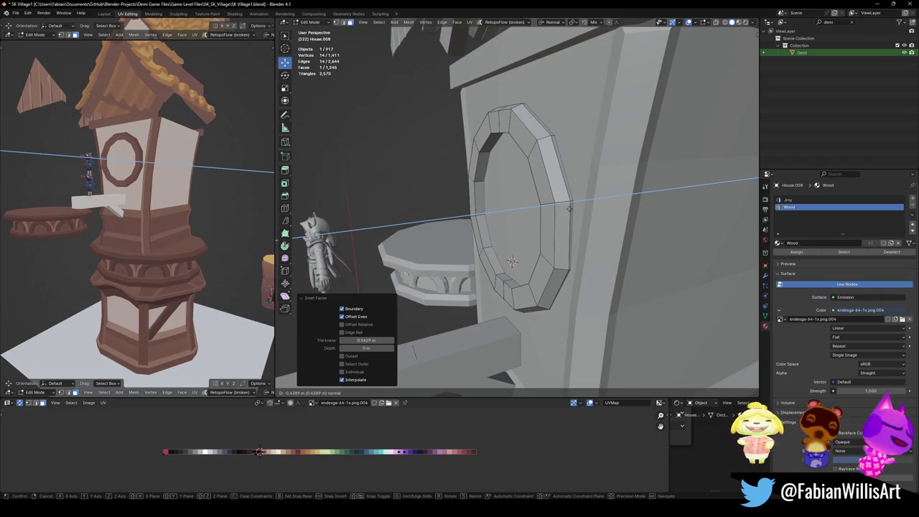
left_click(569, 208)
middle_click_drag(570, 209, 589, 203)
key("s")
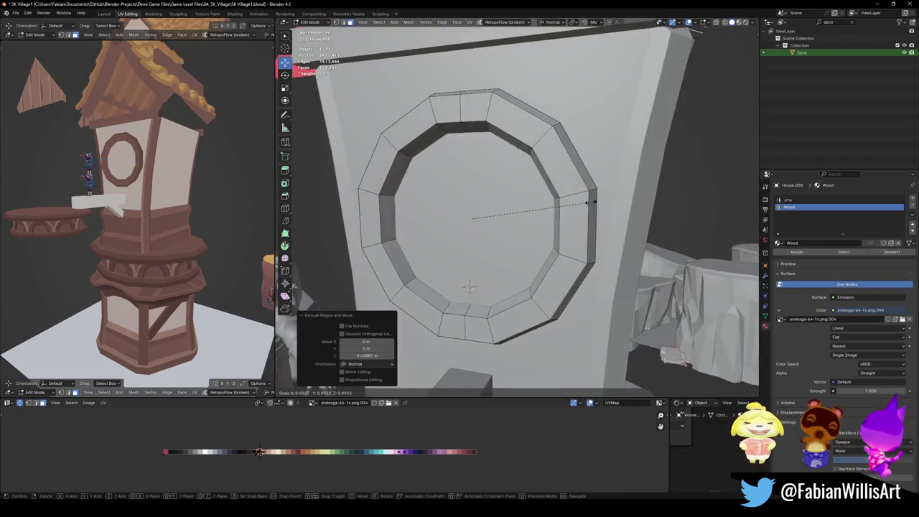
left_click(589, 203)
- Leave Edit Mode and select the tower's front wall to edit its mesh
scroll(589, 203, "down", 3)
middle_click_drag(589, 203, 493, 214)
scroll(493, 213, "down", 2)
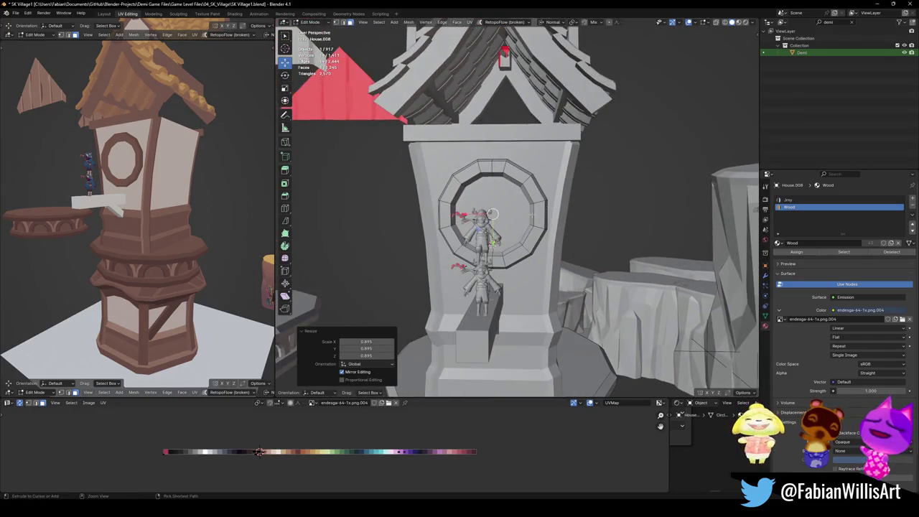
middle_click_drag(128, 181, 202, 273)
key("Tab")
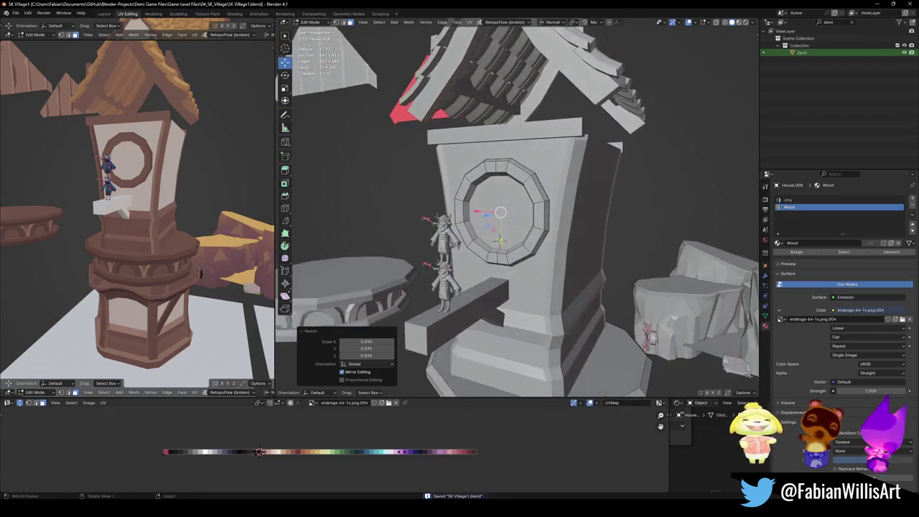
middle_click_drag(493, 214, 546, 180)
scroll(546, 180, "up", 3)
left_click(578, 156)
key("Tab")
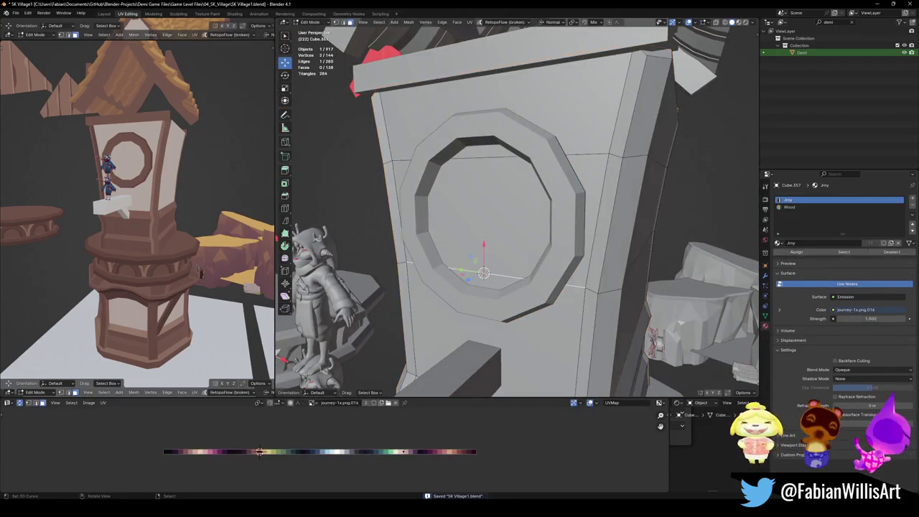
- Cut several centred vertical and horizontal edge loops through the tower wall
key("ctrl+r")
left_click(497, 154)
right_click(496, 154)
key("alt+a")
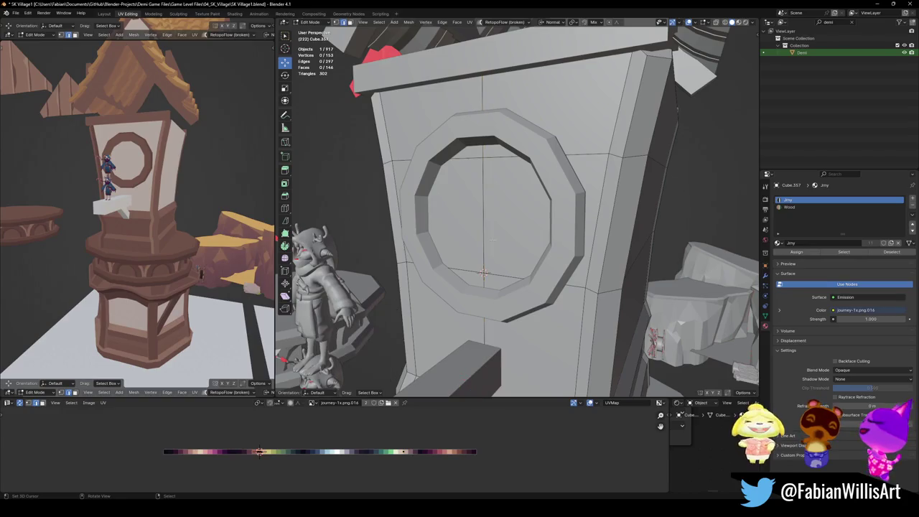
left_click(489, 229)
right_click(489, 230)
key("alt+a")
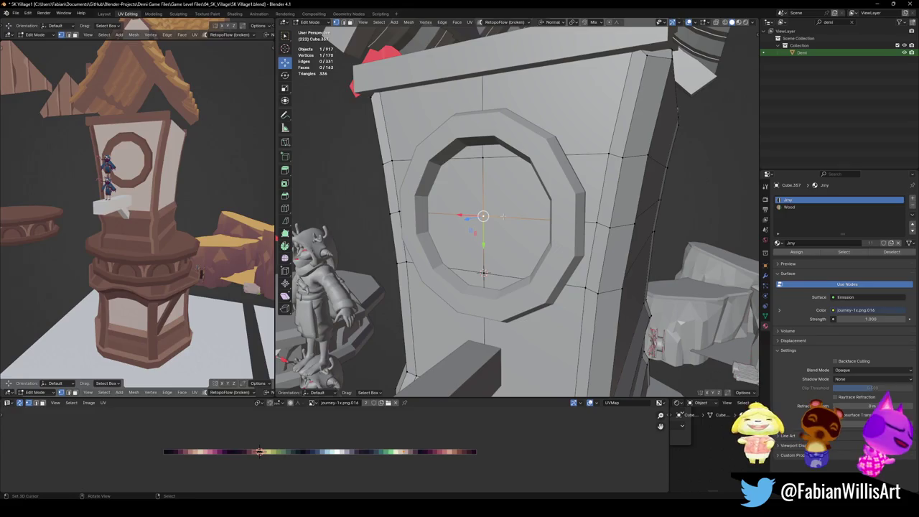
left_click(536, 285)
right_click(536, 285)
key("alt+a")
right_click(448, 212)
key("alt+a")
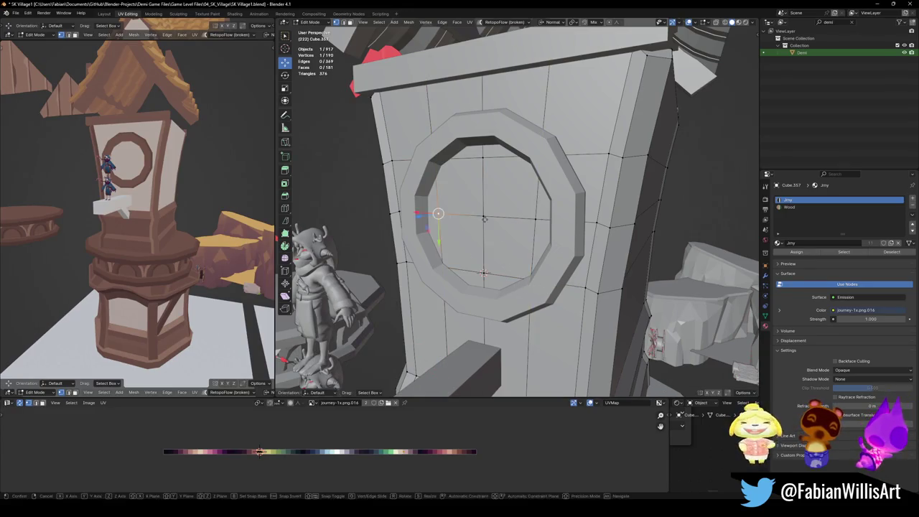
- Slide a wall vertex along its edge to sit beside the window frame
key("shift+v")
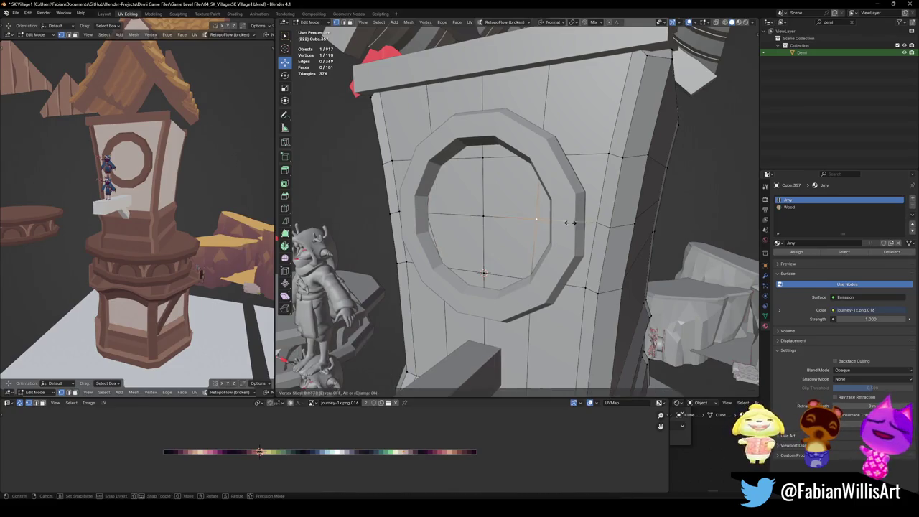
left_click(586, 224)
key("shift+v")
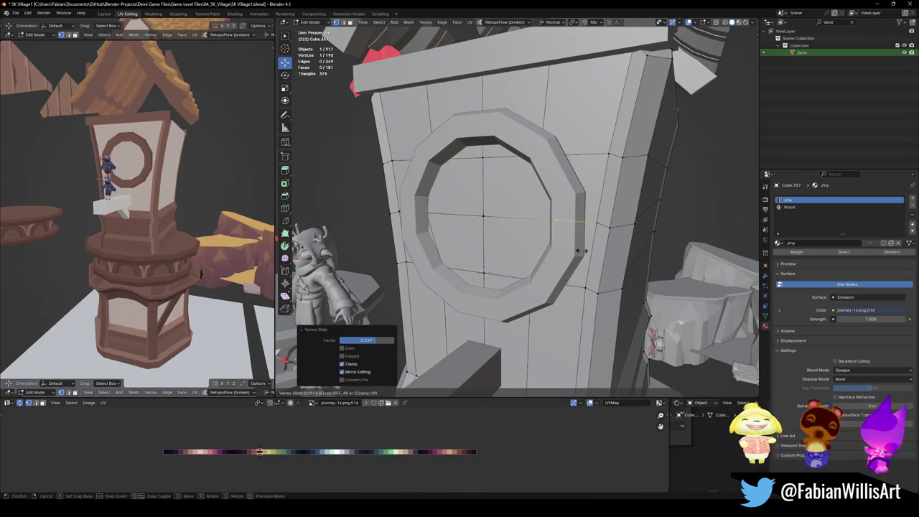
right_click(582, 251)
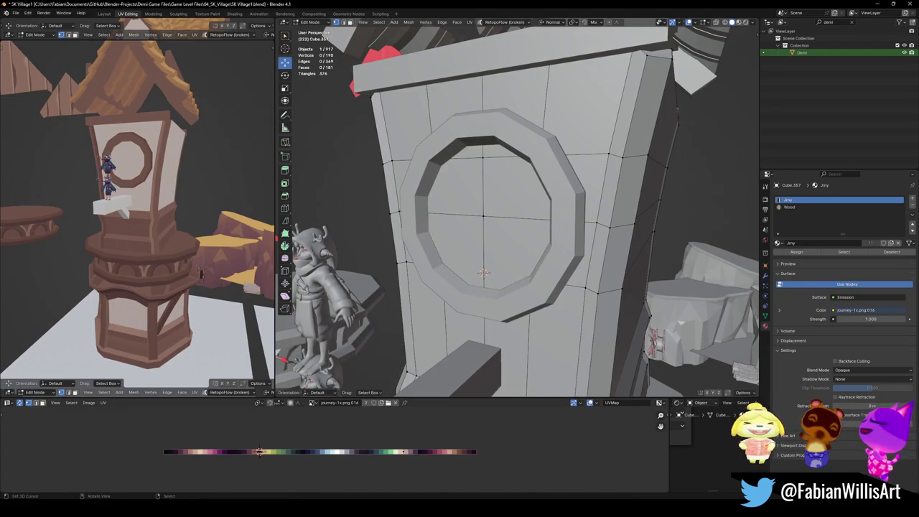
- Delete the five wall faces inside the window circle to open a hole
key("ctrl+Tab")
left_click(345, 370)
left_click(456, 179)
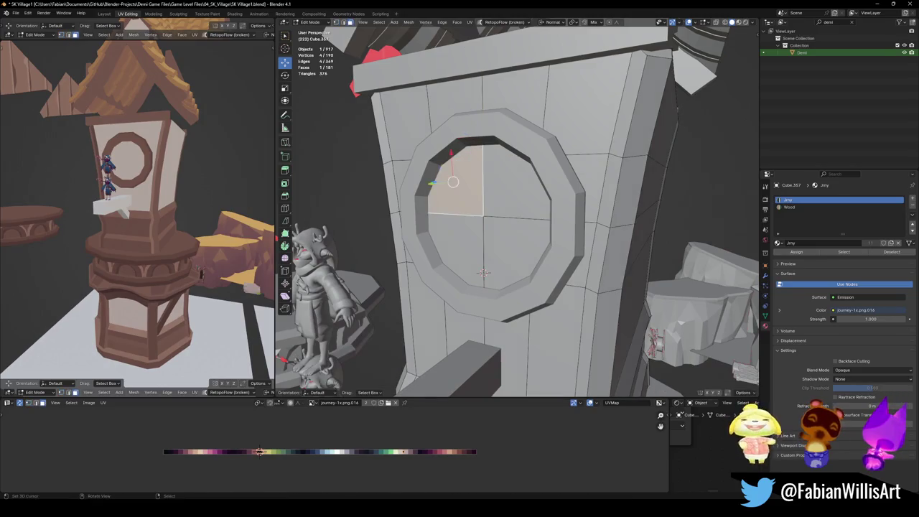
left_click(517, 179, "shift")
left_click(460, 250, "shift")
left_click(483, 272, "shift")
key("x")
left_click(503, 234)
mouse_move(503, 234)
middle_mouse_down()
mouse_move(471, 279)
mouse_move(481, 281)
mouse_move(500, 257)
middle_mouse_up()
- Fill the window hole with a face, push it back inside the round frame, and extrude it deeper
key("f")
key("g")
key("z")
key("z")
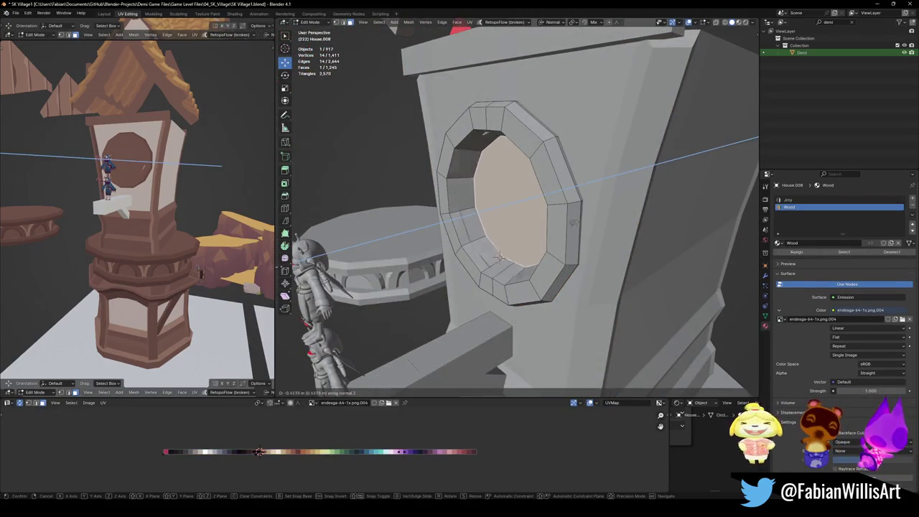
left_click(572, 223)
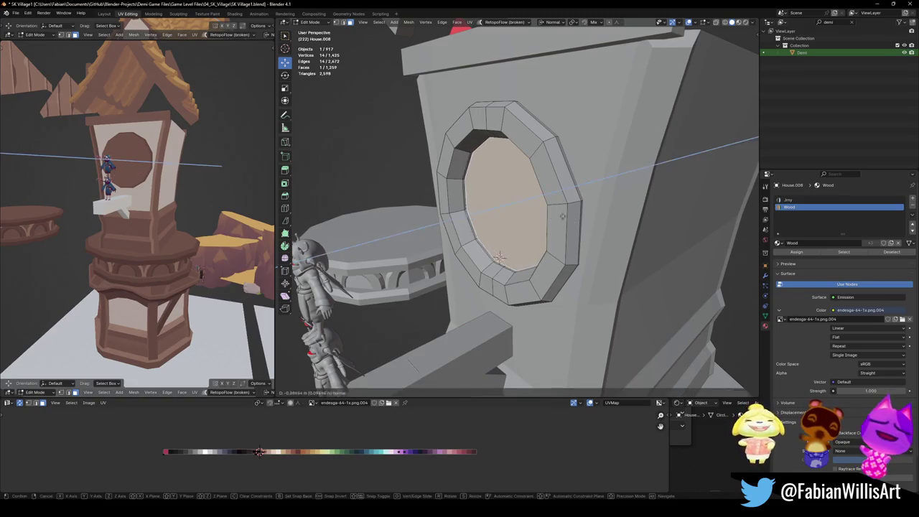
key("e")
left_click(588, 212)
middle_click_drag(588, 212, 497, 211)
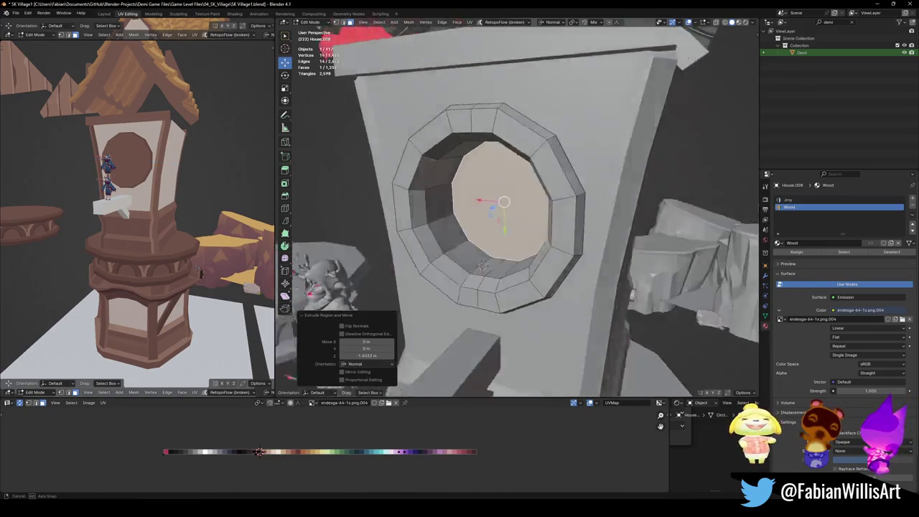
scroll(497, 211, "down", 5)
- Deselect, return to Object Mode, save the village file, and select the roof piece
key("alt+a")
scroll(498, 211, "down", 4)
middle_click_drag(509, 227, 534, 230)
key("ctrl+s")
key("Tab")
scroll(532, 225, "down", 3)
scroll(536, 224, "up", 3)
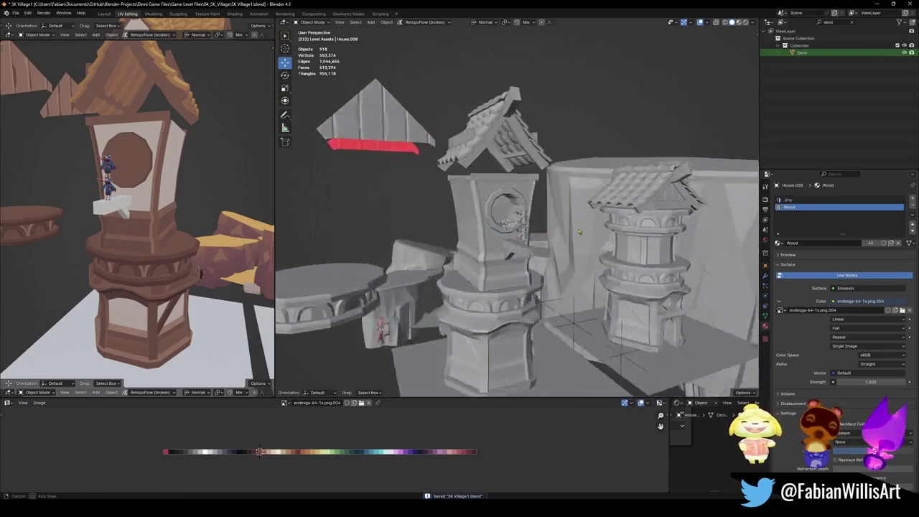
mouse_move(158, 209)
middle_mouse_down()
mouse_move(193, 199)
mouse_move(189, 192)
middle_mouse_up()
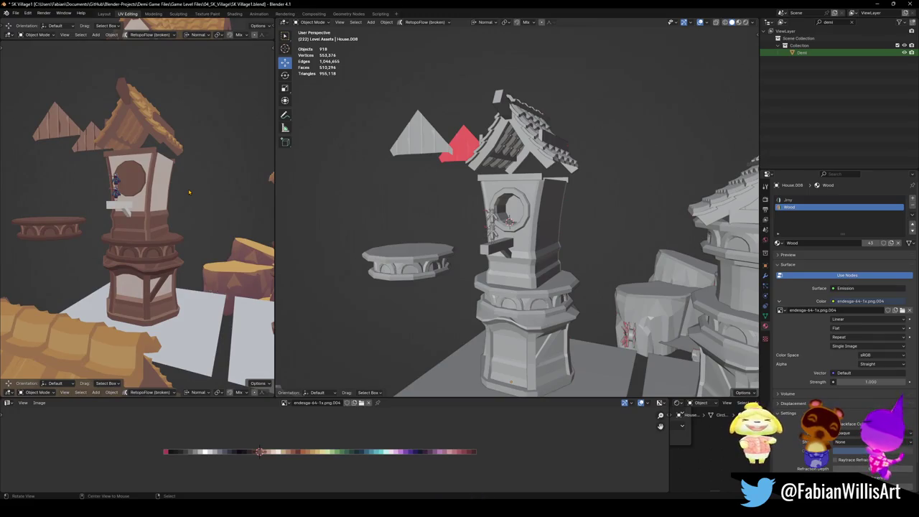
middle_click_drag(683, 106, 570, 173, "shift")
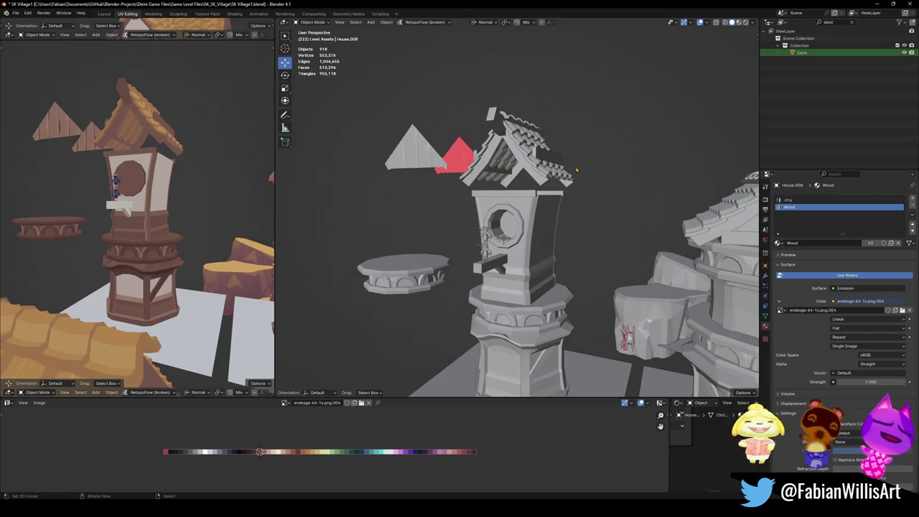
middle_click_drag(165, 187, 173, 154)
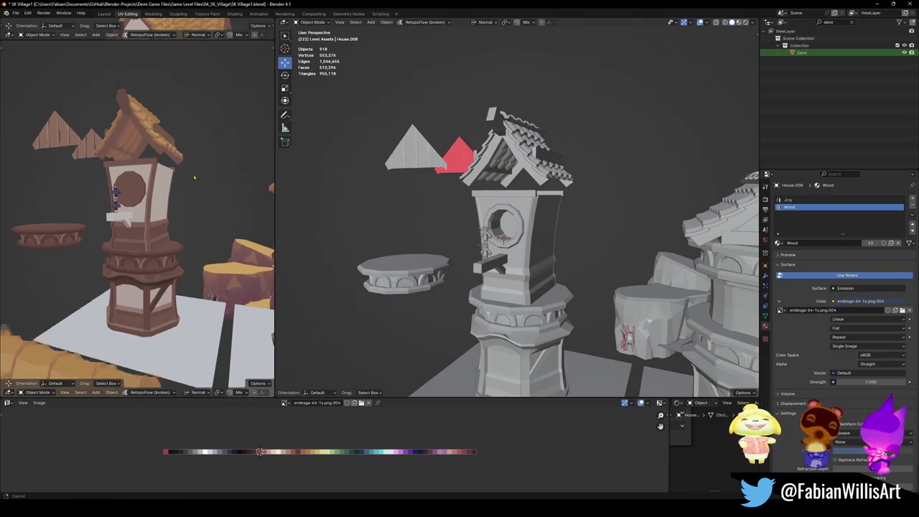
left_click(174, 150)
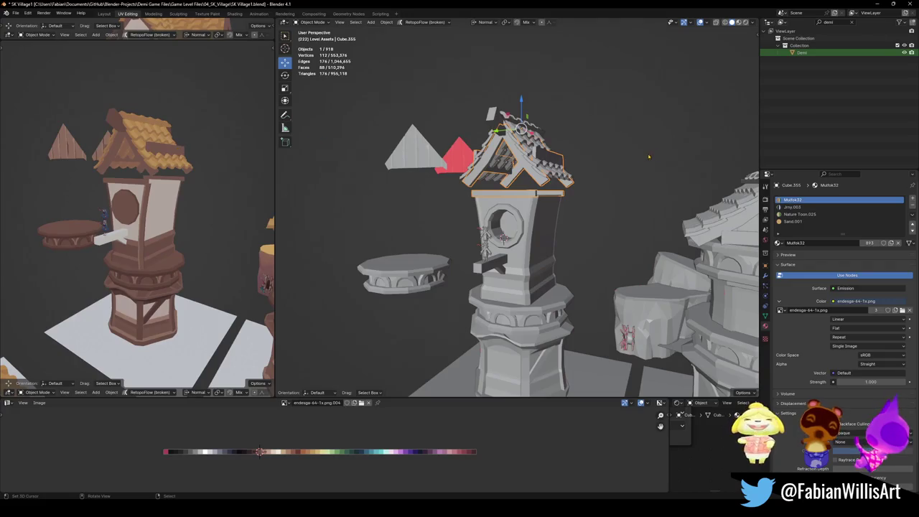
- In Edit Mode, select one connected roof board and lower it along Z
key("Tab")
key("KP_Decimal")
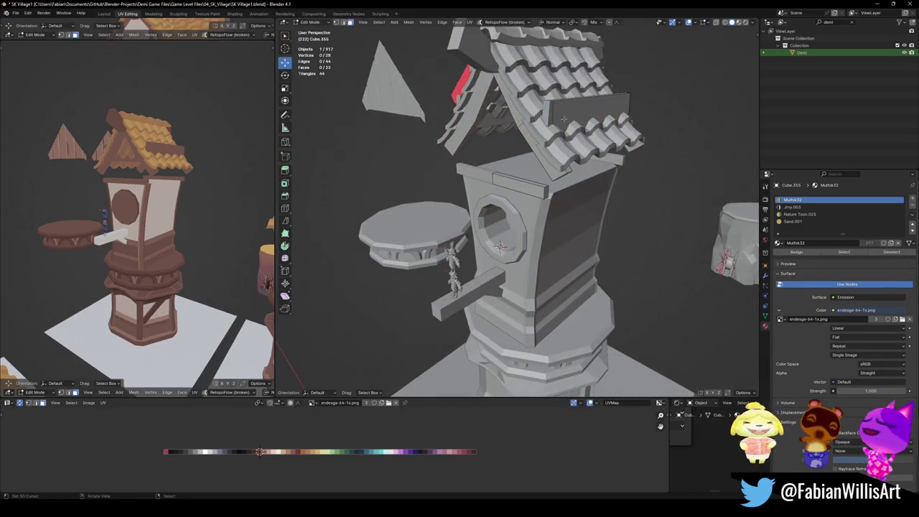
key("l")
mouse_move(592, 115)
middle_mouse_down()
mouse_move(583, 177)
mouse_move(610, 177)
middle_mouse_up()
key("g")
key("z")
left_click(583, 177)
key("s")
key("y")
right_click(583, 177)
- With X-ray on, shrink the board faces to 0.130 along Y
scroll(604, 177, "up", 2)
mouse_move(620, 177)
middle_mouse_down()
mouse_move(595, 150)
mouse_move(570, 143)
middle_mouse_up()
mouse_move(587, 191)
middle_mouse_down()
mouse_move(625, 185)
mouse_move(554, 197)
middle_mouse_up()
key("period")
key("alt+z")
key("s")
key("y")
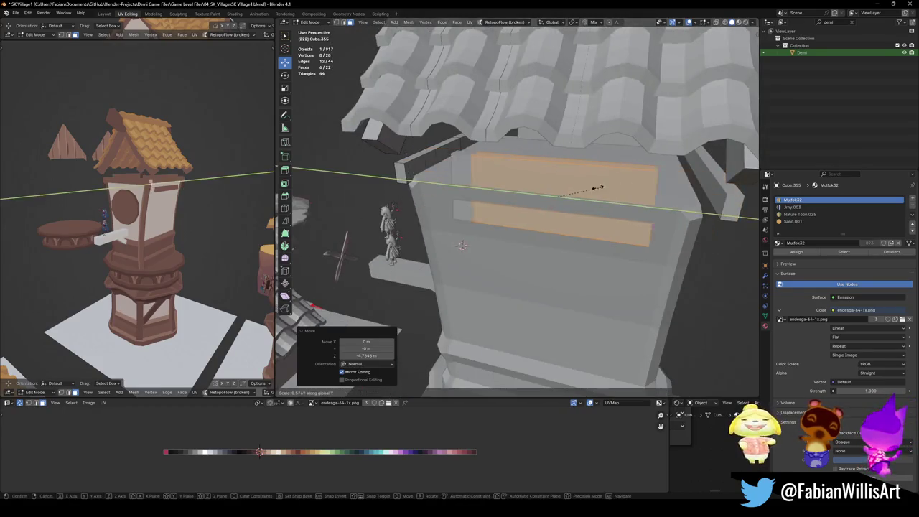
left_click(564, 188)
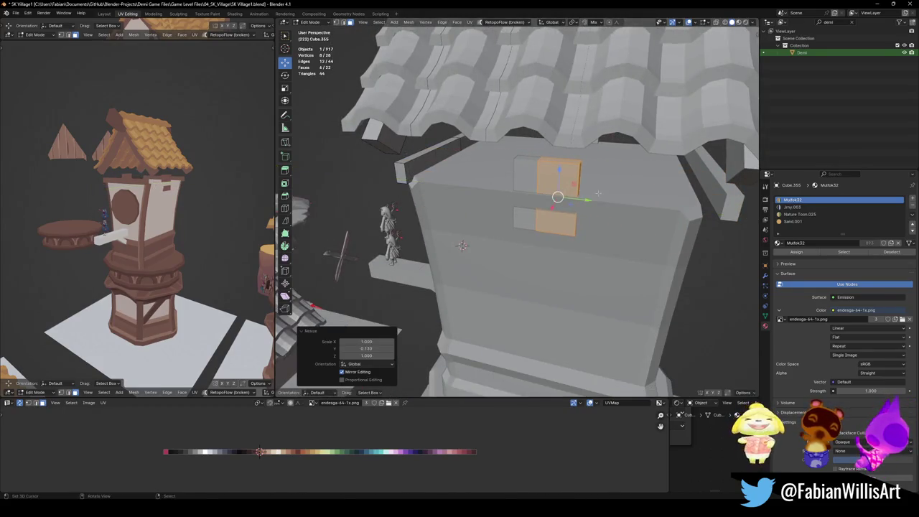
- Shift the shrunken faces along Y and delete the leftover face
key("g")
key("y")
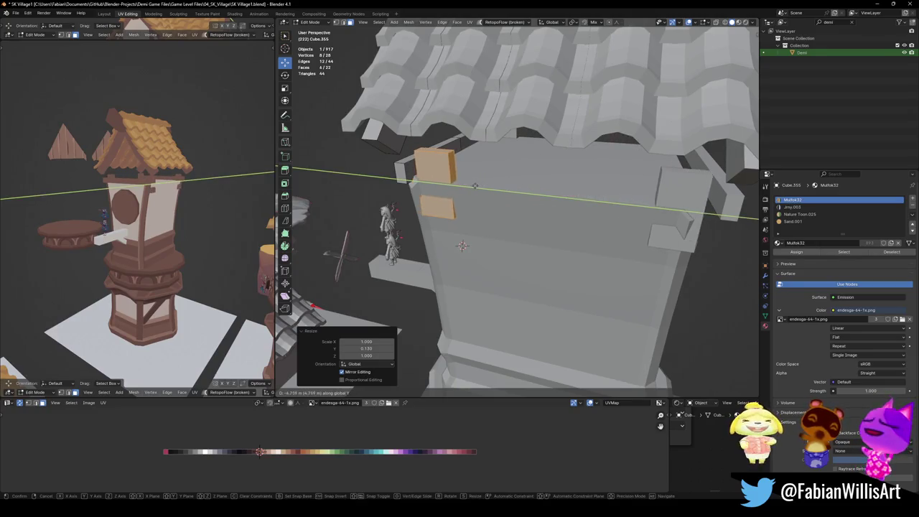
left_click(453, 184)
left_click(450, 180)
key("x")
left_click(459, 184)
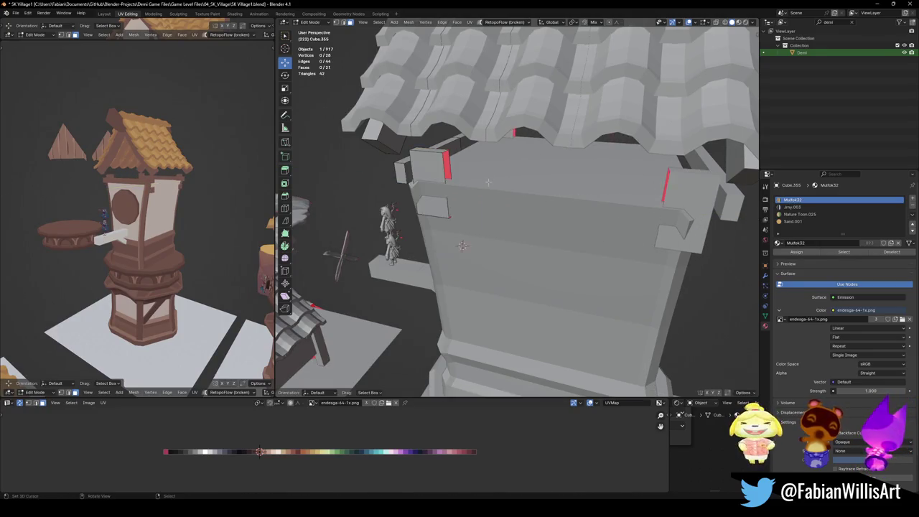
- Move an eave board face along X
middle_click_drag(460, 186, 487, 250)
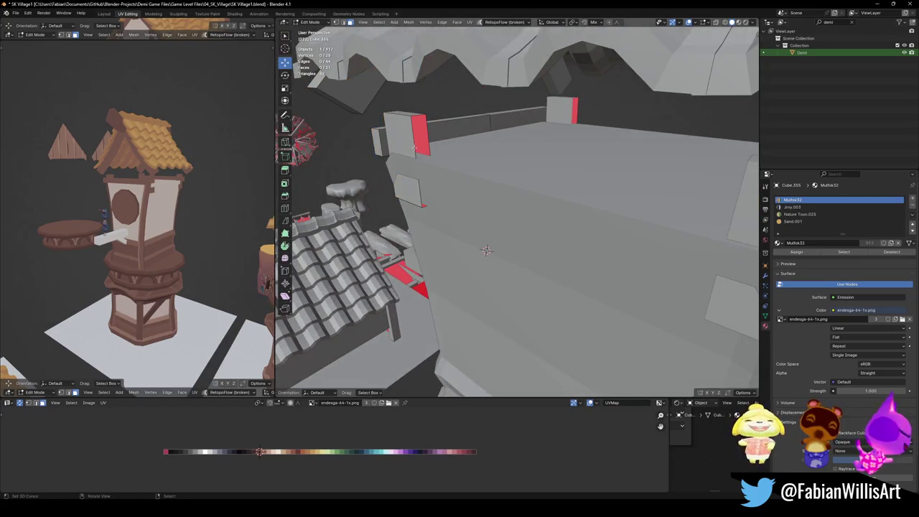
left_click(414, 148)
key("g")
key("x")
left_click(438, 156)
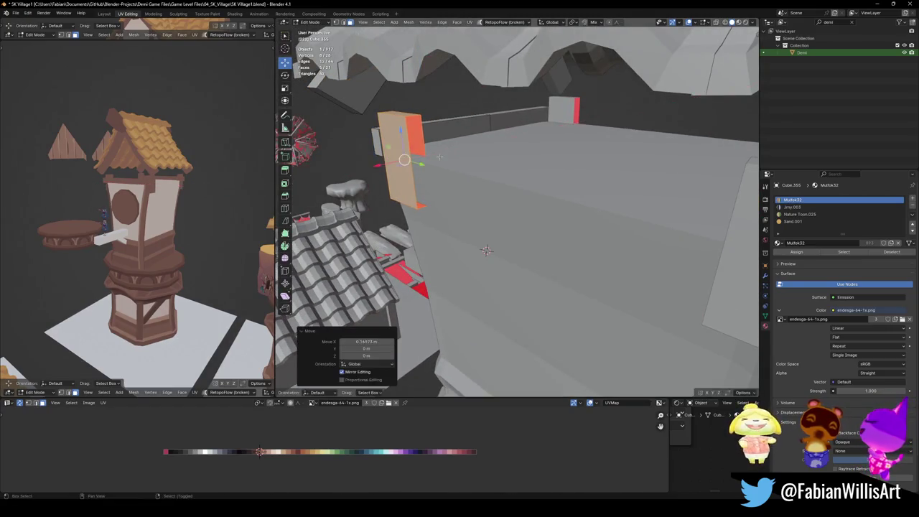
- Stretch the eave board's vertical edges along Y, checking the mirror modifier settings
middle_click_drag(486, 250, 424, 284)
left_click(414, 289, "alt")
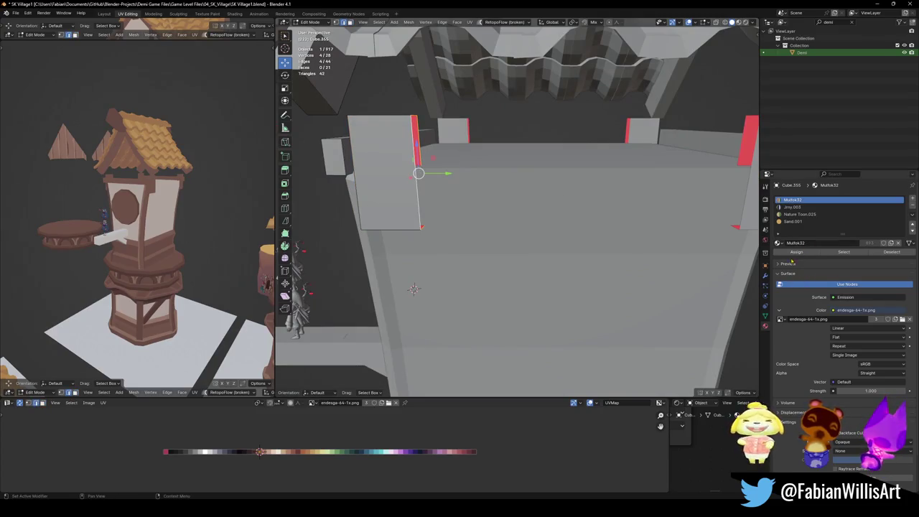
left_click(765, 276)
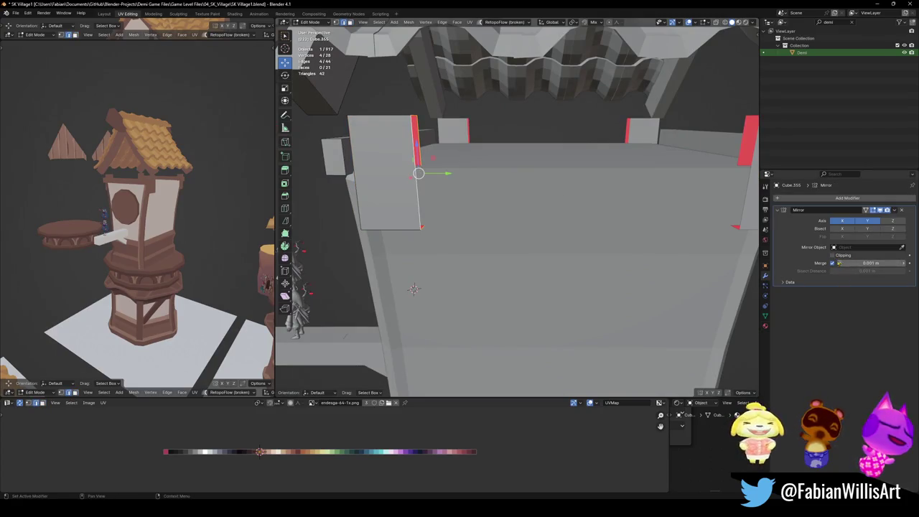
key("g")
key("y")
left_click(574, 180)
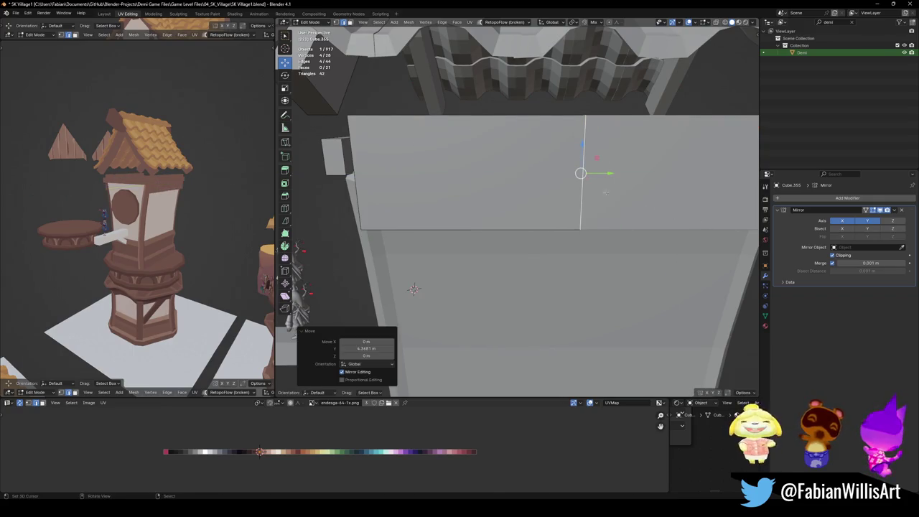
middle_click_drag(574, 179, 546, 183)
- Extend the eave board's front face outward along Y
middle_click_drag(143, 179, 216, 181)
mouse_move(424, 173)
middle_mouse_down()
mouse_move(456, 155)
mouse_move(433, 170)
middle_mouse_up()
left_click(418, 181)
key("g")
key("y")
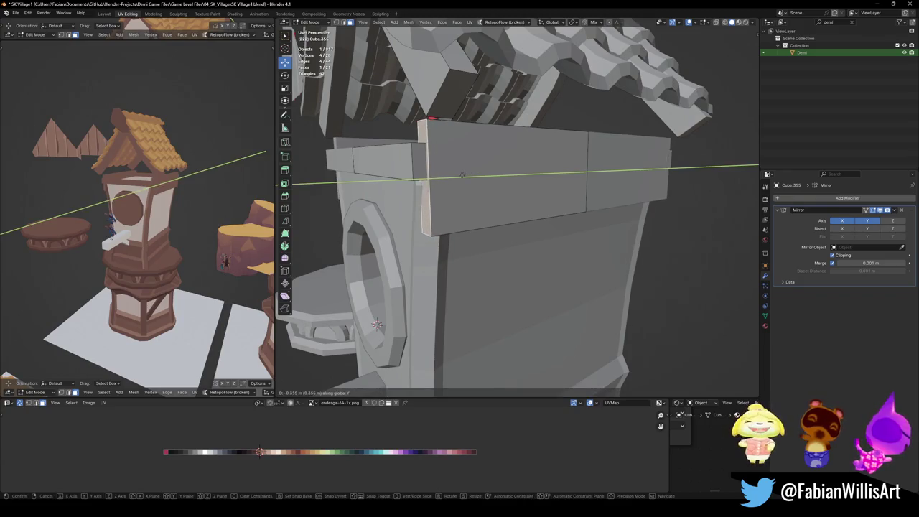
left_click(466, 174)
middle_click_drag(466, 175, 487, 164)
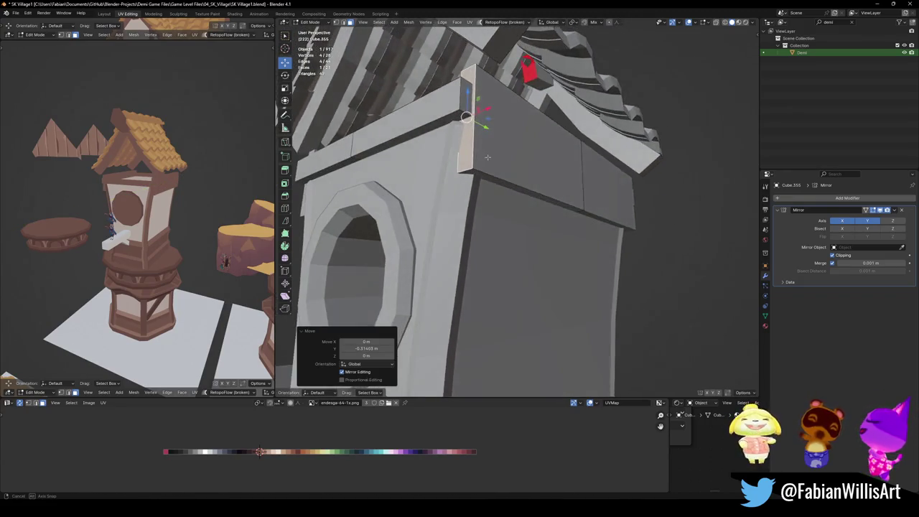
- Lower two roof-trim edges vertically along Z
left_click(487, 164)
key("g")
key("z")
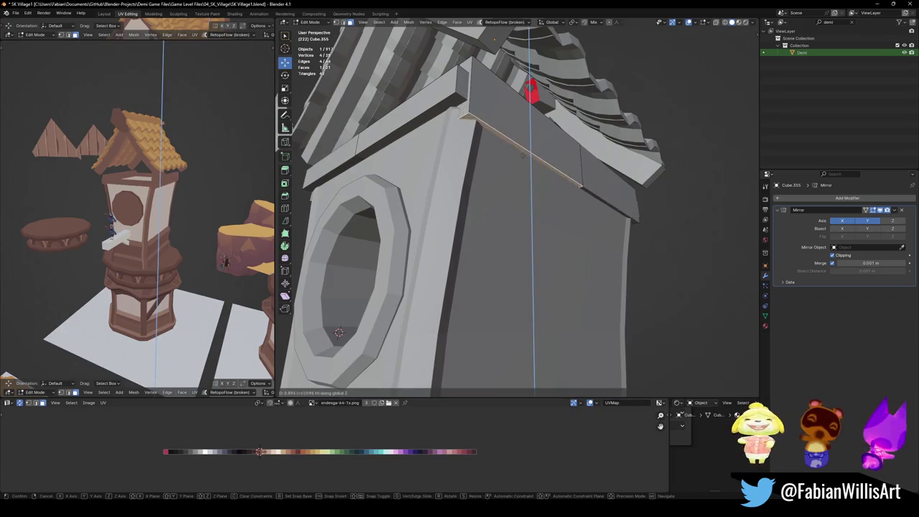
left_click(524, 151)
left_click(450, 131)
key("g")
key("z")
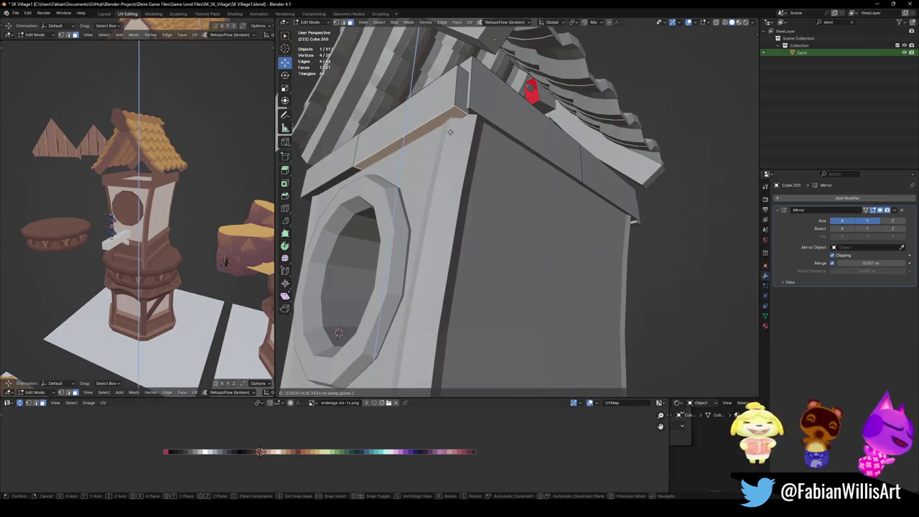
left_click(339, 332)
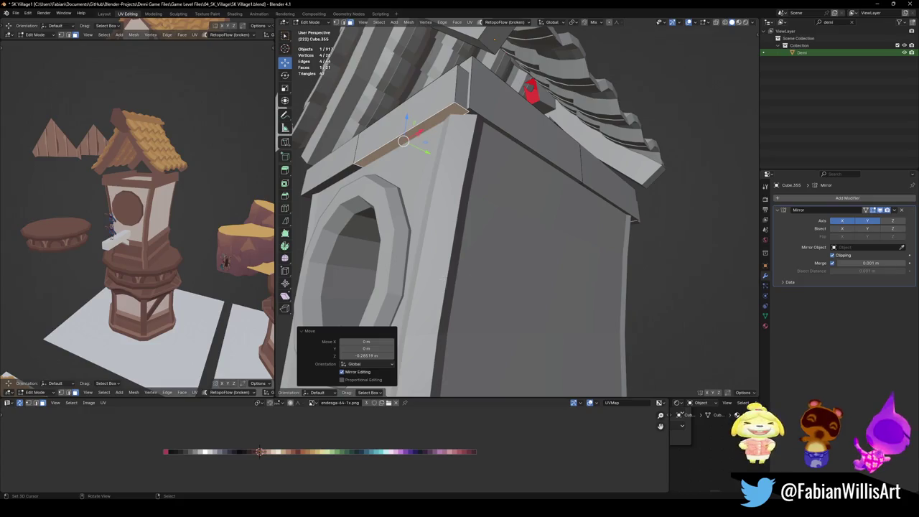
- Return to Object Mode, save the village file, and select the house's arched window
scroll(530, 249, "down", 2)
scroll(539, 251, "down", 2)
scroll(549, 252, "down", 2)
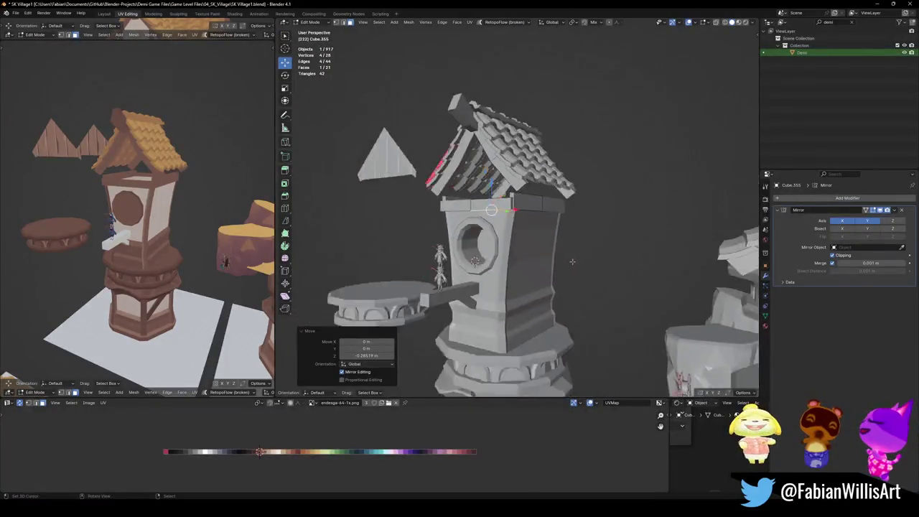
scroll(564, 256, "down", 2)
middle_click_drag(564, 256, 477, 311)
key("Tab")
key("ctrl+s")
left_click(477, 310)
- Duplicate the arched window, snap the copy onto the tower, and raise it along Z
key("shift+d")
key("Escape")
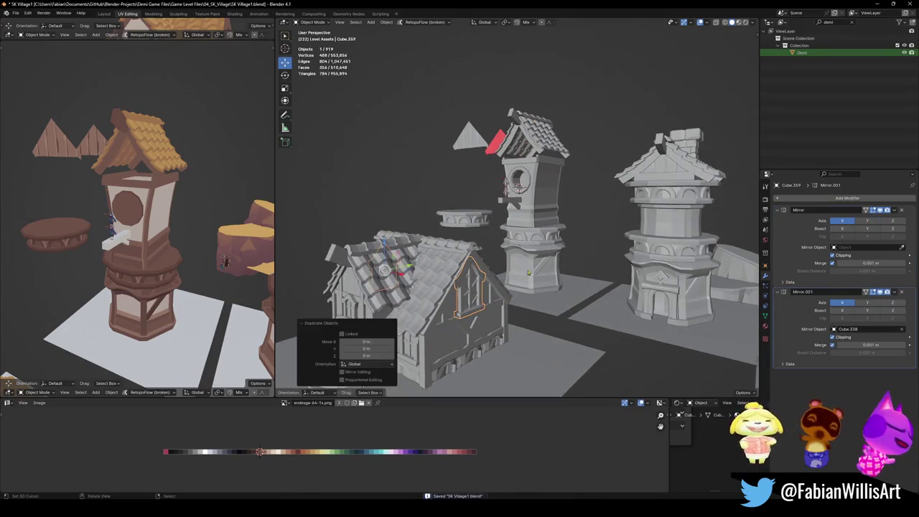
middle_click_drag(491, 303, 560, 194)
scroll(559, 194, "up", 2)
scroll(462, 204, "down", 2)
middle_click_drag(461, 204, 544, 206)
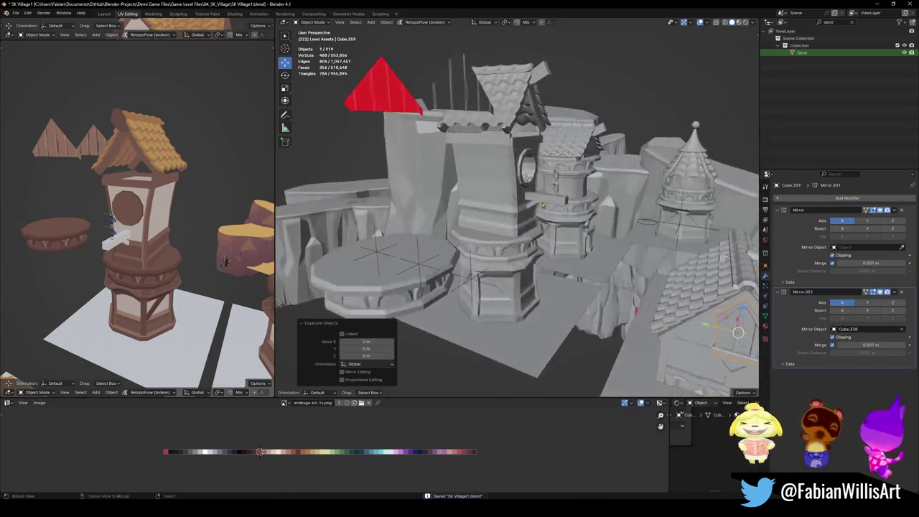
key("shift+s")
scroll(482, 187, "up", 5)
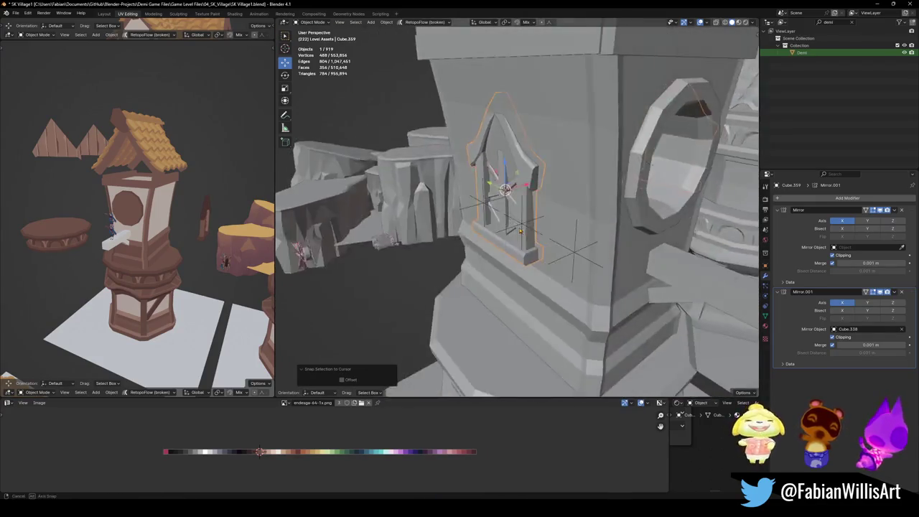
key("g")
key("z")
left_click(542, 212)
- Tilt the copied window -3.44° on Y and slide it along X onto the wall
middle_click_drag(542, 212, 575, 217)
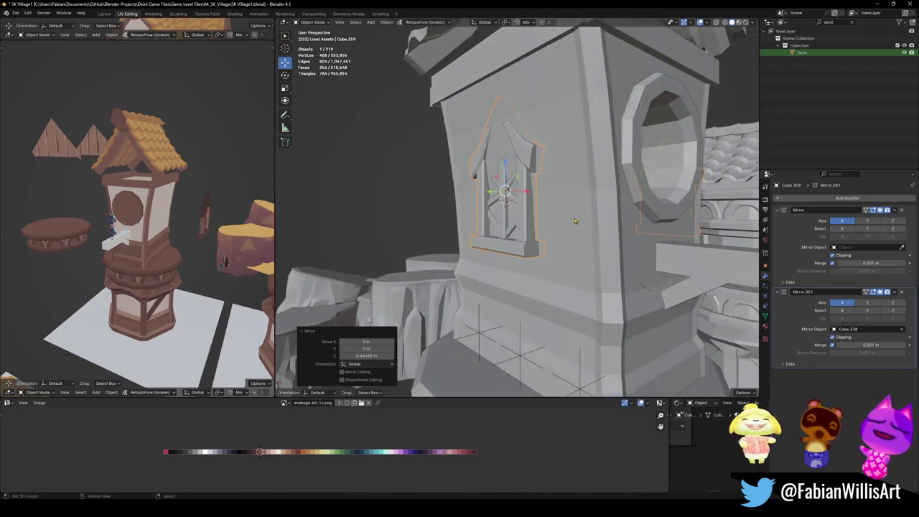
key("r")
key("x")
key("y")
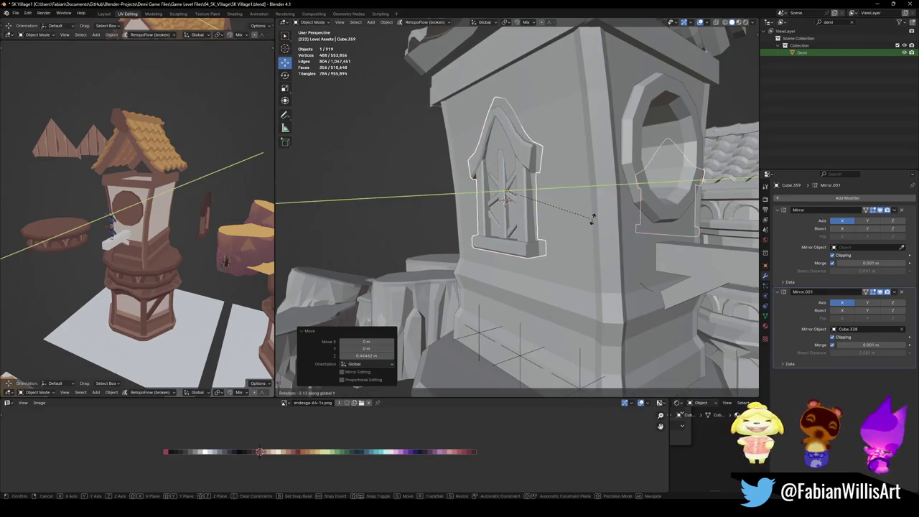
left_click(592, 200)
key("g")
key("y")
key("x")
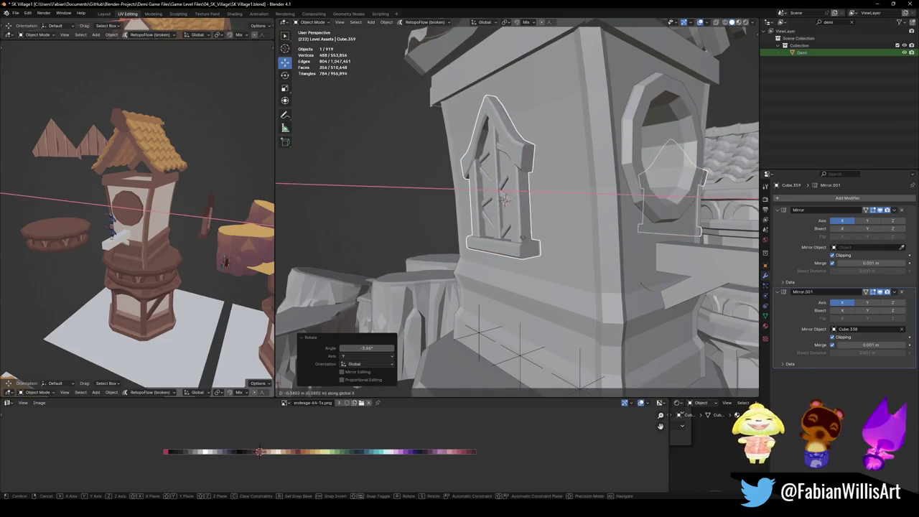
left_click(553, 233)
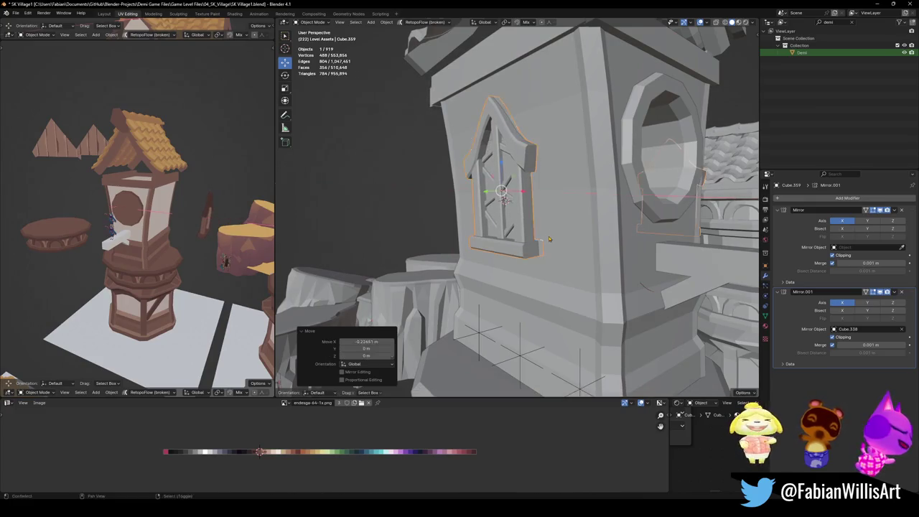
- Tilt the window a further -1.91° on Y and press it against the wall along X
scroll(198, 237, "up", 5)
scroll(199, 237, "down", 5)
middle_click_drag(199, 237, 176, 228)
scroll(173, 230, "up", 3)
scroll(167, 227, "up", 3)
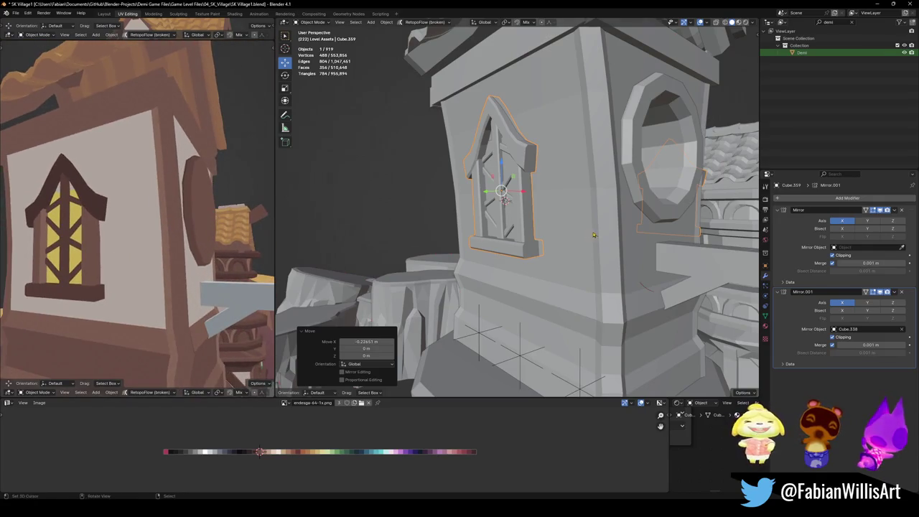
middle_click_drag(577, 251, 594, 263)
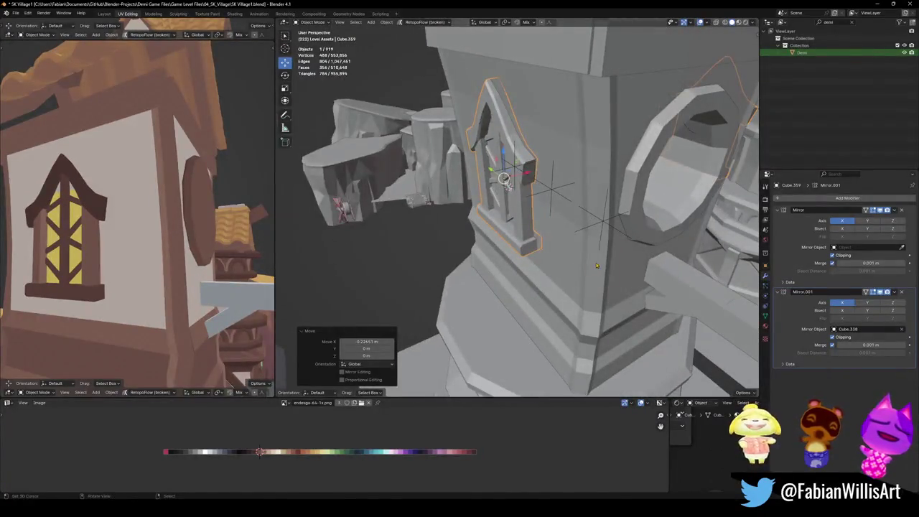
key("r")
key("y")
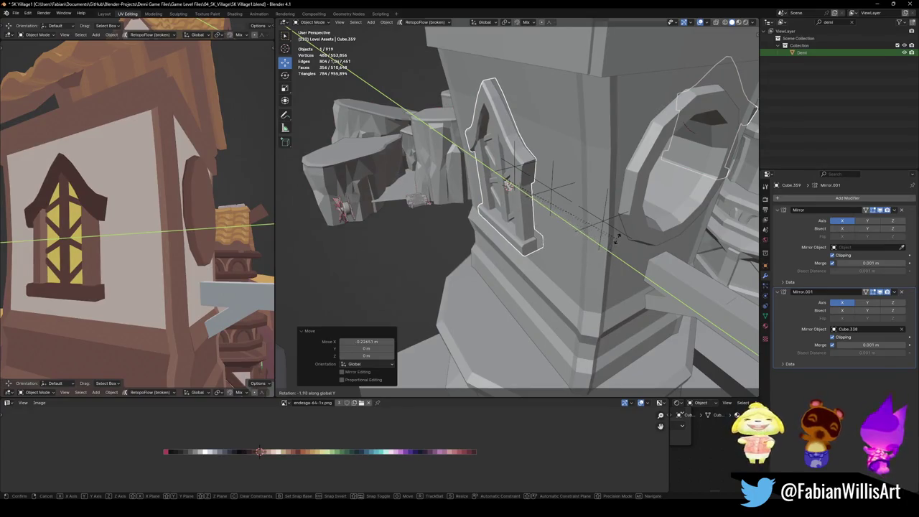
left_click(614, 240)
middle_click_drag(614, 240, 599, 231)
key("g")
key("x")
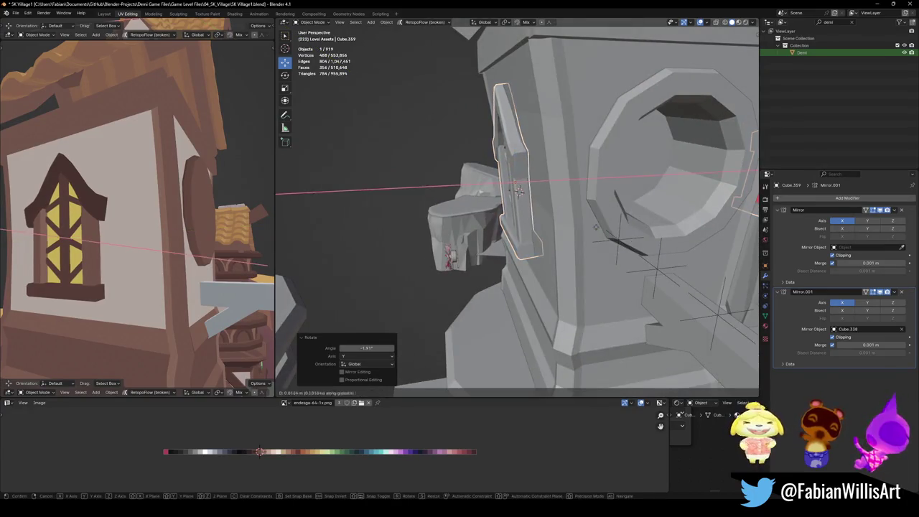
left_click(599, 232)
- Tilt the window back 1.15° on Y and readjust its X position
key("r")
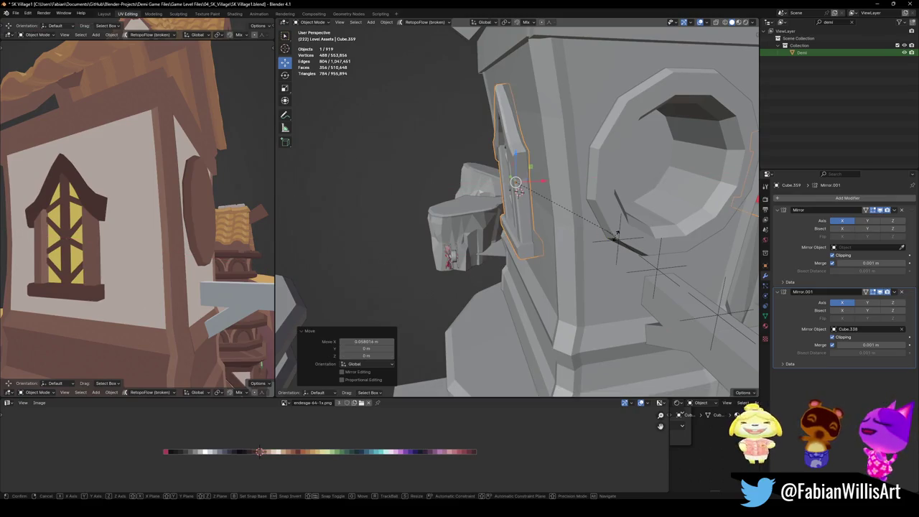
key("y")
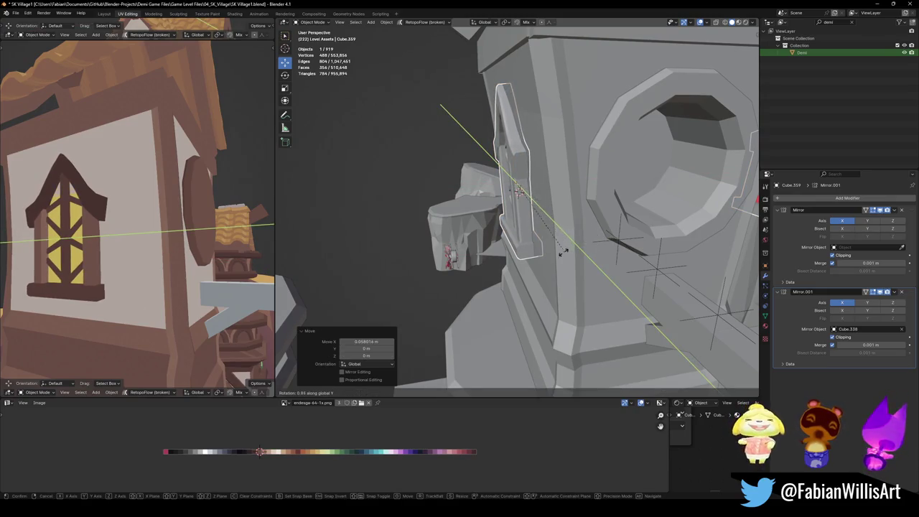
left_click(565, 251)
key("g")
key("x")
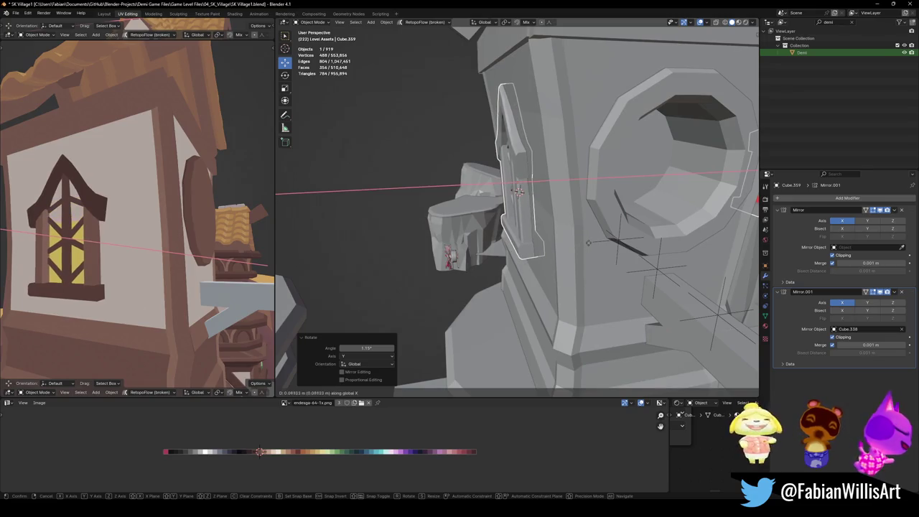
left_click(586, 240)
key("alt+a")
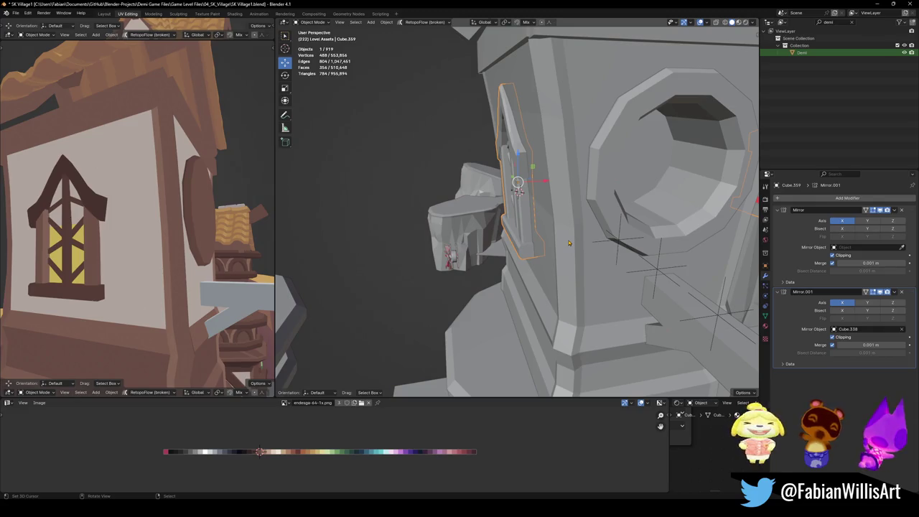
- Give the window its final Y tilt, set it flush on the wall along X, and save
key("r")
key("y")
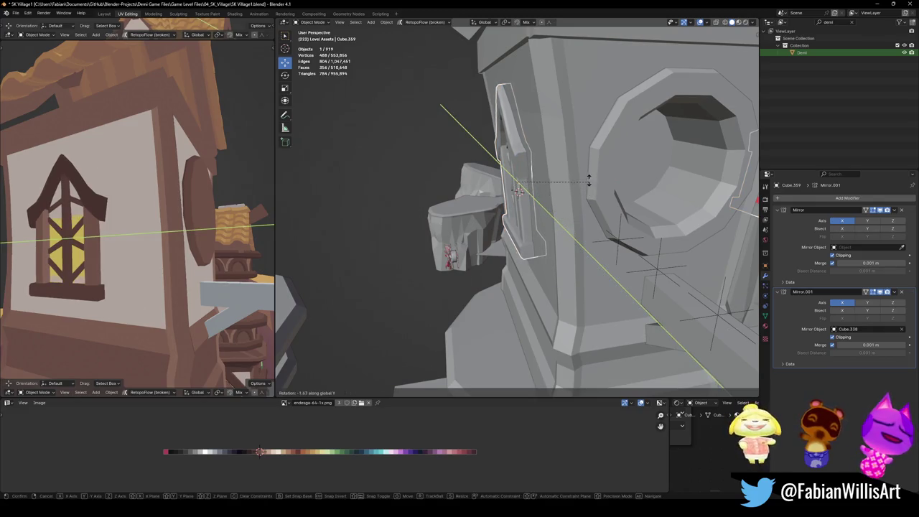
left_click(575, 187)
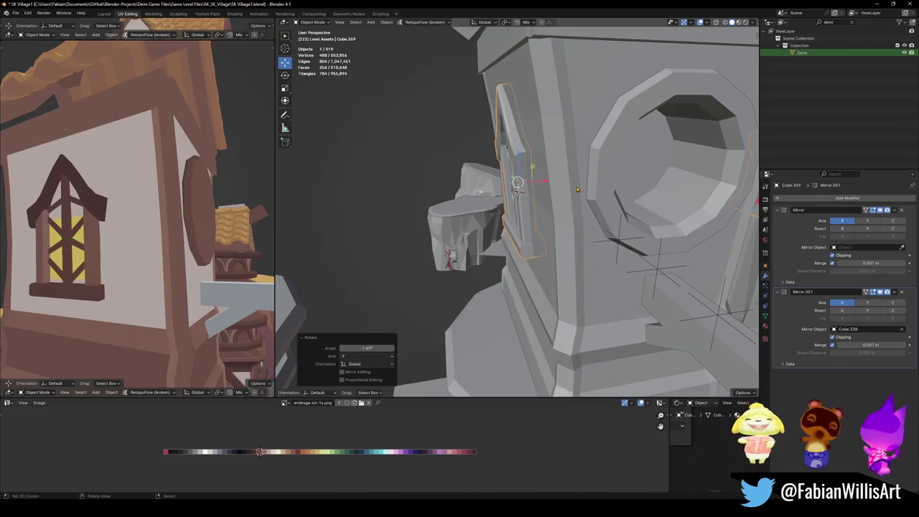
key("g")
key("x")
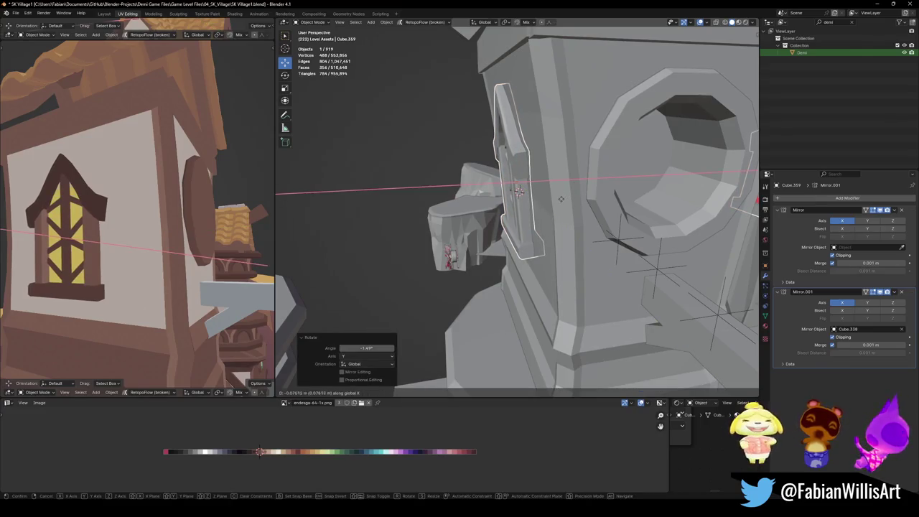
left_click(561, 198)
mouse_move(561, 198)
middle_mouse_down()
mouse_move(584, 226)
mouse_move(530, 238)
middle_mouse_up()
key("ctrl+s")
- Set the window's Mirror.001 mirror object to the tower Cube.357 and save the file
left_click(531, 238)
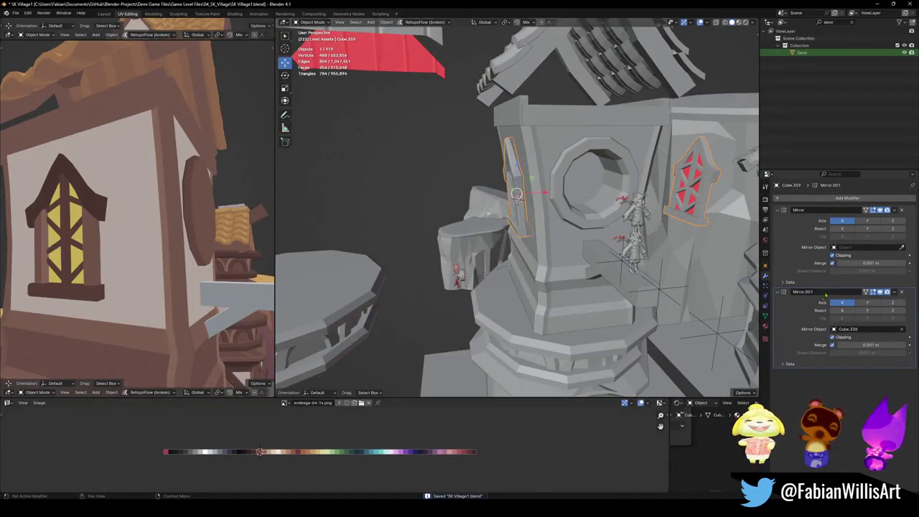
middle_click_drag(491, 253, 481, 257, "shift")
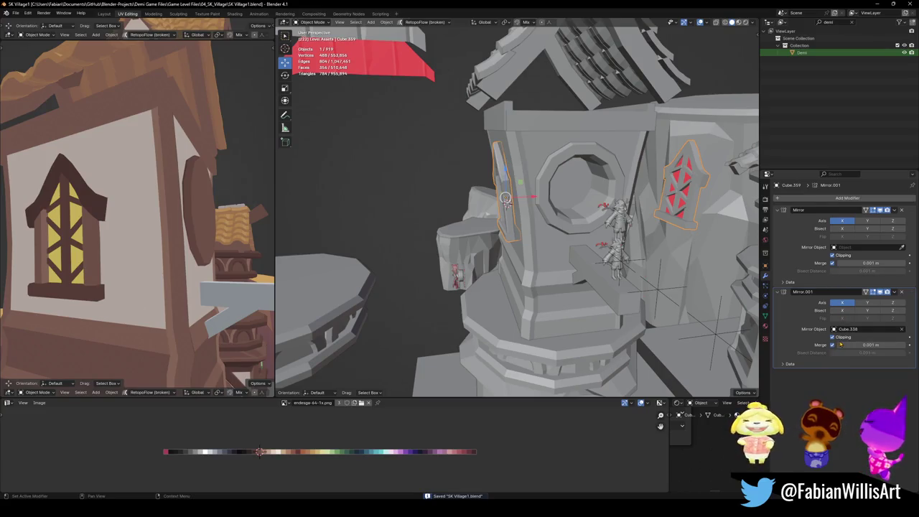
left_click(903, 329)
key("KP_Decimal")
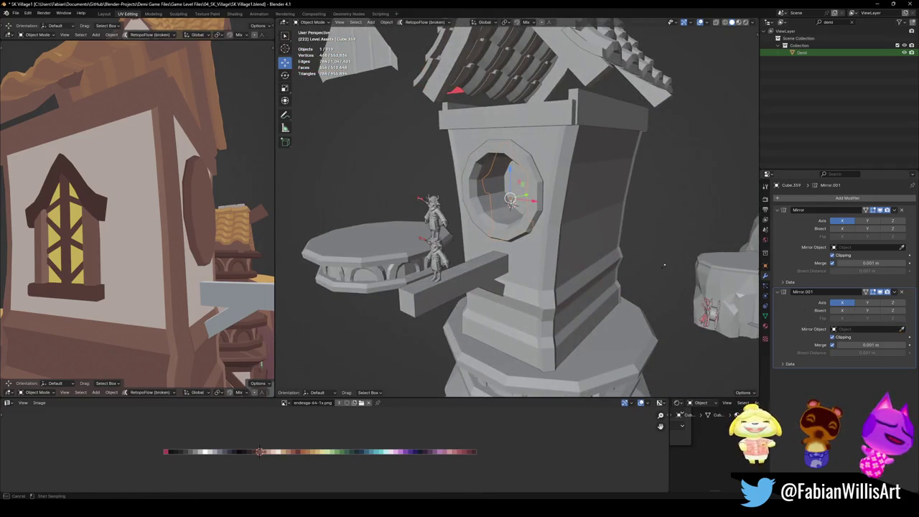
left_click(593, 215)
middle_click_drag(138, 222, 193, 216)
scroll(165, 219, "down", 3)
key("ctrl+s")
left_click(545, 232)
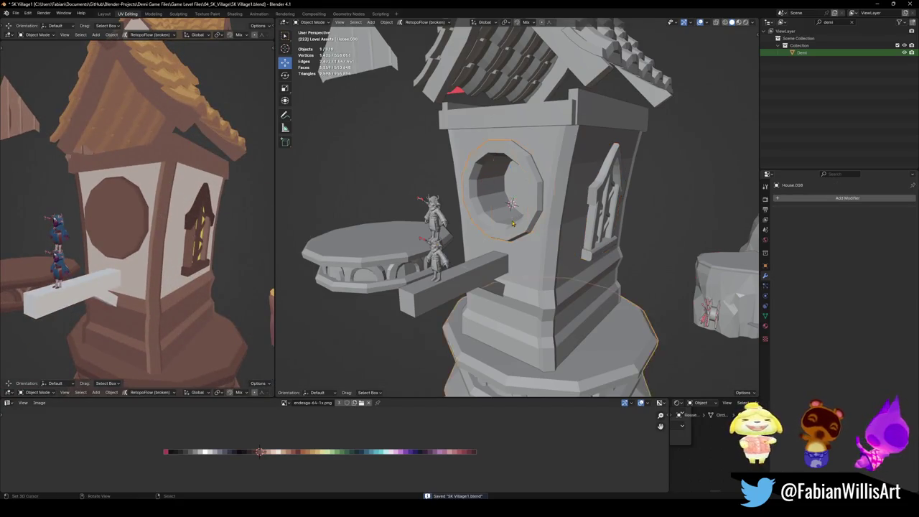
- Fill the tower's window hole with a face and shift its texture along X to a darker colour
key("Tab")
key("KP_Decimal")
left_click(507, 202, "alt")
key("f")
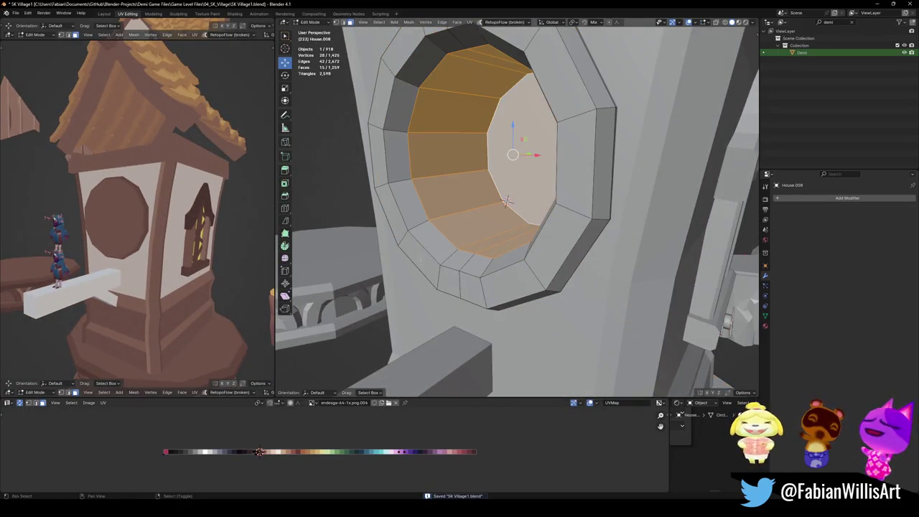
key("g")
key("x")
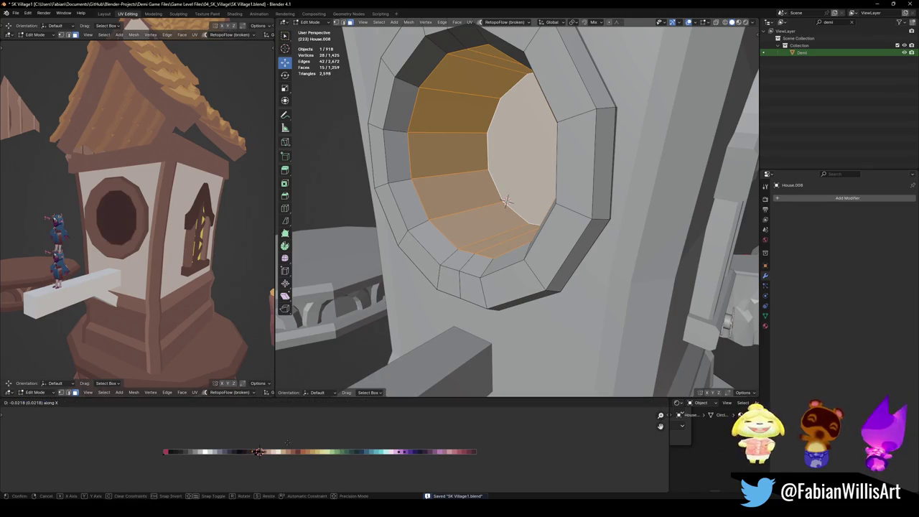
left_click(243, 433)
- Orbit and zoom around the tower to inspect it, then save the village file
middle_click_drag(143, 230, 180, 262)
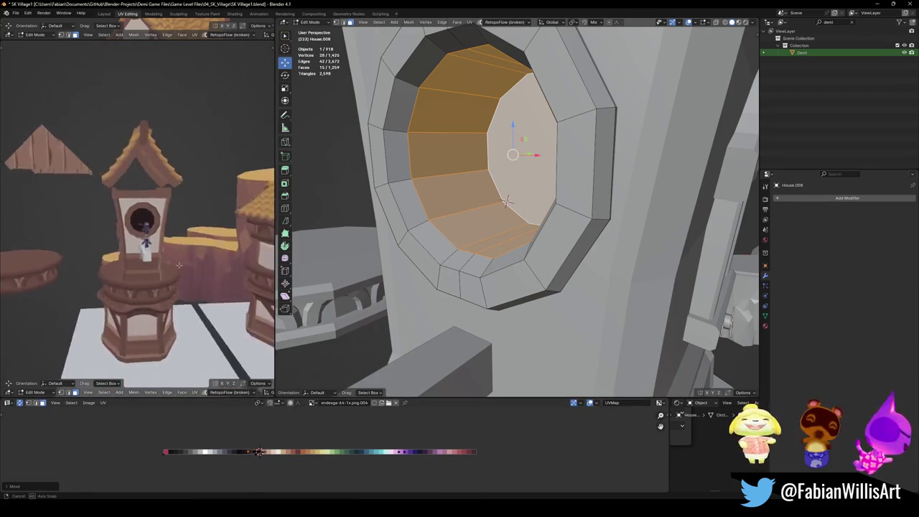
scroll(180, 258, "up", 4)
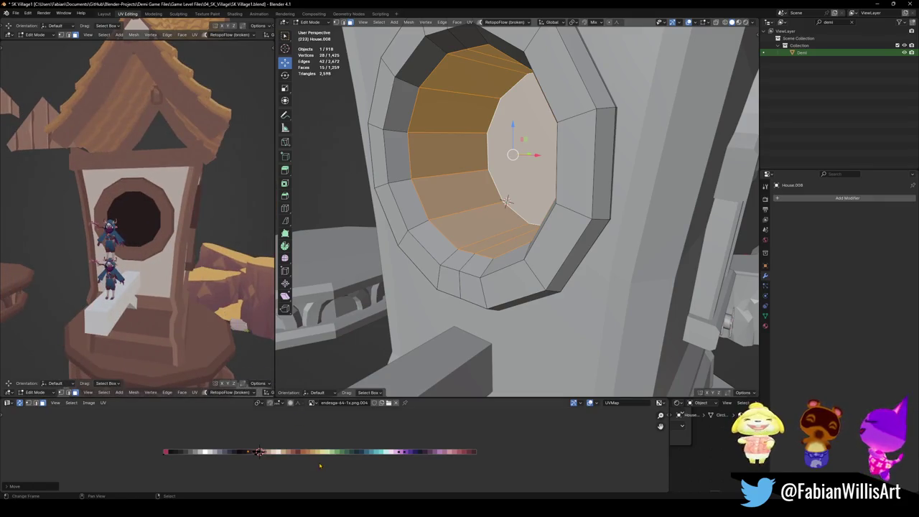
middle_click_drag(166, 237, 189, 233)
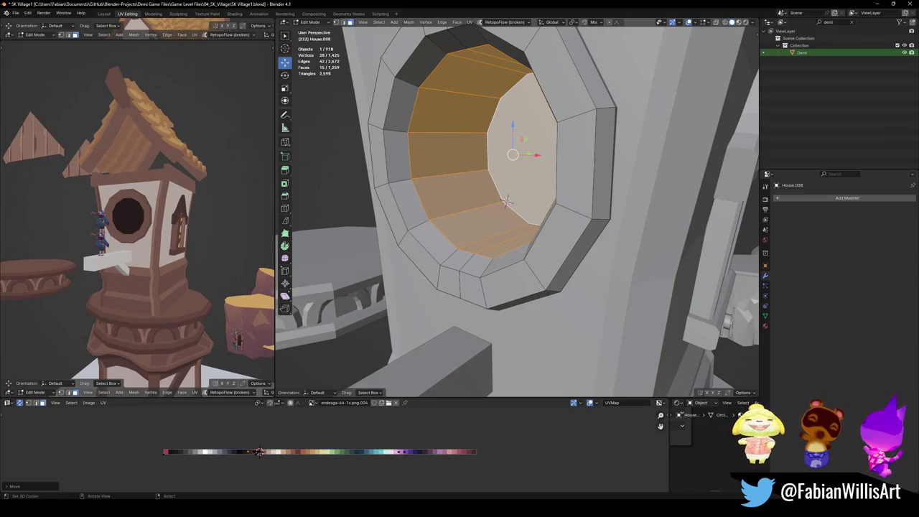
middle_click_drag(165, 215, 166, 237)
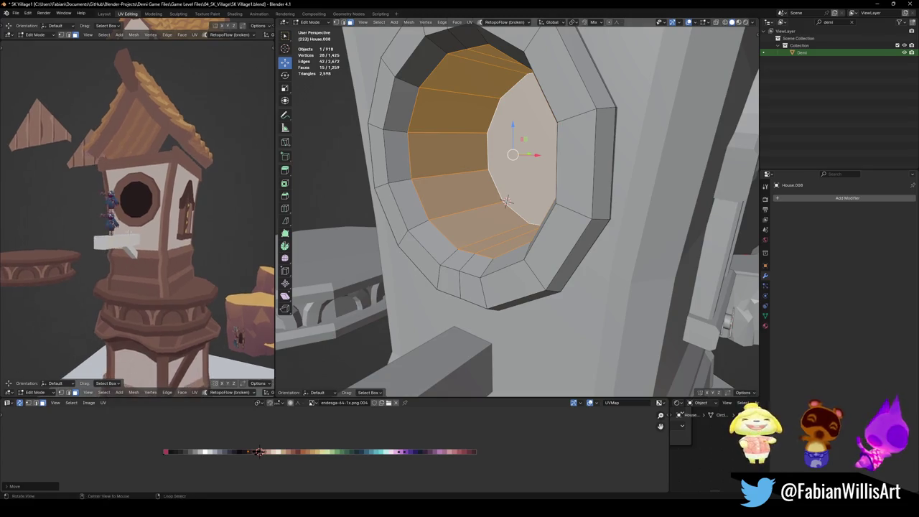
middle_click_drag(215, 213, 180, 213)
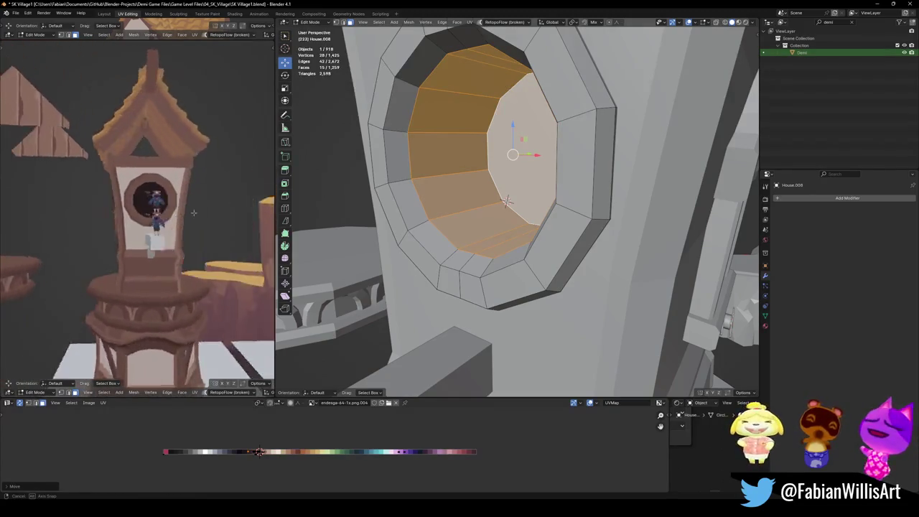
scroll(508, 202, "down", 6)
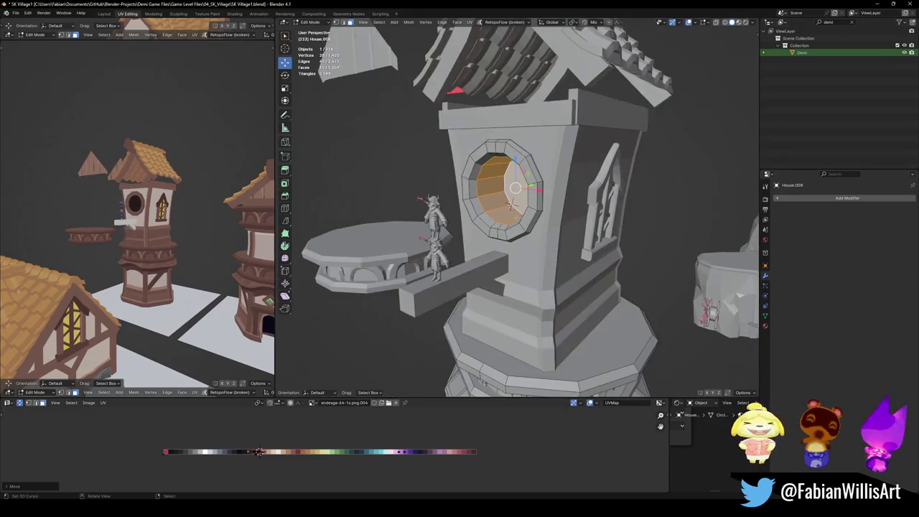
middle_click_drag(507, 202, 513, 228)
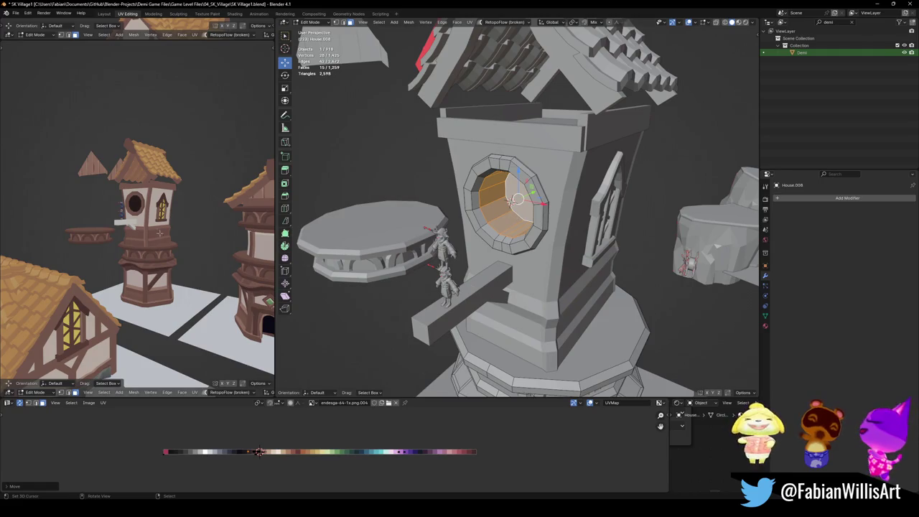
scroll(163, 234, "up", 3)
scroll(162, 234, "up", 2)
mouse_move(162, 235)
middle_mouse_down()
mouse_move(205, 243)
mouse_move(172, 263)
middle_mouse_up()
key("ctrl+s")
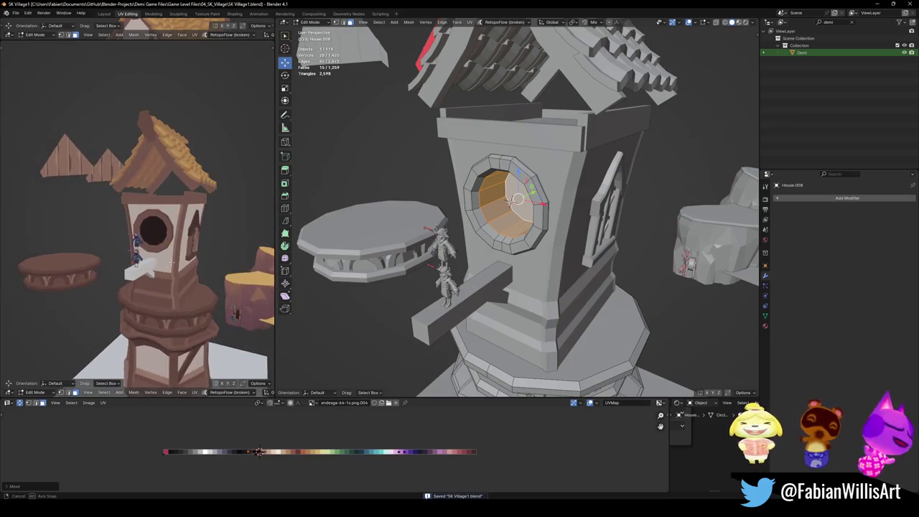
- Check the tower again in the shaded preview and re-save the file
mouse_move(172, 262)
middle_mouse_down()
mouse_move(226, 250)
mouse_move(165, 240)
middle_mouse_up()
scroll(225, 249, "up", 3)
scroll(225, 249, "down", 3)
key("ctrl+s")
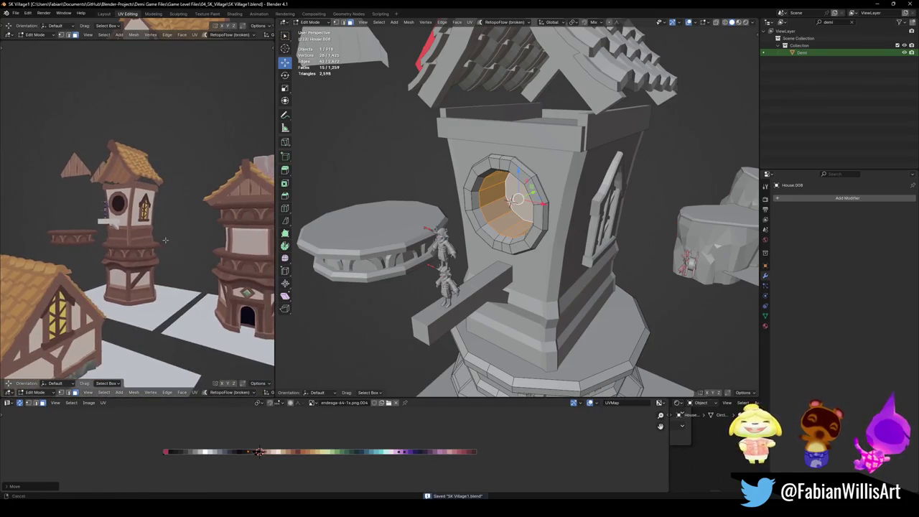
scroll(561, 286, "down", 5)
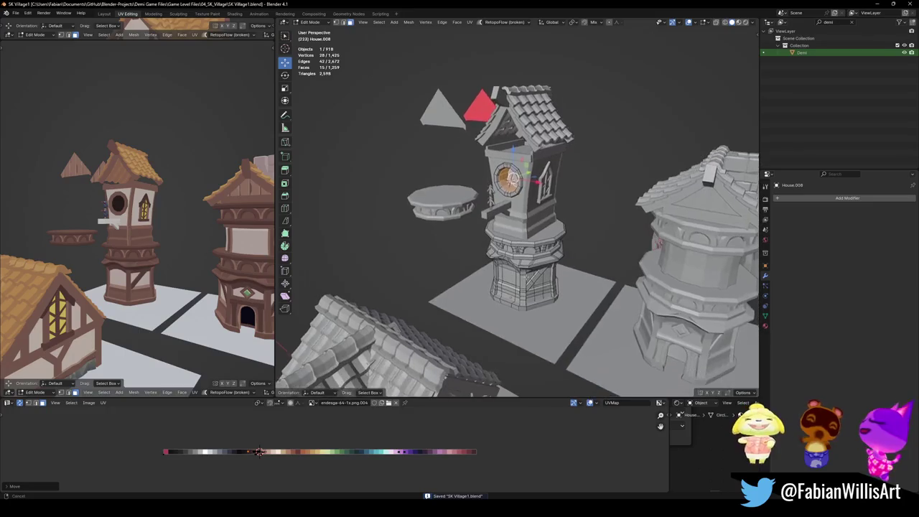
mouse_move(561, 287)
middle_mouse_down()
mouse_move(501, 272)
mouse_move(593, 231)
mouse_move(617, 245)
middle_mouse_up()
scroll(502, 271, "down", 3)
key("a")
scroll(593, 231, "up", 3)
key("alt+a")
key("l")
key("g")
key("shift+z")
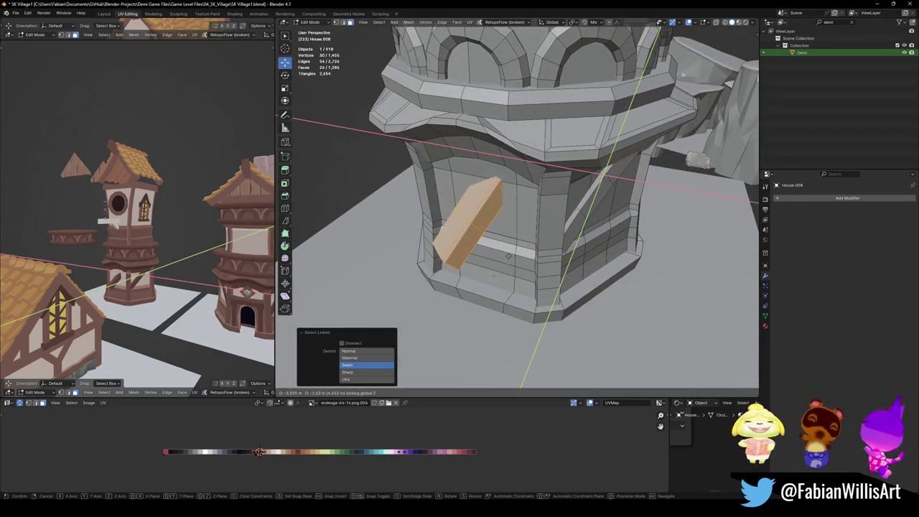
left_click(506, 258)
type("rz")
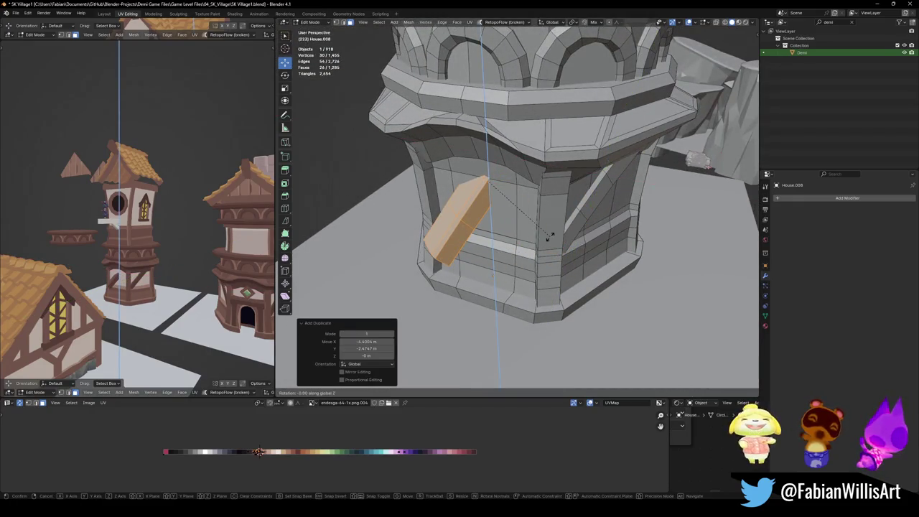
type("90")
key("Return")
key("g")
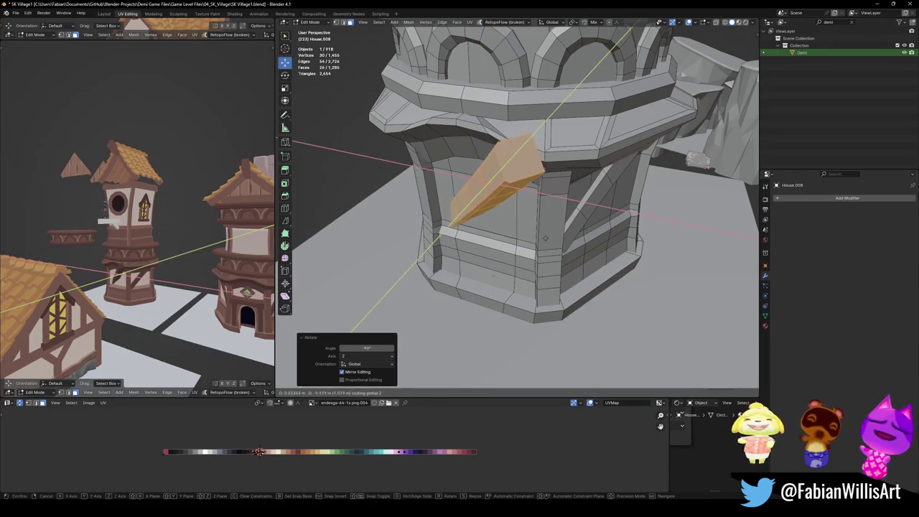
left_click(579, 200)
key("r")
key("z")
key("g")
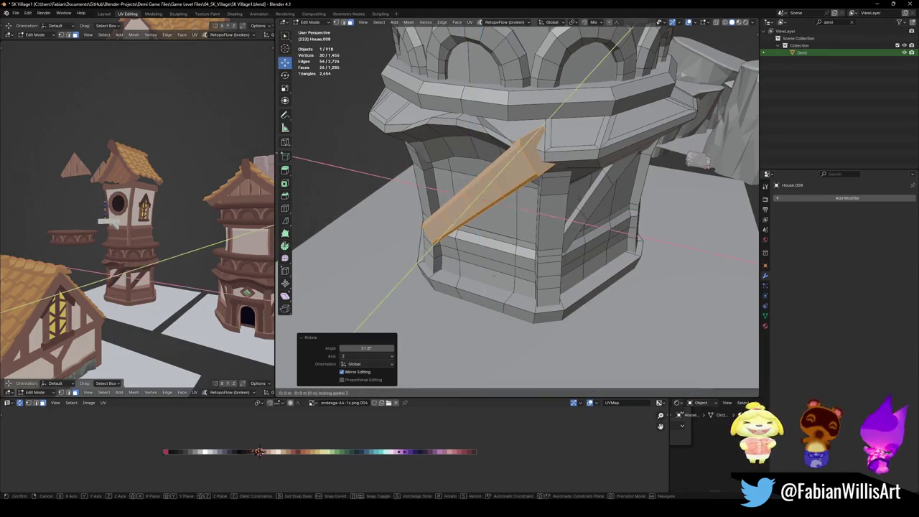
left_click(586, 201)
key("r")
key("z")
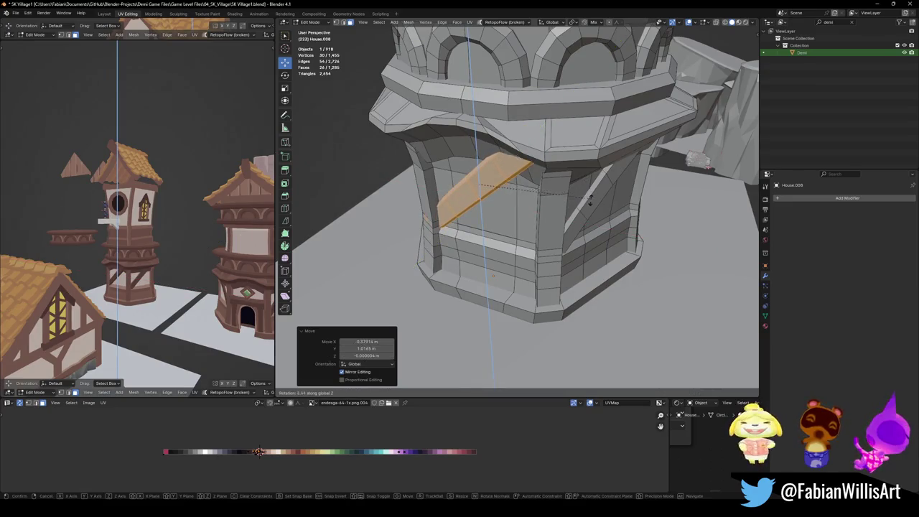
key("Escape")
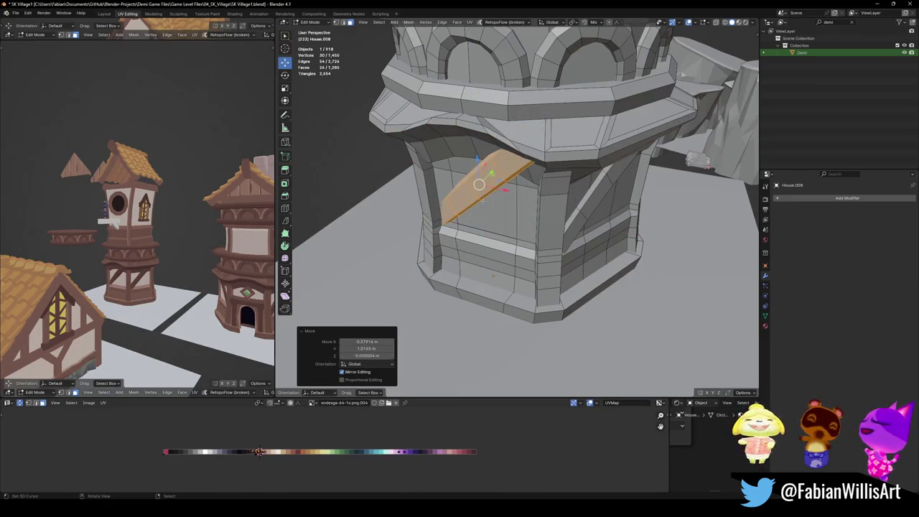
key("r")
key("z")
middle_click_drag(558, 203, 543, 185)
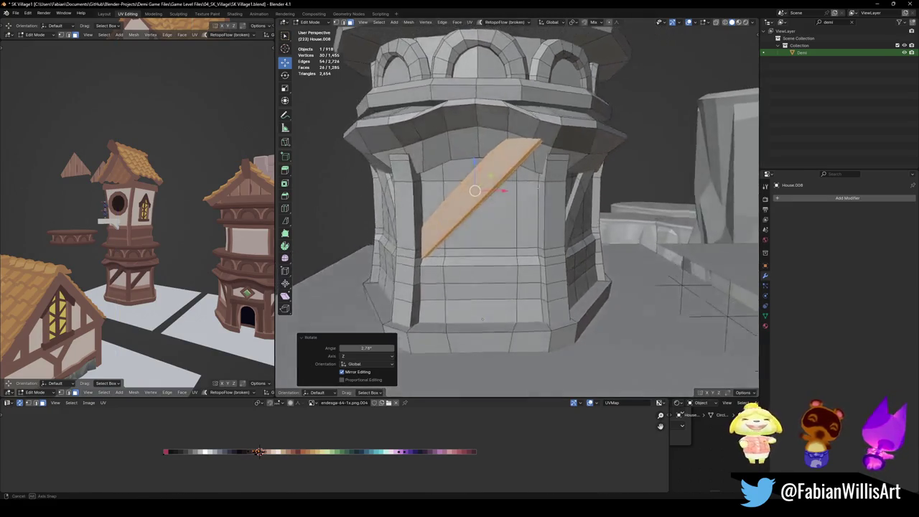
key("z")
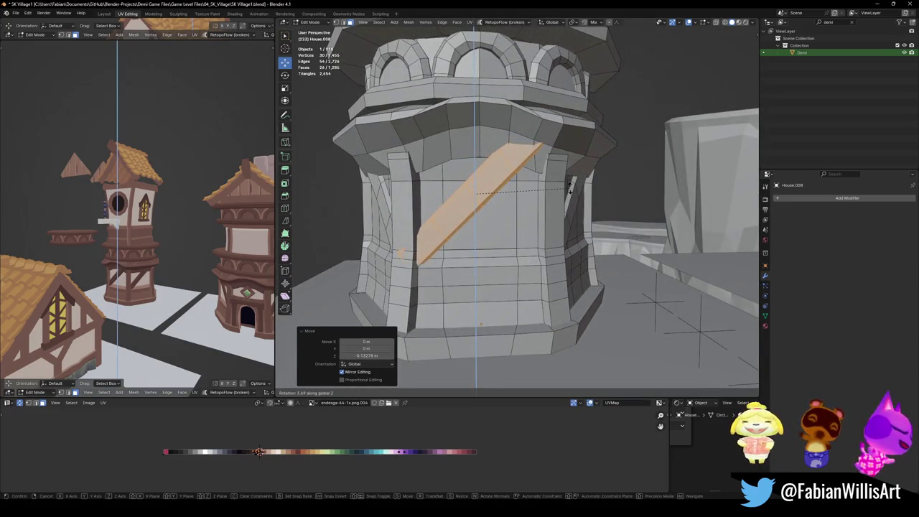
key("Escape")
mouse_move(571, 188)
middle_mouse_down()
mouse_move(551, 212)
mouse_move(517, 216)
middle_mouse_up()
key("g")
key("y")
left_click(542, 225)
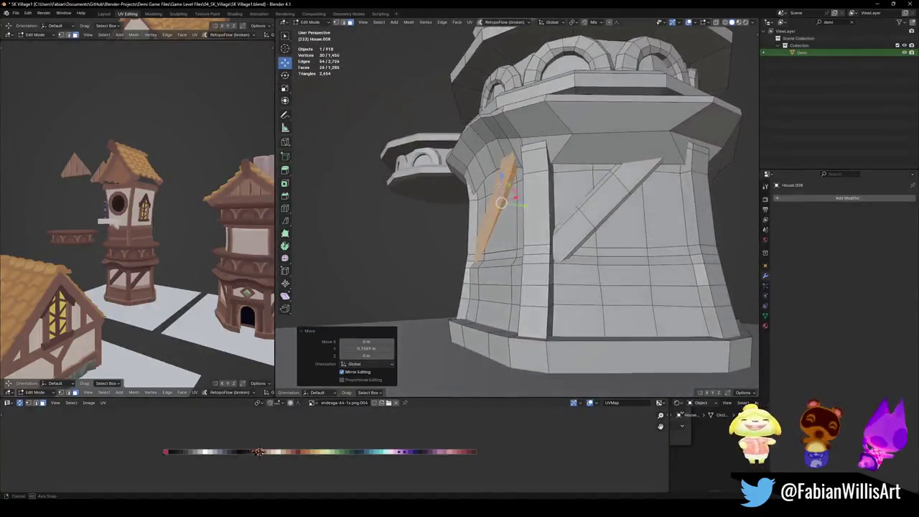
middle_click(122, 270, "alt")
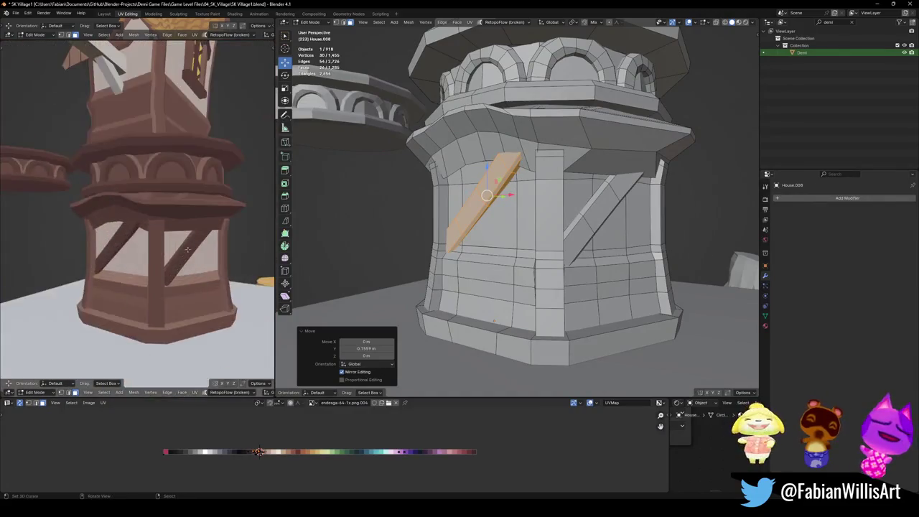
scroll(122, 269, "up", 4)
middle_click_drag(122, 269, 144, 237)
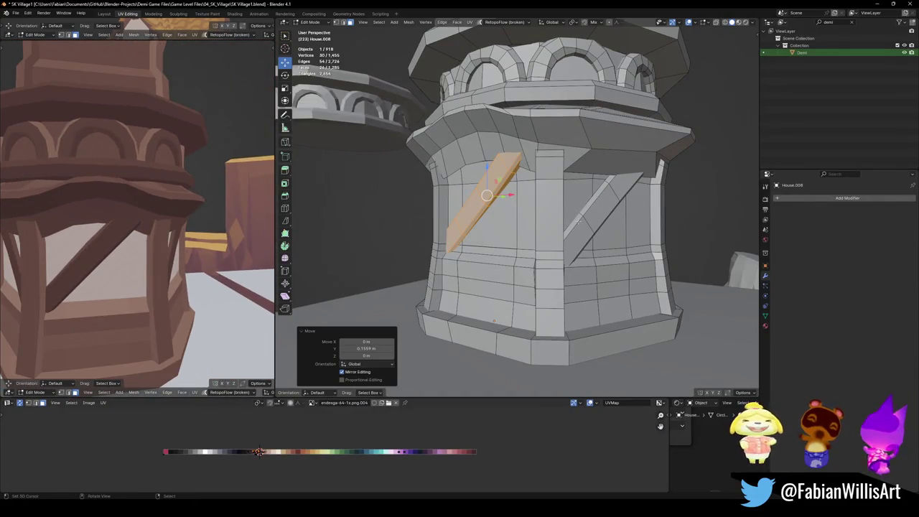
middle_click_drag(579, 219, 556, 218)
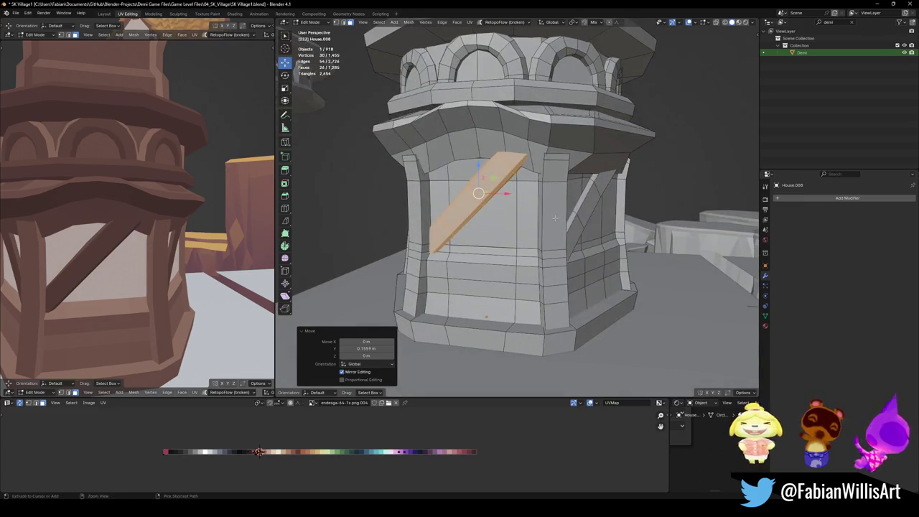
key("ctrl+m")
key("x")
key("alt+n")
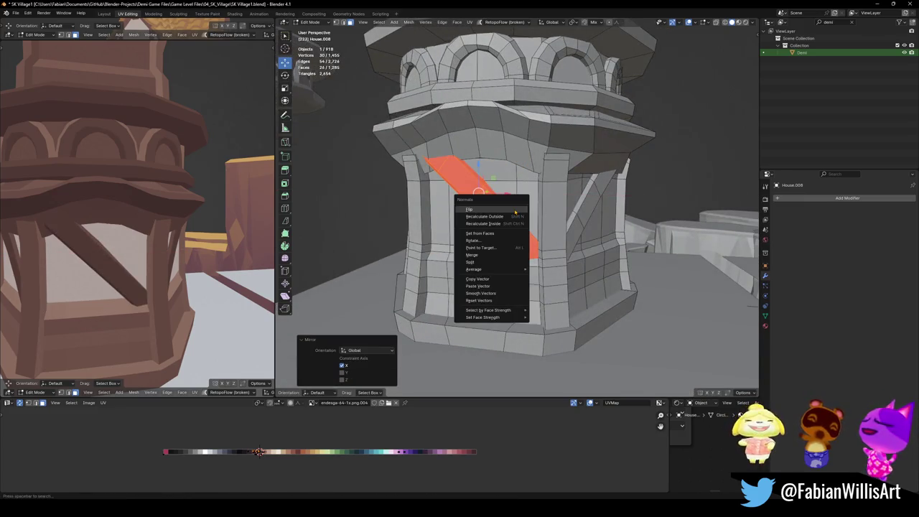
left_click(514, 210)
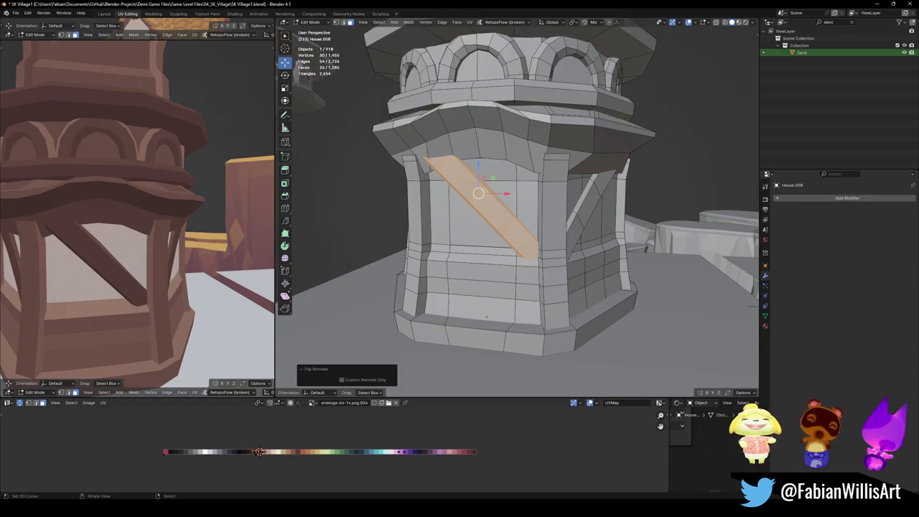
scroll(179, 248, "down", 4)
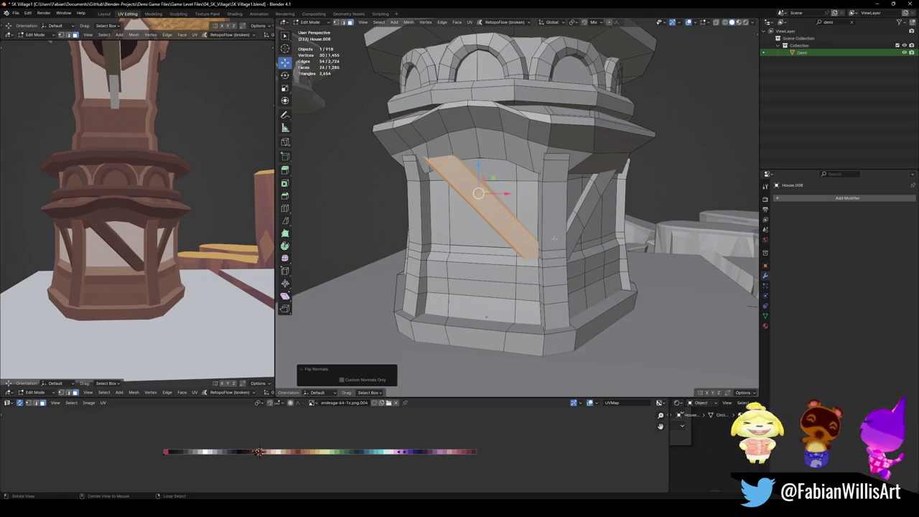
middle_click_drag(553, 236, 589, 241)
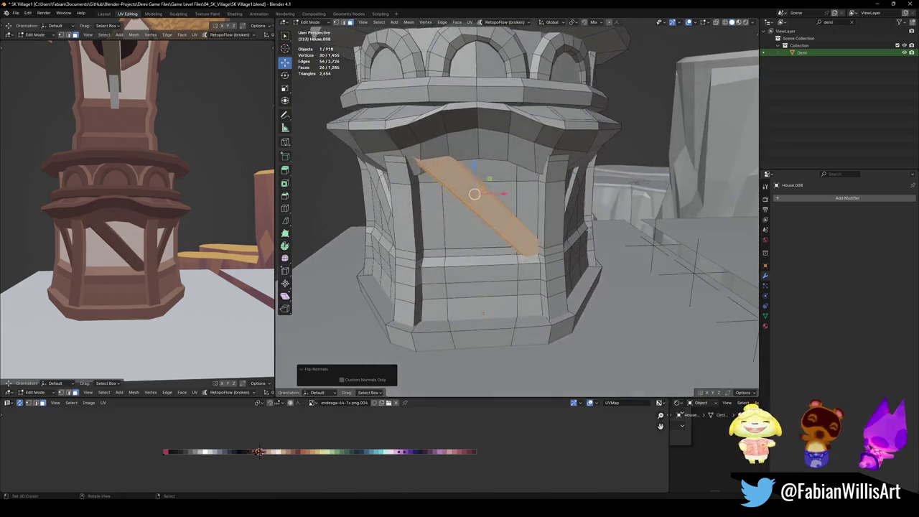
key("r")
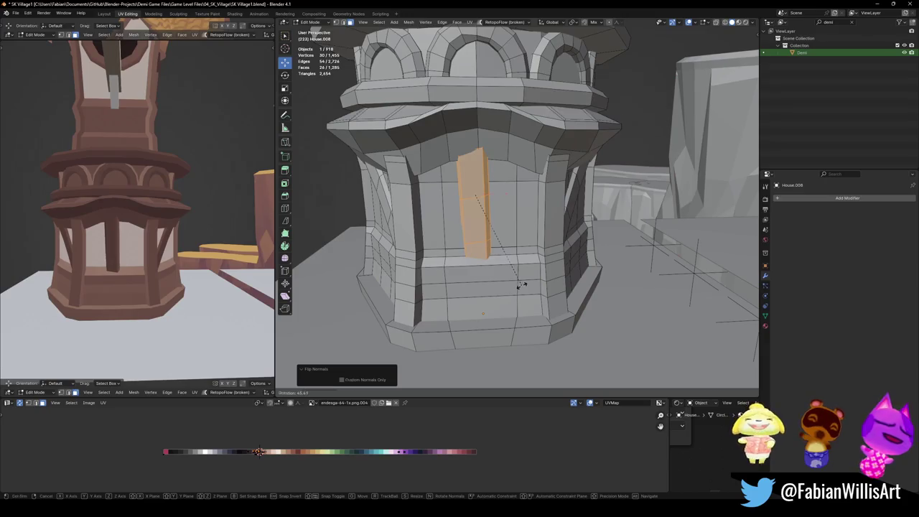
left_click(521, 285)
key("r")
key("r")
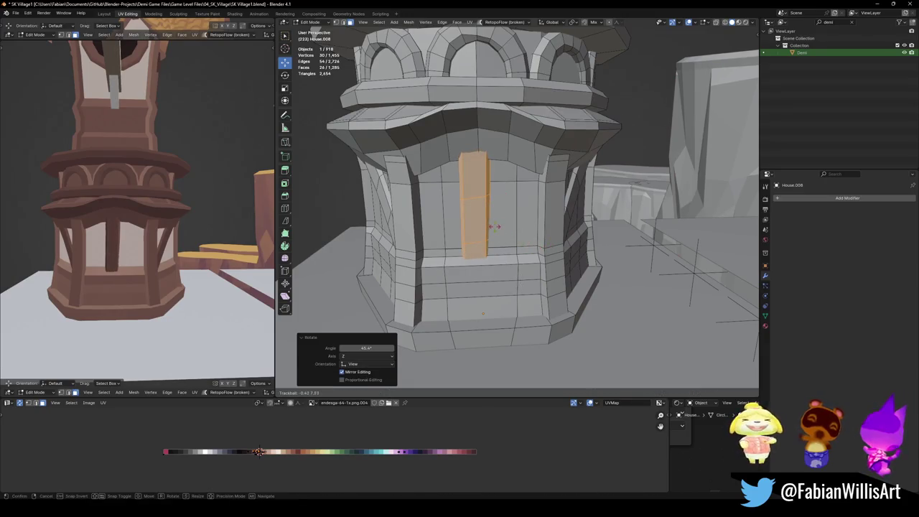
left_click(441, 238)
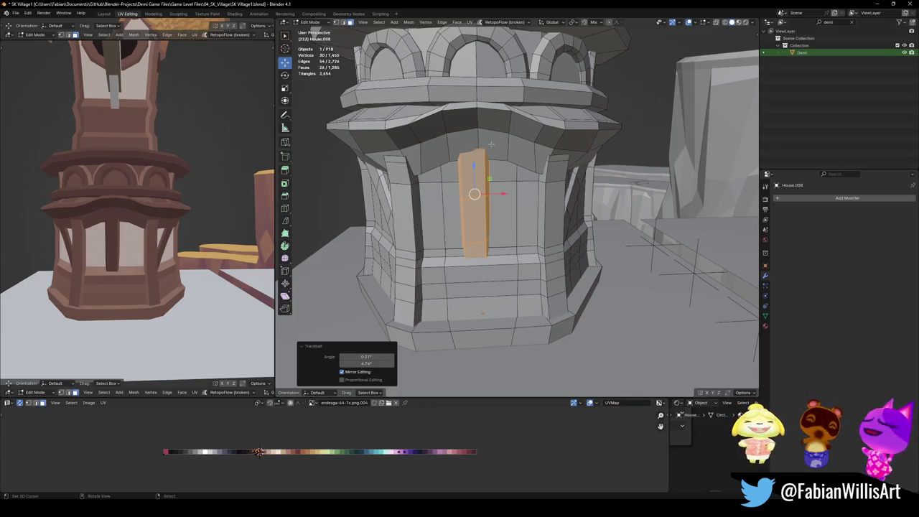
key("x")
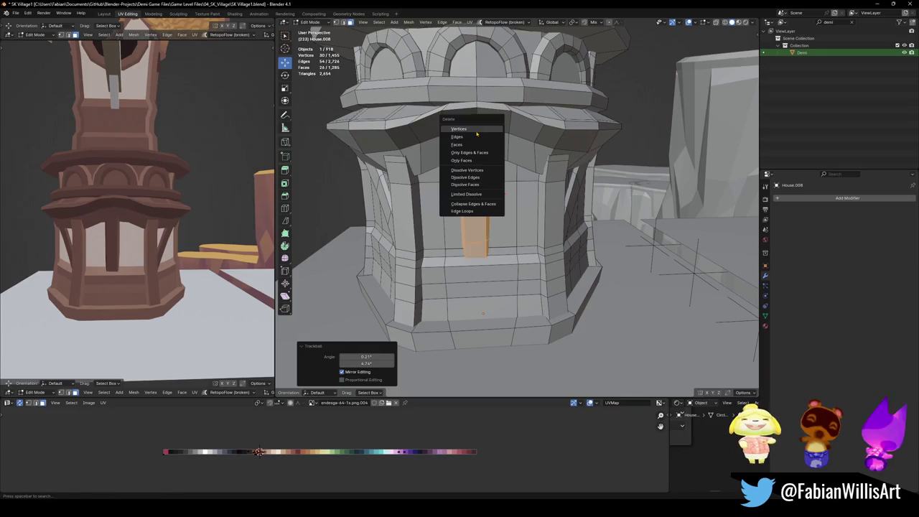
left_click(475, 130)
scroll(476, 133, "down", 3)
middle_click_drag(476, 133, 518, 104)
mouse_move(546, 216)
middle_mouse_down()
mouse_move(556, 227)
mouse_move(491, 242)
middle_mouse_up()
scroll(553, 223, "down", 4)
key("Tab")
scroll(557, 227, "up", 3)
- Duplicate the house's arched window, drop its second mirror modifier, and snap it unrotated onto the tower
left_click(491, 243)
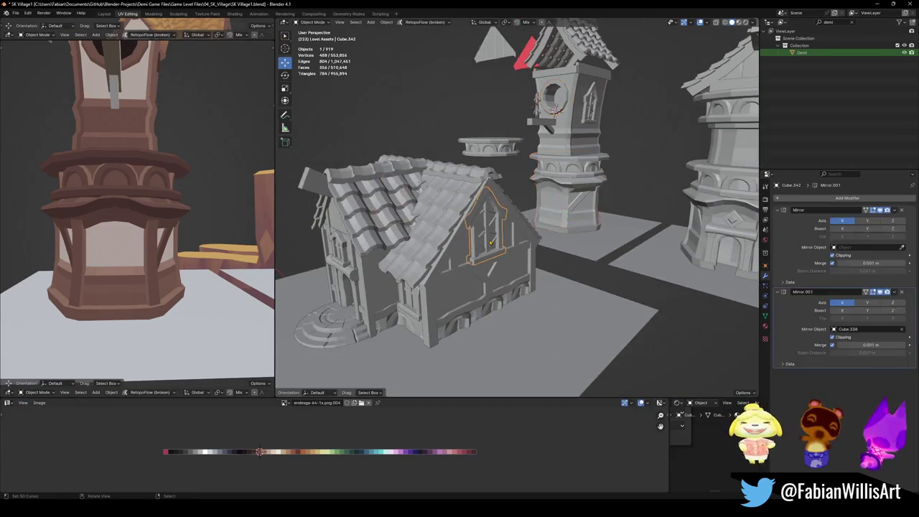
key("shift+d")
key("Escape")
left_click(902, 292)
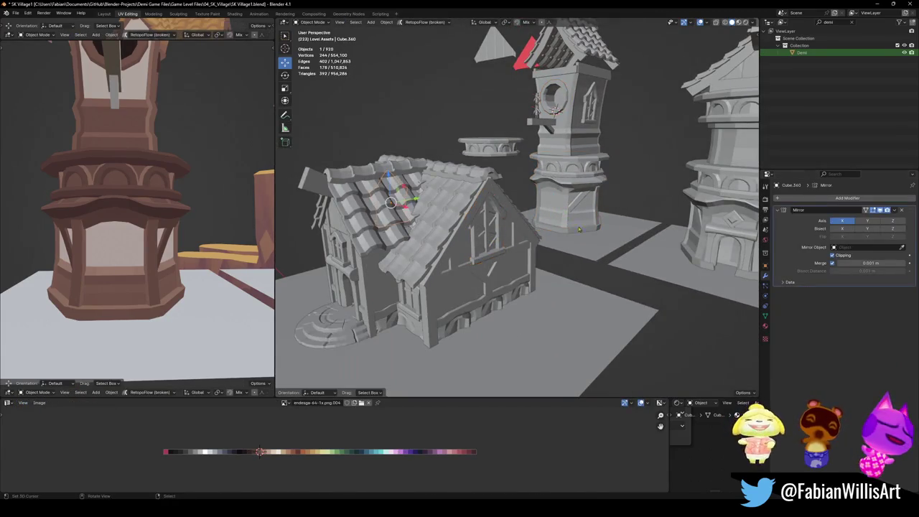
key("shift+s")
key("alt+r")
key("KP_Decimal")
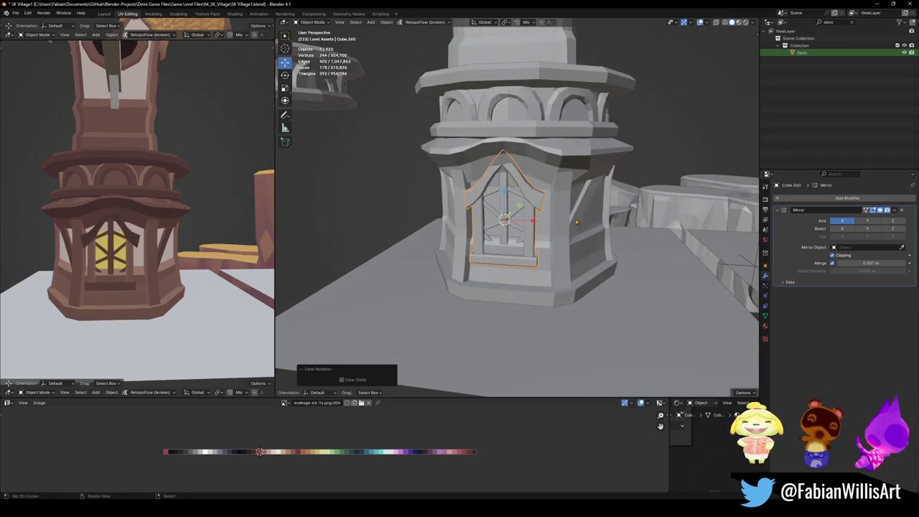
scroll(577, 222, "up", 2)
- Scale the window copy down, shift it 0.43 m along X, and raise it on the tower
key("s")
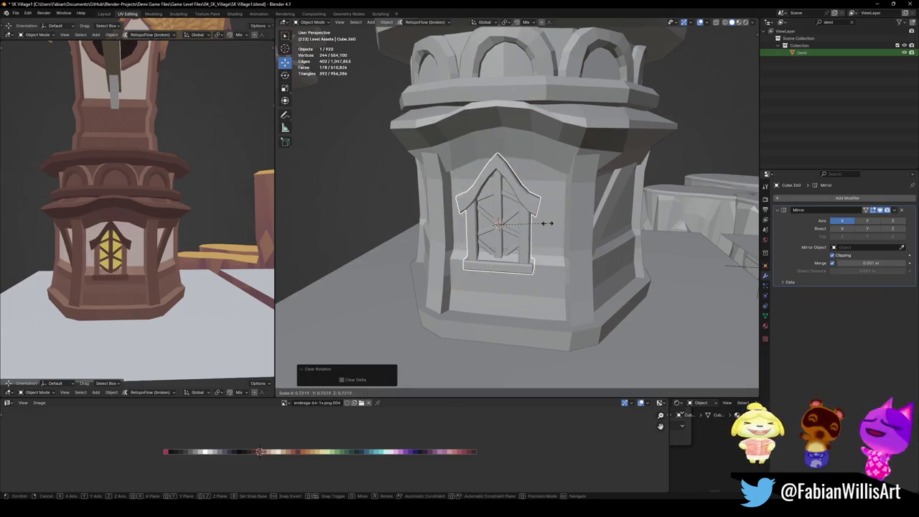
left_click(538, 232)
key("g")
key("x")
left_click(534, 236)
key("g")
key("z")
left_click(544, 223)
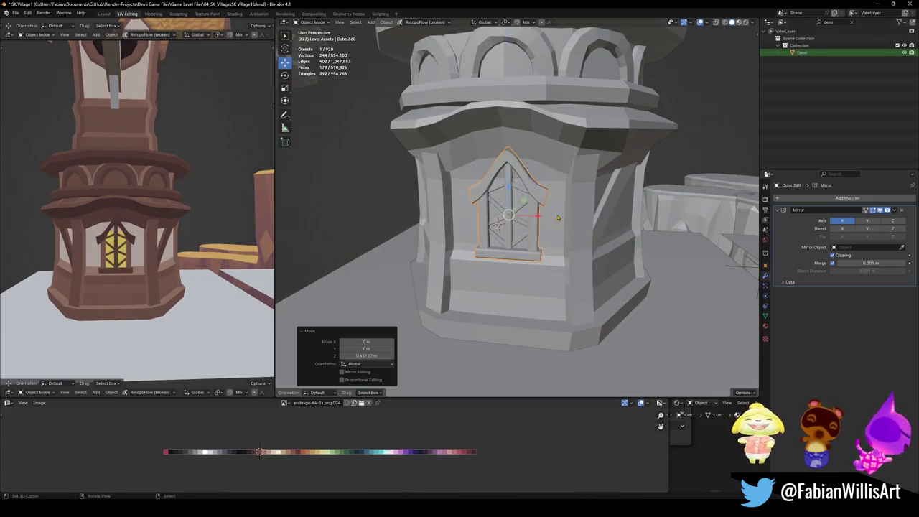
scroll(546, 223, "up", 3)
middle_click_drag(546, 222, 578, 219)
- Tilt the window slightly on X, push it -0.0478 m along Y against the wall, and save
key("r")
key("x")
left_click(602, 217)
key("g")
key("y")
left_click(603, 220)
mouse_move(86, 215)
middle_mouse_down()
mouse_move(154, 213)
mouse_move(185, 257)
middle_mouse_up()
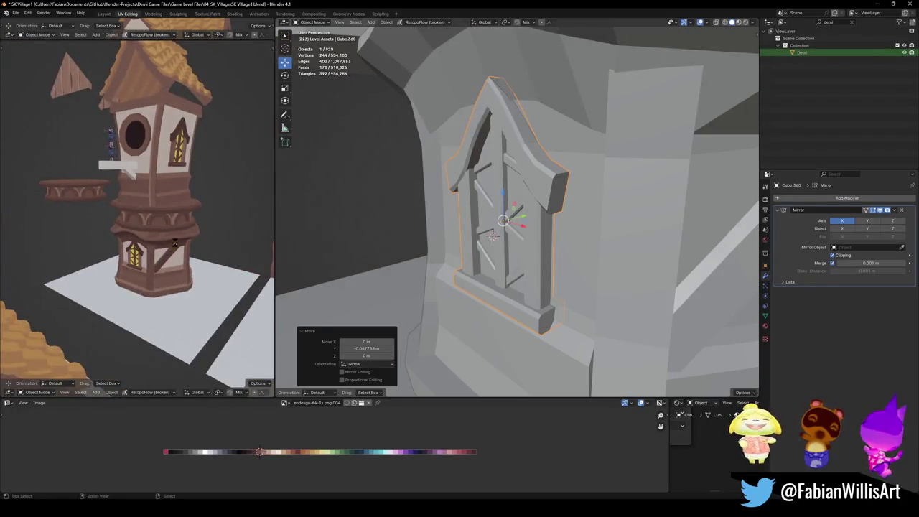
key("ctrl+s")
- Pull back to view the whole tower and select the tiled roof, Cylinder.011, to show its modifiers
middle_click_drag(185, 258, 206, 226)
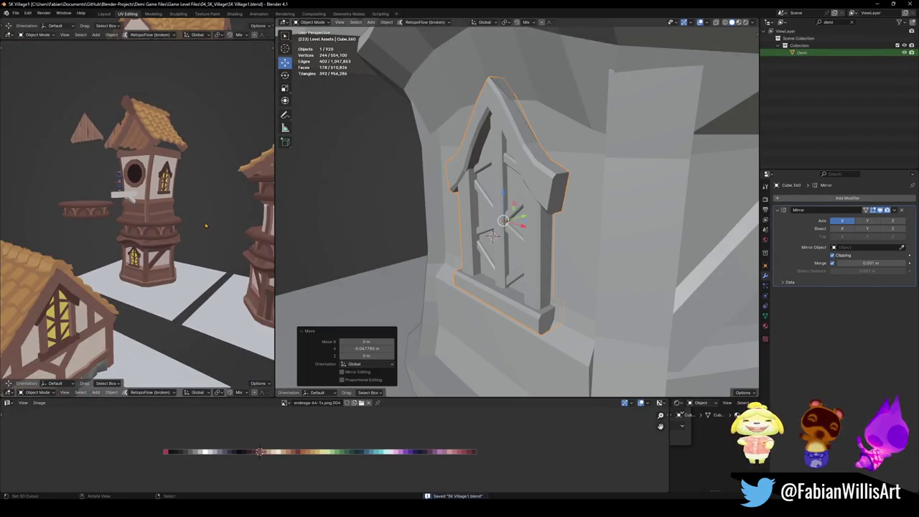
scroll(205, 226, "down", 3)
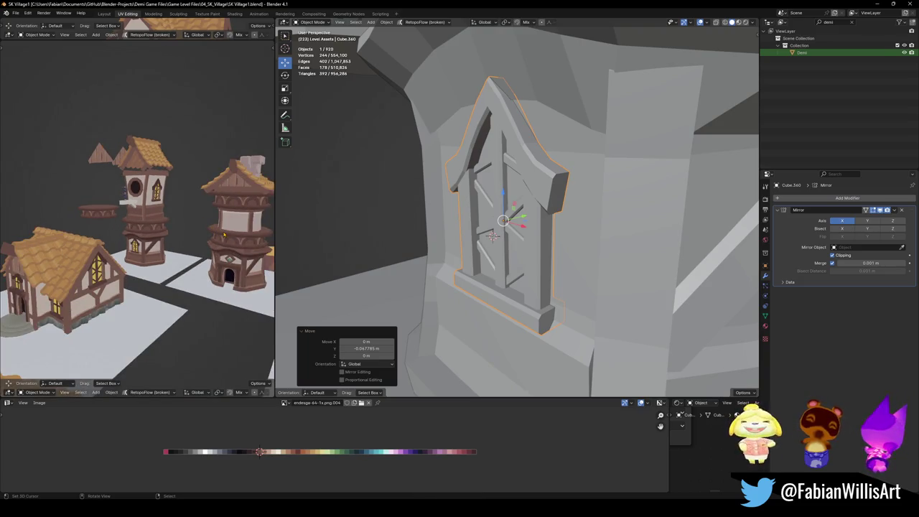
scroll(252, 201, "up", 3)
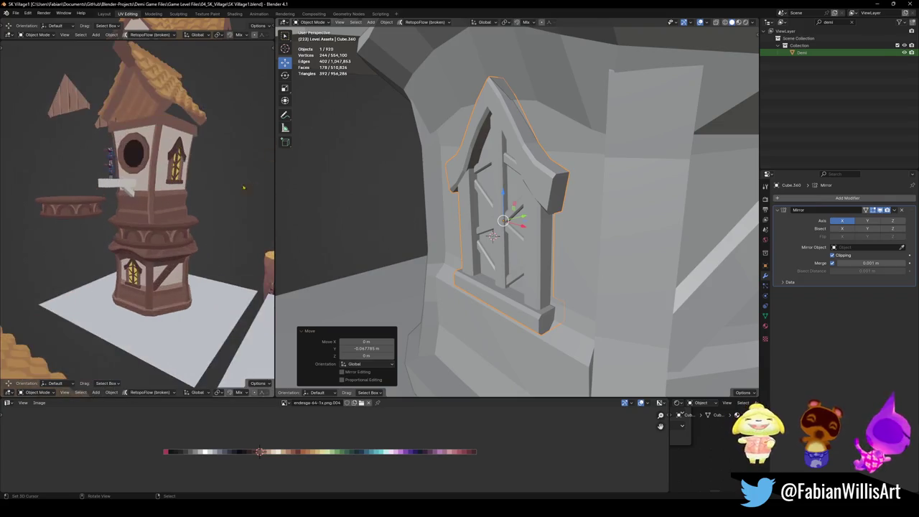
middle_click_drag(252, 201, 215, 229)
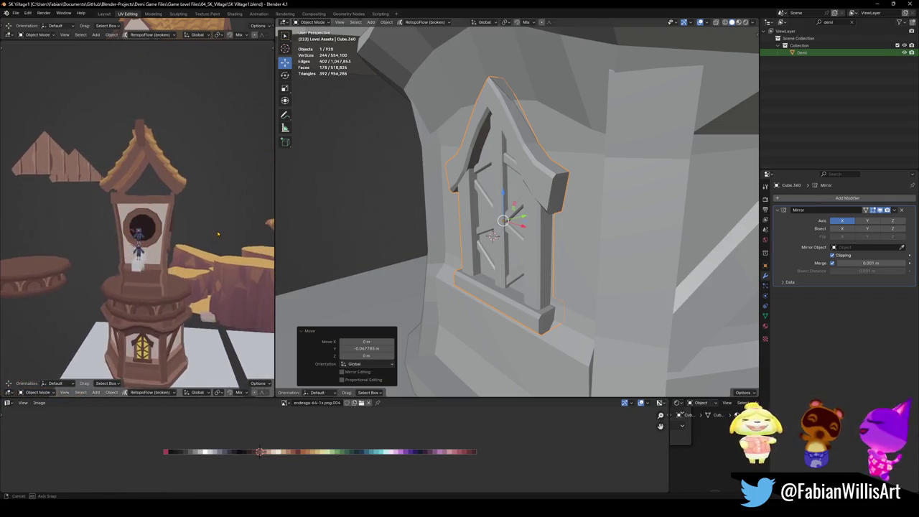
scroll(555, 250, "down", 5)
mouse_move(546, 247)
middle_mouse_down()
mouse_move(555, 250)
mouse_move(546, 216)
mouse_move(565, 173)
middle_mouse_up()
scroll(556, 250, "down", 5)
left_click(565, 172)
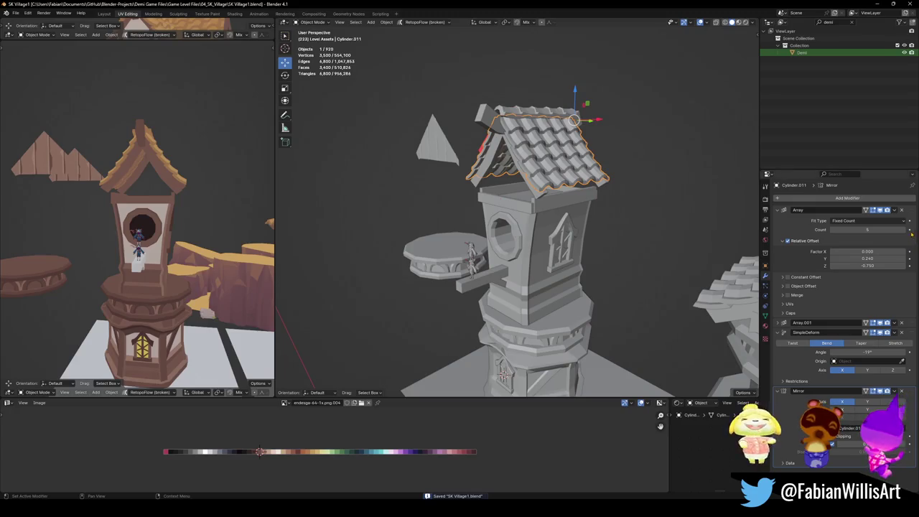
- Raise the roof Array modifier's Count from 5 to 8 and inspect the longer tile rows
left_click(903, 230)
left_click(903, 230)
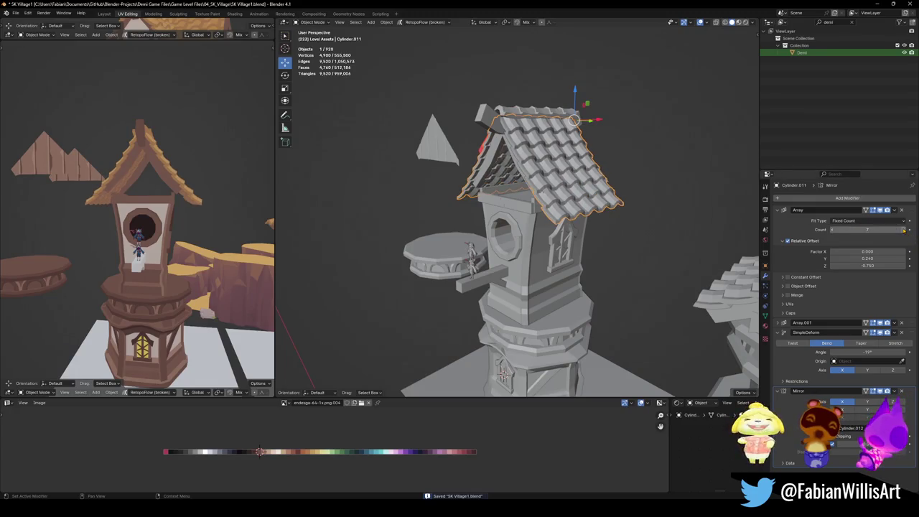
left_click(904, 230)
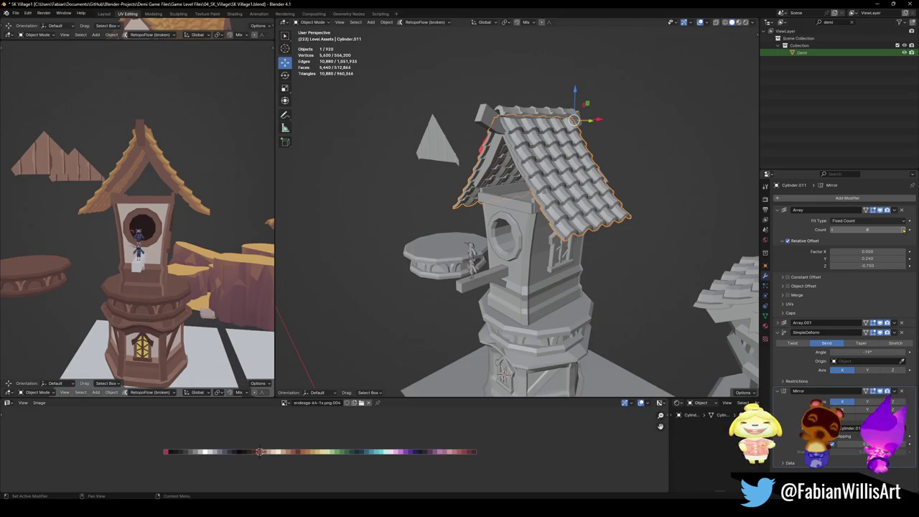
mouse_move(517, 216)
middle_mouse_down()
mouse_move(595, 173)
mouse_move(602, 139)
middle_mouse_up()
- In Edit Mode on Cube.355, delete two of the board's faces and shift the rest along Y
left_click(442, 154)
mouse_move(441, 154)
middle_mouse_down()
mouse_move(512, 136)
mouse_move(431, 158)
mouse_move(476, 178)
middle_mouse_up()
key("Tab")
left_click(445, 150)
left_click(431, 158, "shift")
key("x")
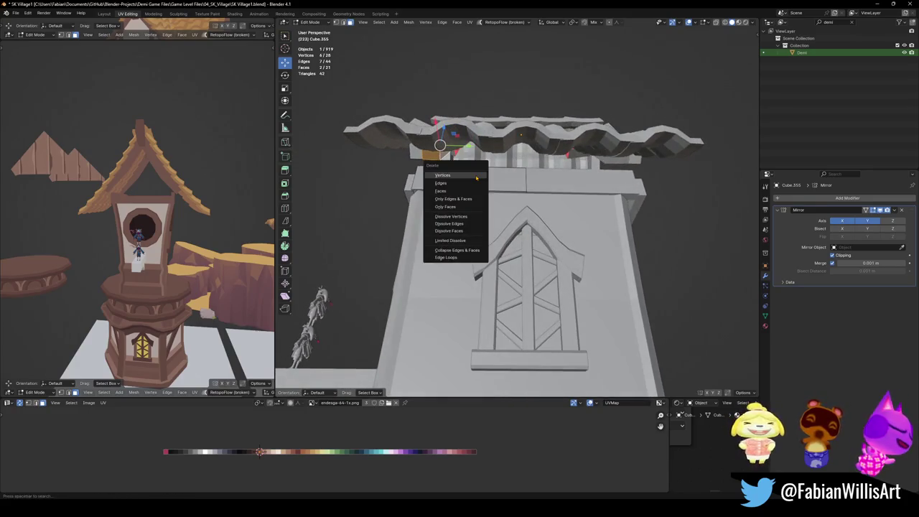
left_click(474, 191)
key("g")
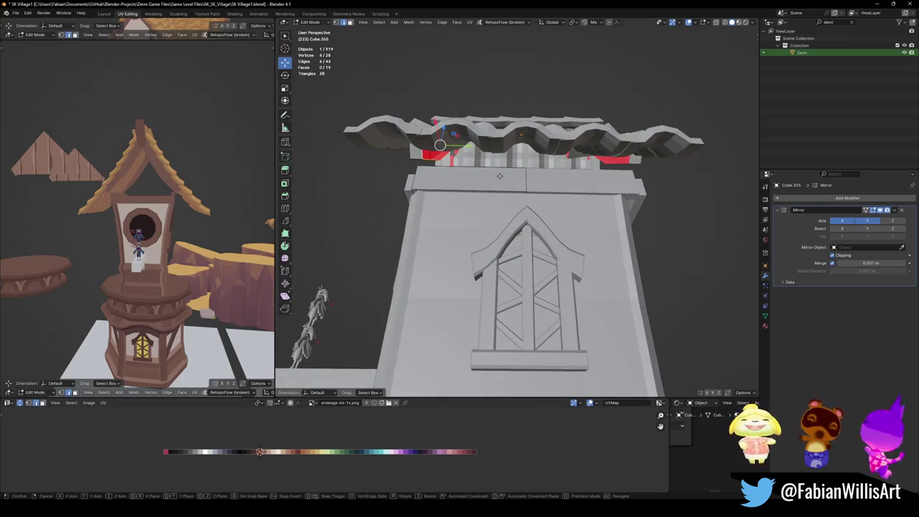
key("y")
left_click(592, 186)
- With Normal orientation set, extrude the roof board's end face outward twice
mouse_move(593, 186)
middle_mouse_down()
mouse_move(582, 182)
mouse_move(580, 198)
mouse_move(610, 189)
mouse_move(616, 206)
middle_mouse_up()
left_click(611, 189)
key("ctrl+s")
key("comma")
left_click(648, 237)
middle_click_drag(649, 237, 629, 239)
key("g")
key("e")
left_click(641, 229)
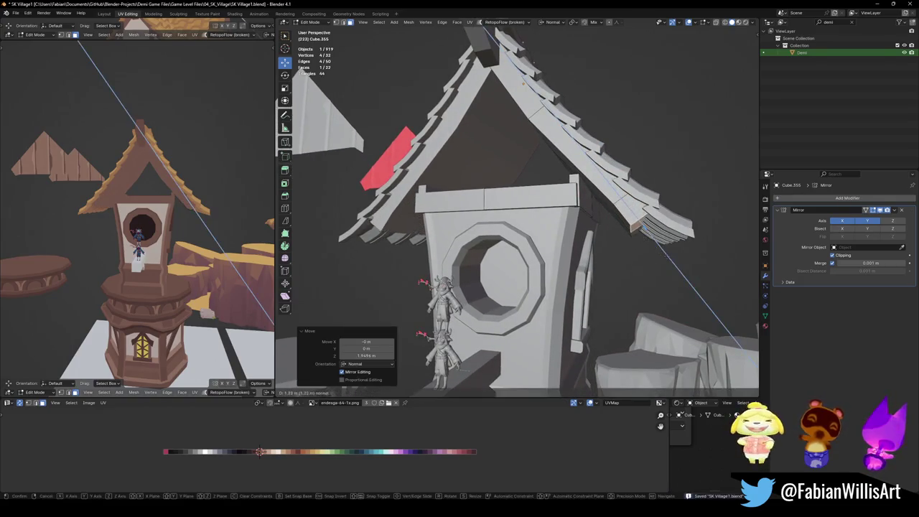
key("e")
left_click(686, 270)
- Select the edge loop under the roof and slide it along normal X
middle_click_drag(686, 270, 679, 271)
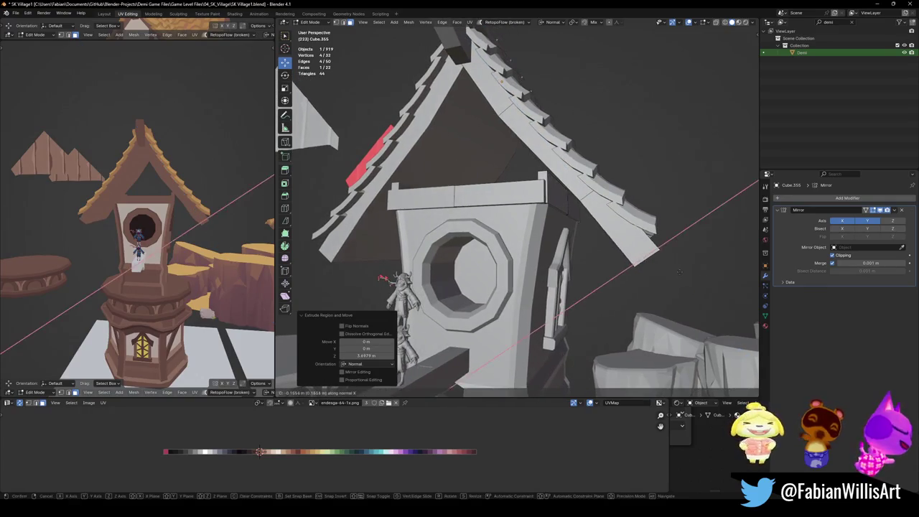
left_click(679, 271)
left_click(585, 209, "alt")
mouse_move(634, 191)
middle_mouse_down()
mouse_move(635, 180)
mouse_move(625, 203)
middle_mouse_up()
key("g")
key("x")
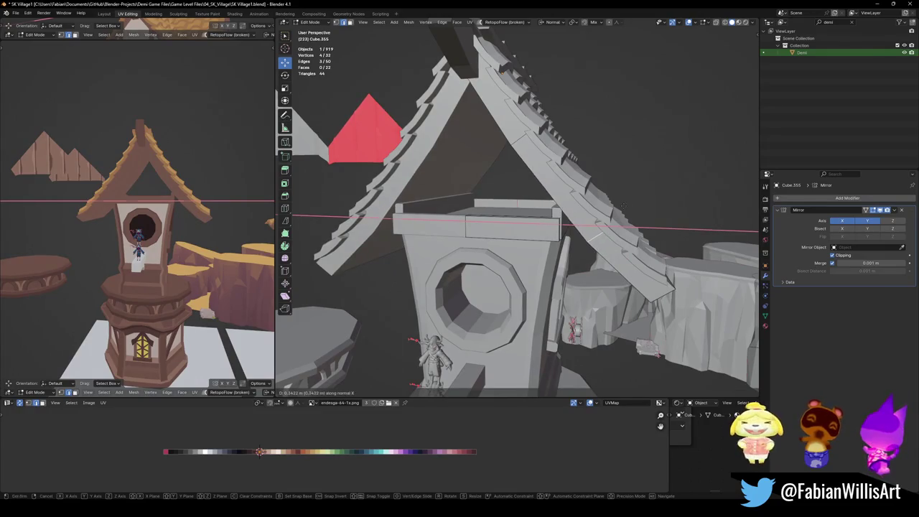
left_click(625, 205)
- Nudge the board vertices 0.0829 m outward along normal X and reorient both views
middle_click_drag(625, 204, 618, 194)
key("g")
key("x")
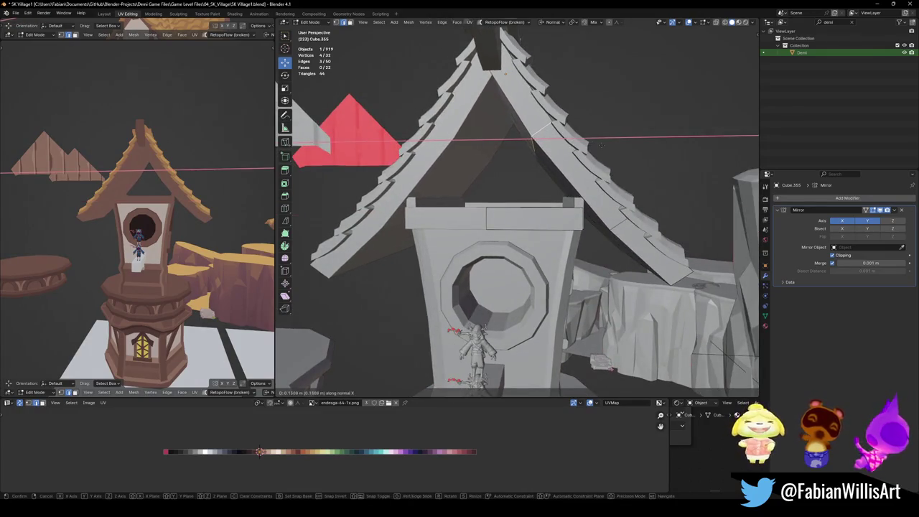
key("Return")
scroll(211, 193, "up", 2)
middle_click_drag(212, 193, 179, 216)
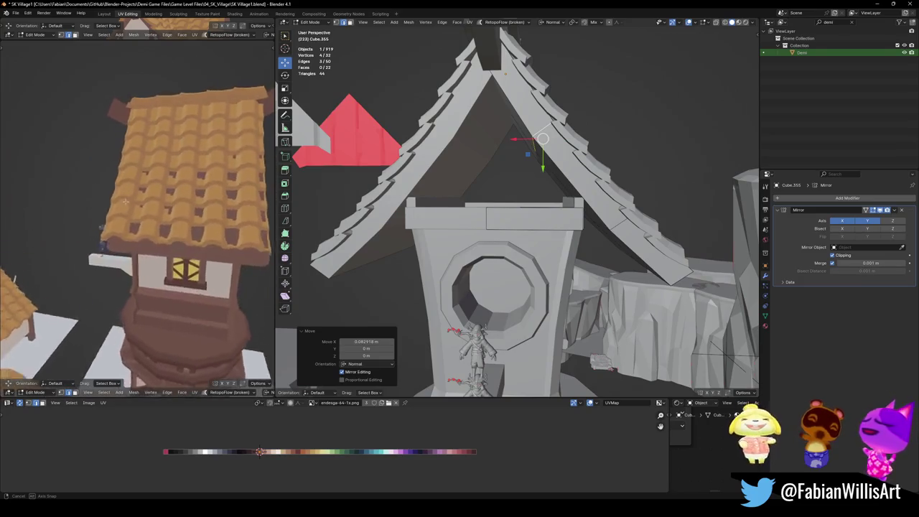
mouse_move(604, 216)
middle_mouse_down()
mouse_move(622, 230)
mouse_move(579, 248)
middle_mouse_up()
- Move the board's eave end face along its normal Z in two passes
left_click(578, 271)
key("g")
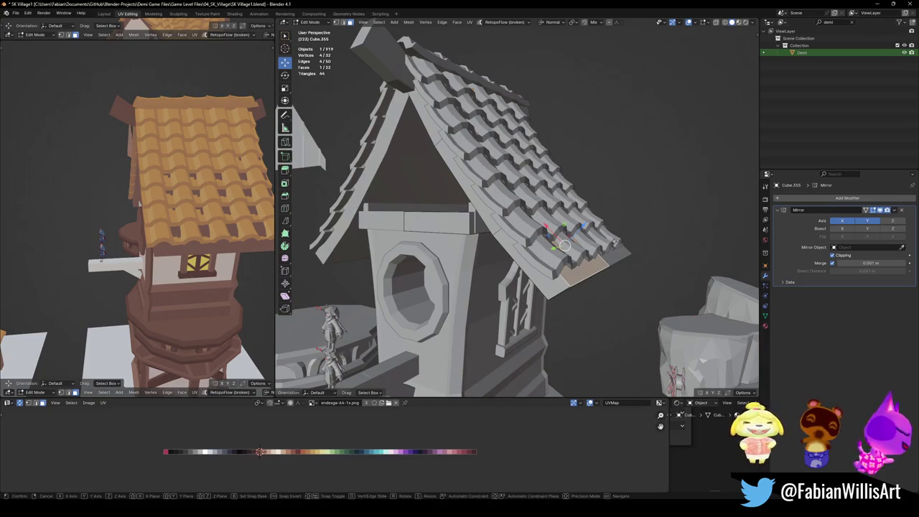
key("z")
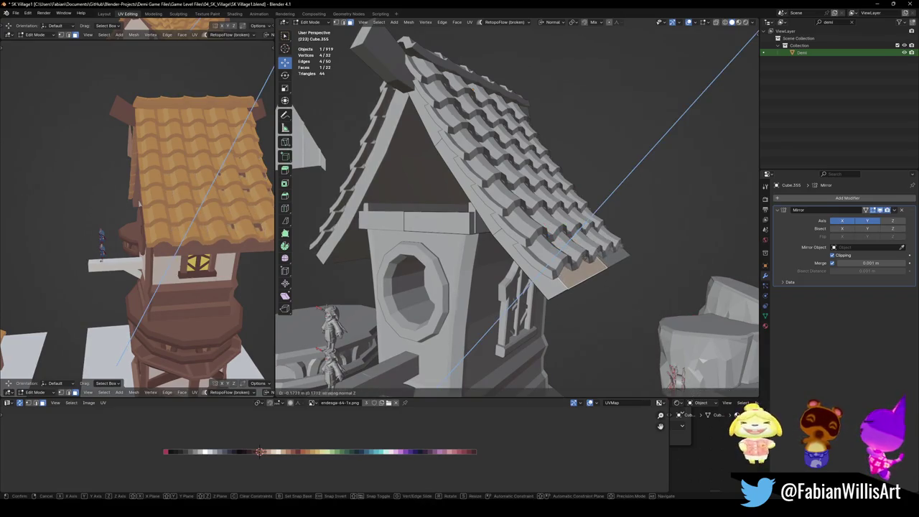
left_click(565, 246)
middle_click_drag(630, 236, 575, 259)
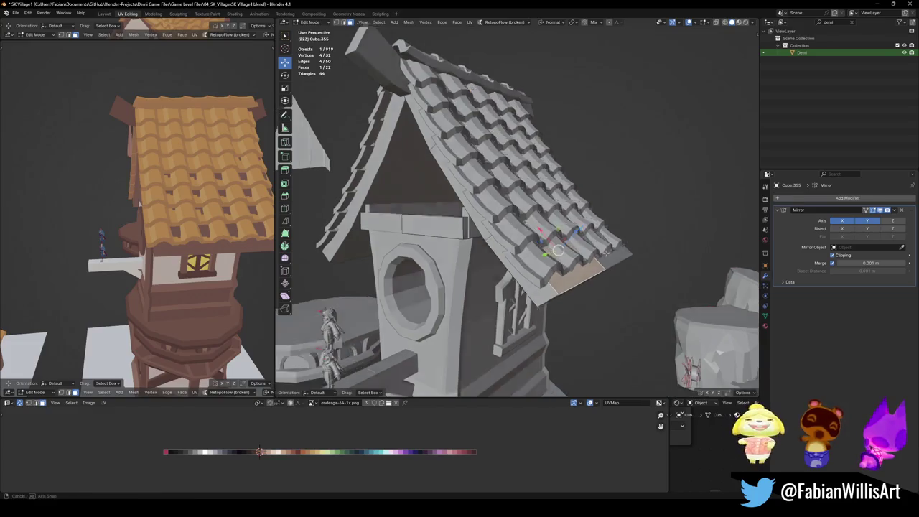
key("g")
key("z")
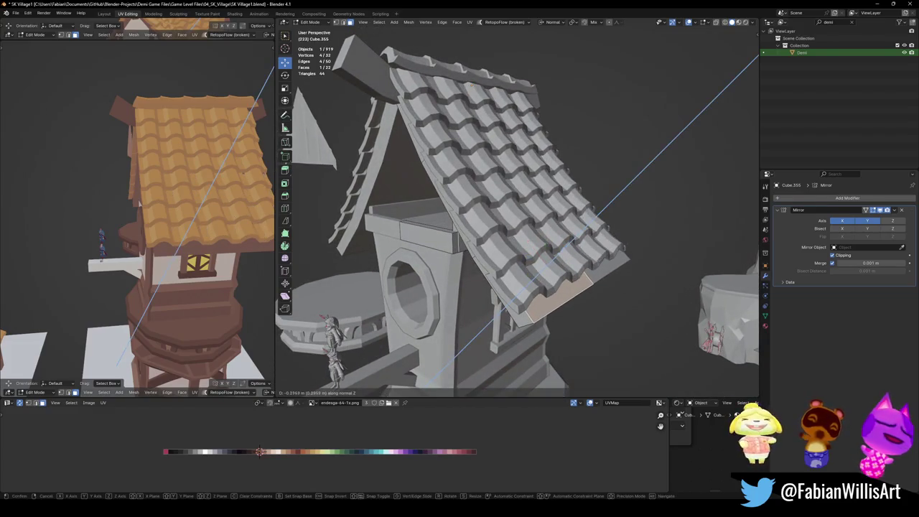
left_click(595, 260)
middle_click_drag(595, 260, 610, 252)
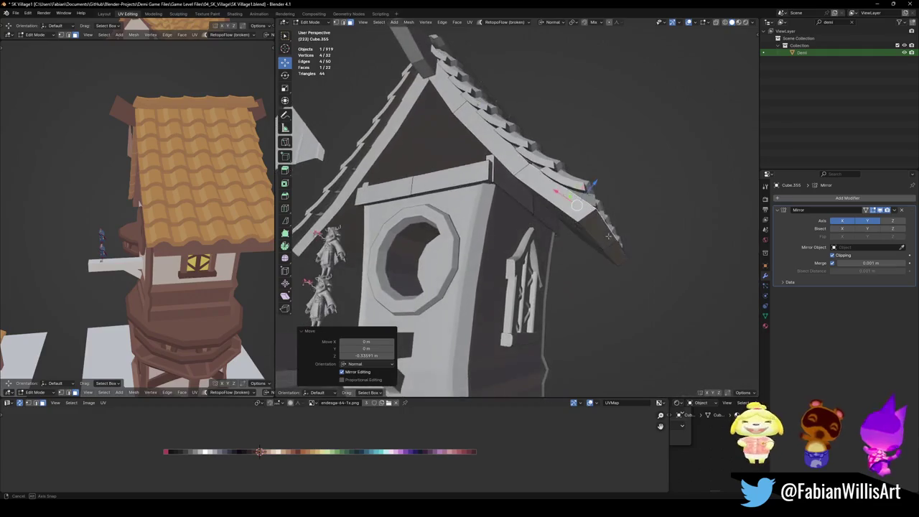
- Add a loop cut across the board near the eave end
key("alt+a")
left_click(610, 248)
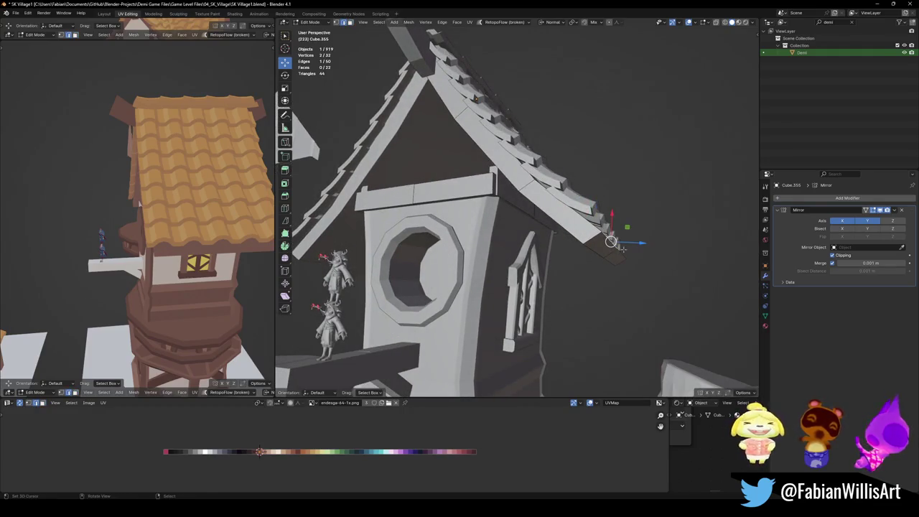
key("g")
key("z")
right_click(622, 247)
key("ctrl+r")
left_click(615, 244)
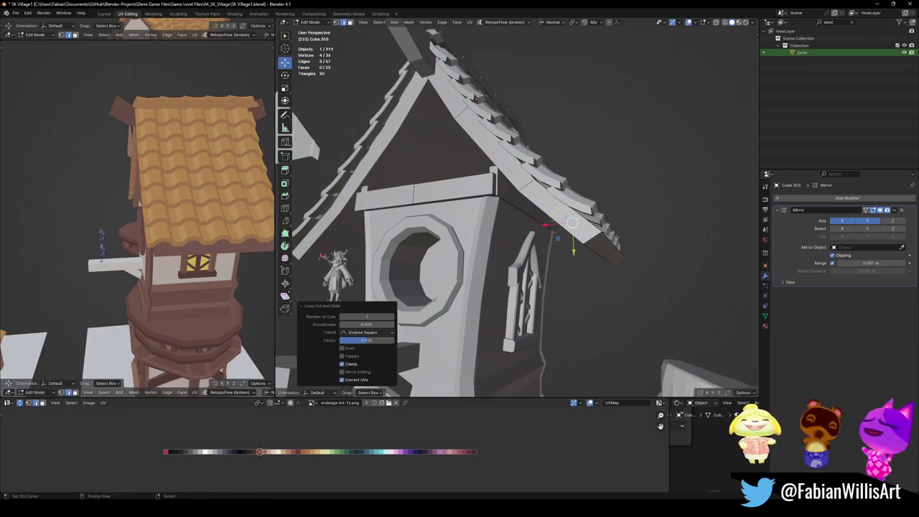
key("g")
key("g")
right_click(611, 242)
- Lower the board's eave end edge 0.3613 m along normal Z and save the file
left_click(610, 242)
key("g")
key("z")
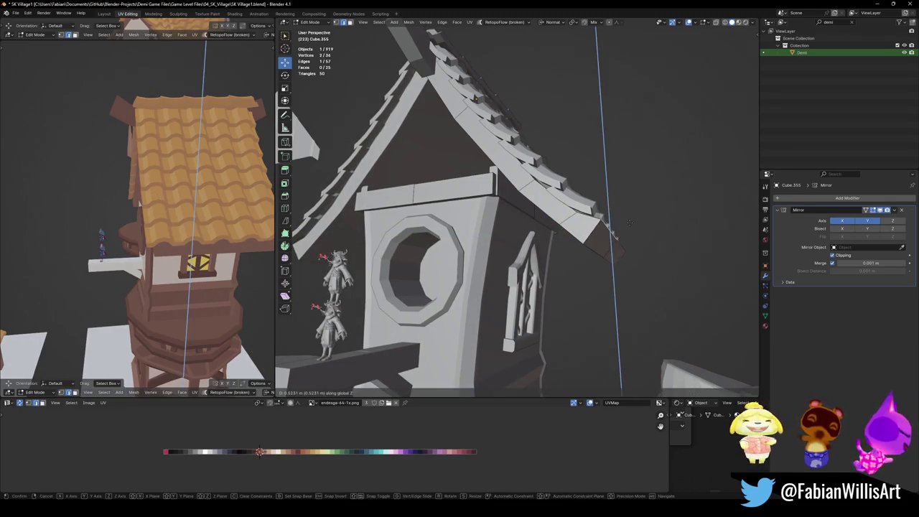
right_click(628, 225)
key("alt+a")
mouse_move(629, 225)
middle_mouse_down()
mouse_move(596, 220)
mouse_move(544, 246)
middle_mouse_up()
left_click(545, 247)
key("g")
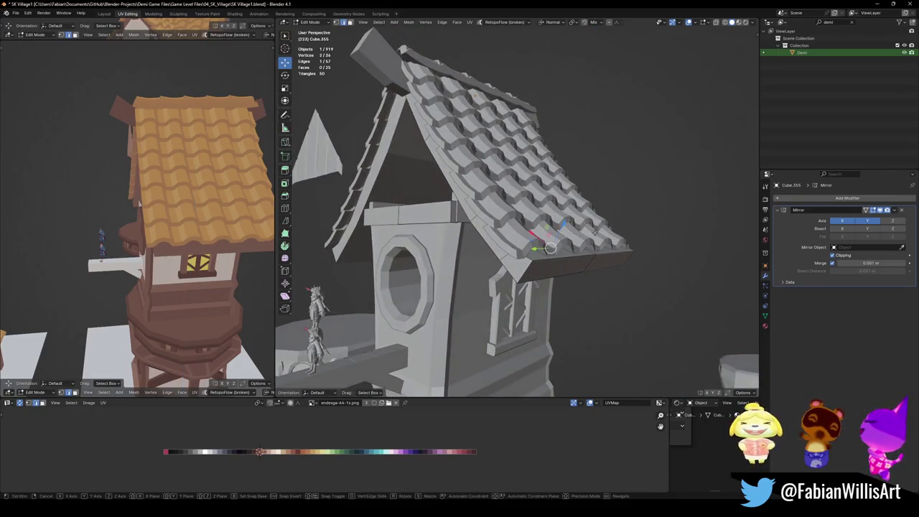
key("z")
key("z")
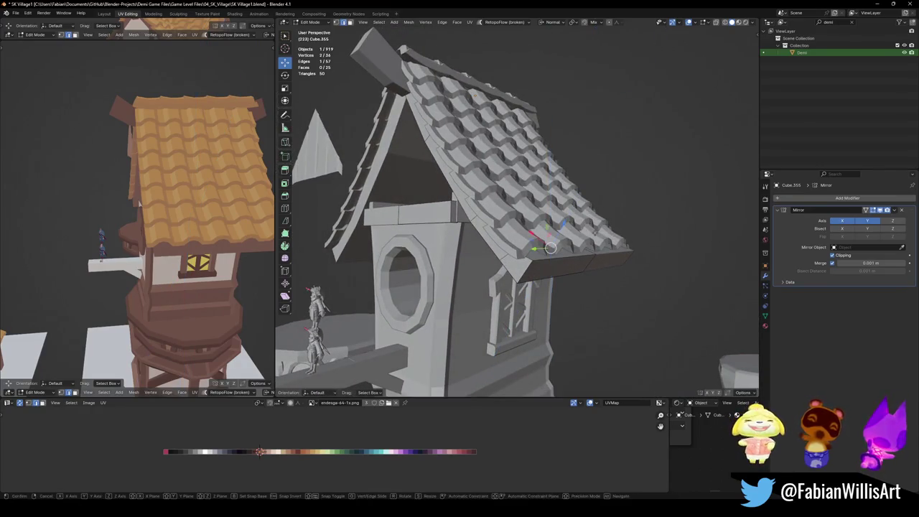
left_click(618, 222)
key("ctrl+s")
- Orbit to the house front and pick the wall's top face, abandoning a trial vertical move
mouse_move(266, 209)
middle_mouse_down()
mouse_move(206, 201)
mouse_move(214, 206)
middle_mouse_up()
mouse_move(459, 244)
middle_mouse_down()
mouse_move(507, 245)
mouse_move(523, 276)
middle_mouse_up()
left_click(523, 275)
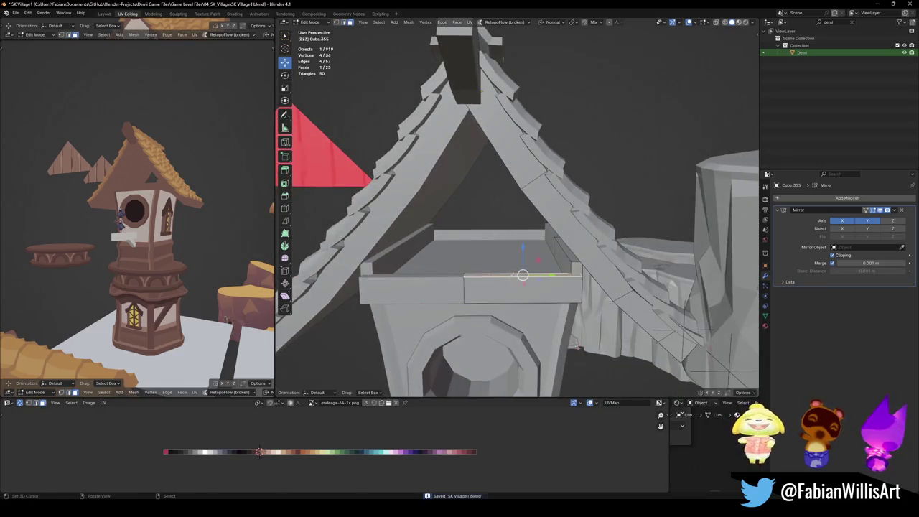
key("g")
key("z")
key("Escape")
- Select the top wall faces of the tower and extrude them upward
mouse_move(523, 275)
middle_mouse_down()
mouse_move(503, 273)
mouse_move(487, 118)
middle_mouse_up()
key("alt+a")
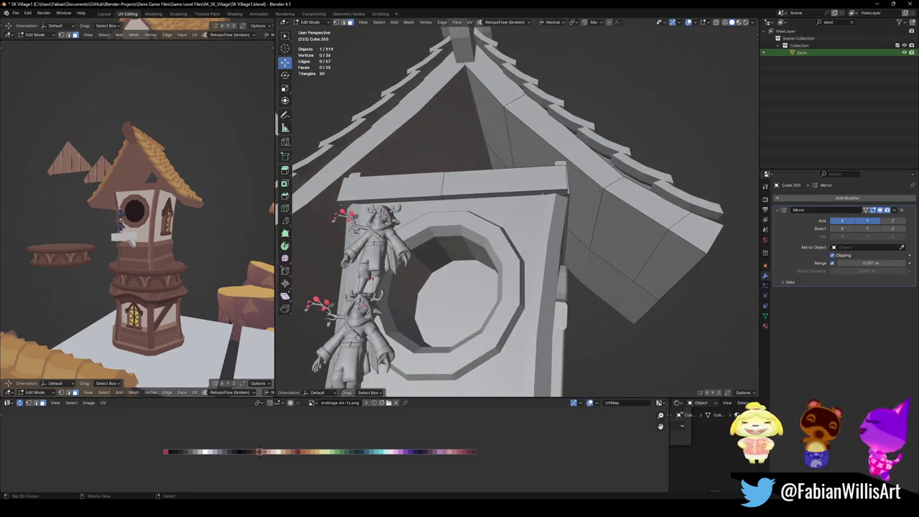
left_click(505, 183)
mouse_move(505, 183)
middle_mouse_down()
mouse_move(575, 187)
mouse_move(546, 194)
middle_mouse_up()
key("e")
left_click(593, 188)
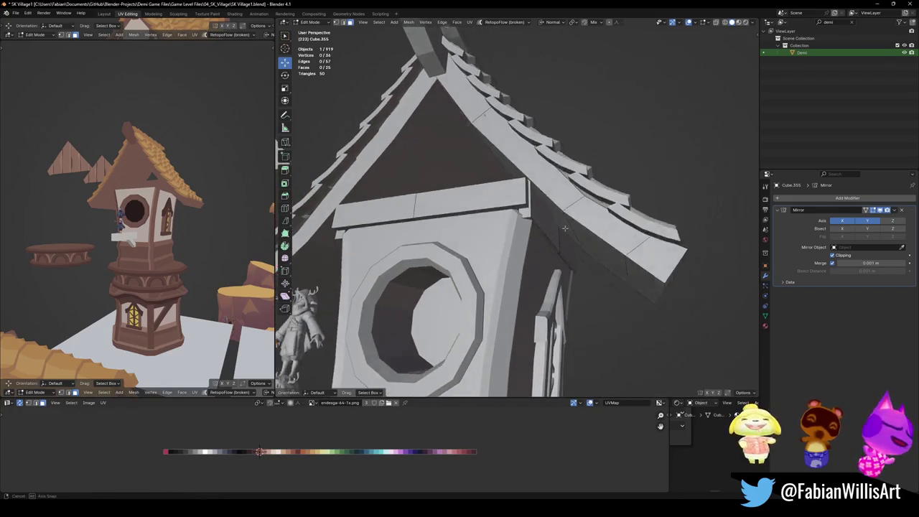
key("alt+a")
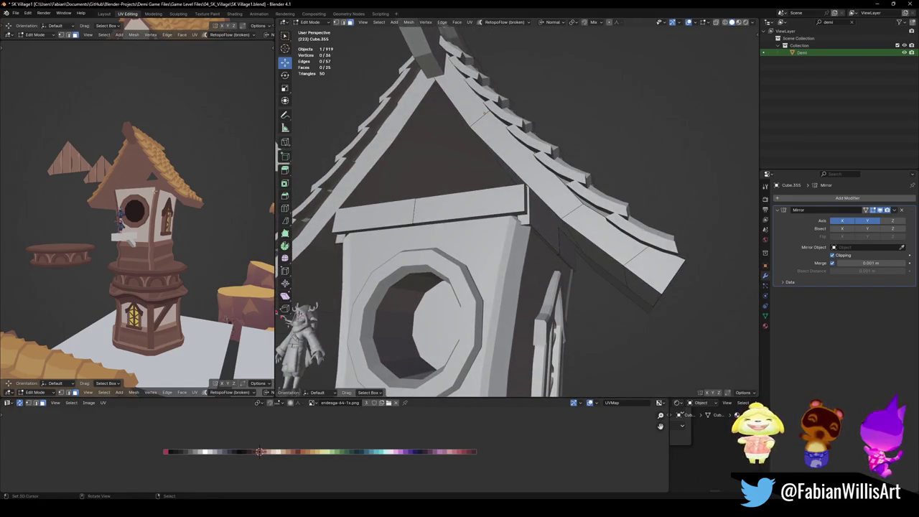
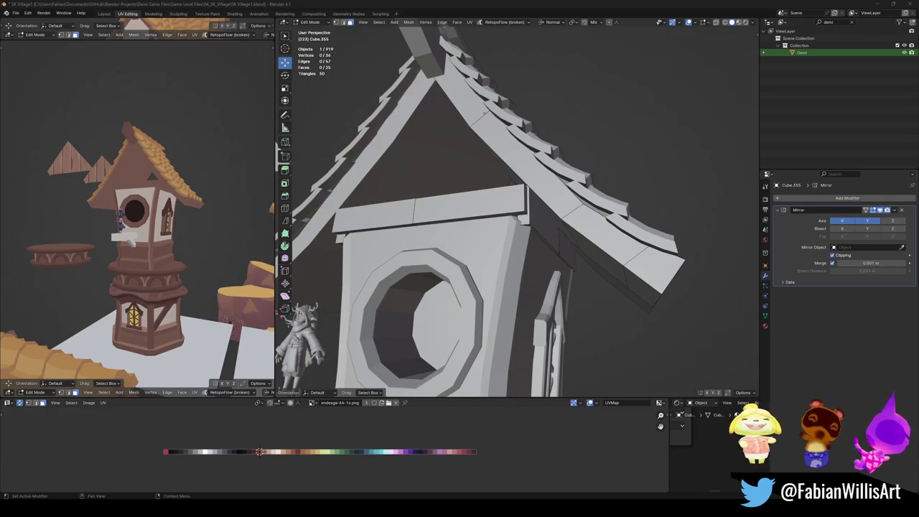
- Leave Edit Mode on the roof piece and save the file
key("Tab")
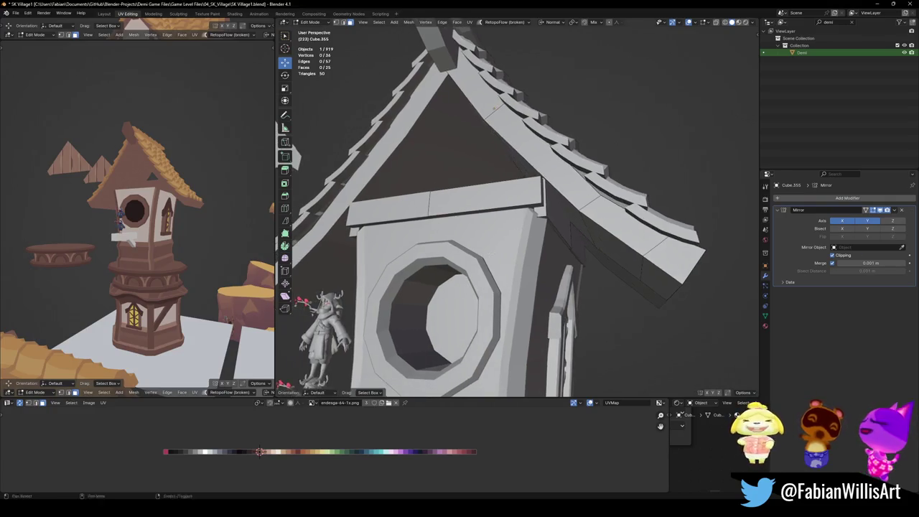
scroll(525, 274, "down", 4)
scroll(525, 274, "up", 2)
key("ctrl+s")
- Separate the window frame House.008's connected inner tube faces into their own object
left_click(494, 271)
key("Tab")
scroll(481, 284, "up", 2)
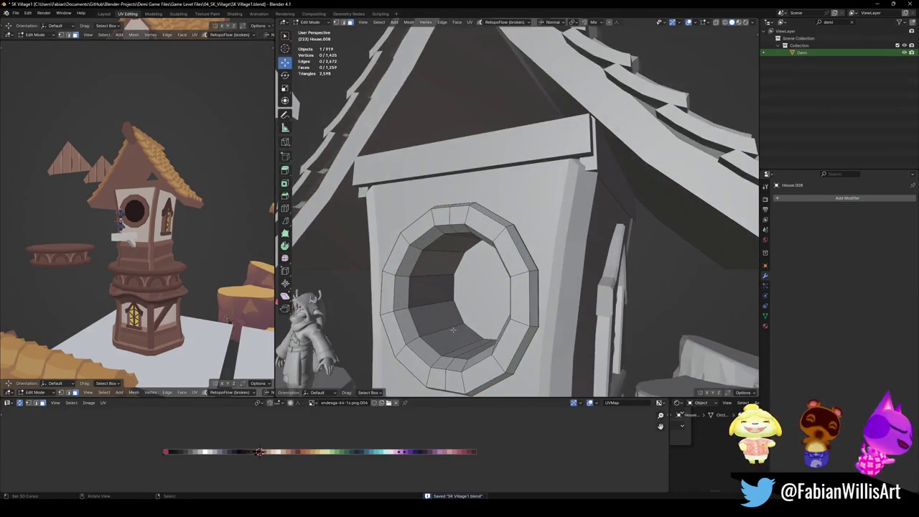
left_click(494, 301)
key("ctrl+l")
key("p")
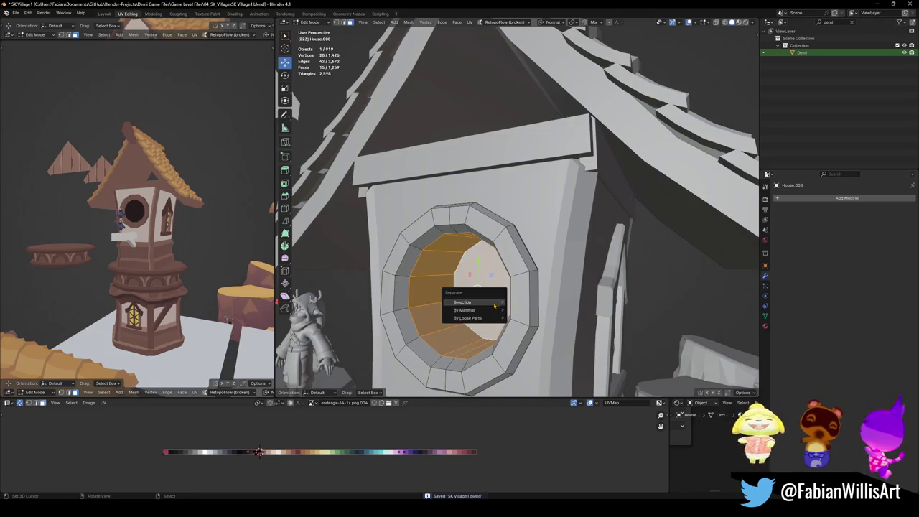
left_click(489, 301)
key("Tab")
- Replace the new piece House.010's material slots with the Emission material
left_click(470, 302)
left_click(765, 325)
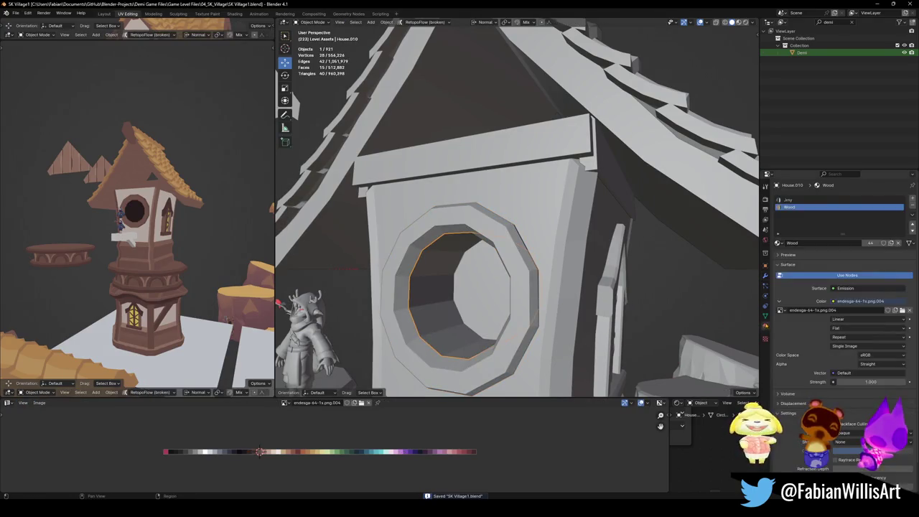
left_click(912, 207)
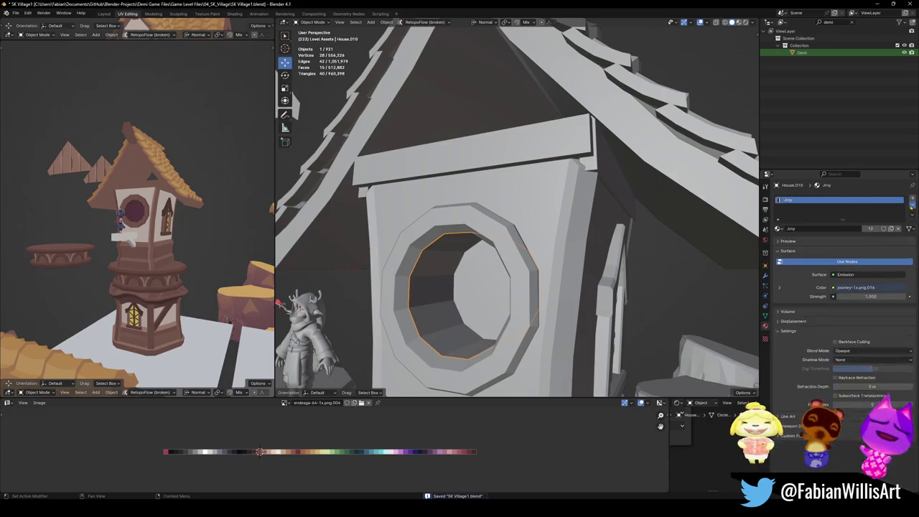
left_click(912, 207)
left_click(778, 229)
type("e")
left_click(793, 239)
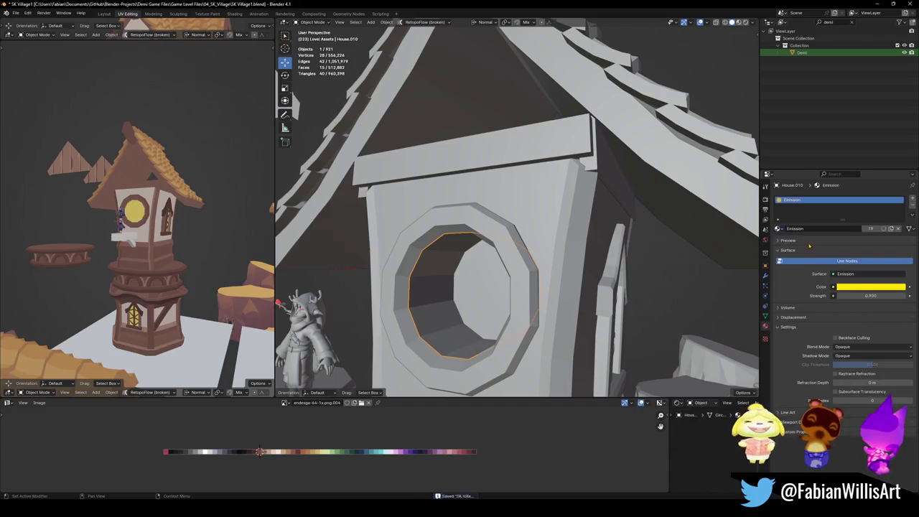
- Orbit around the house window and select the frame ring House.008
scroll(153, 238, "up", 2)
scroll(153, 239, "up", 1)
scroll(153, 239, "up", 1)
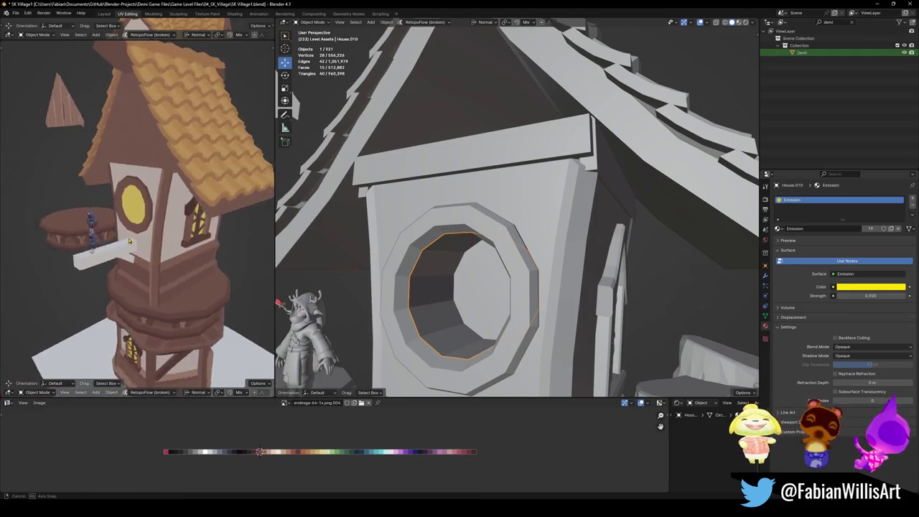
scroll(163, 240, "up", 3)
middle_click_drag(421, 289, 466, 315)
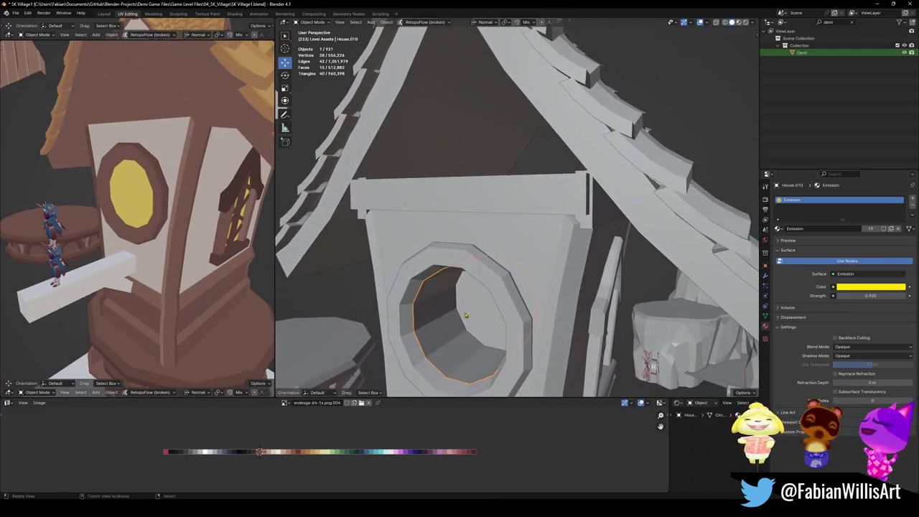
middle_click_drag(457, 347, 447, 357)
left_click(447, 357)
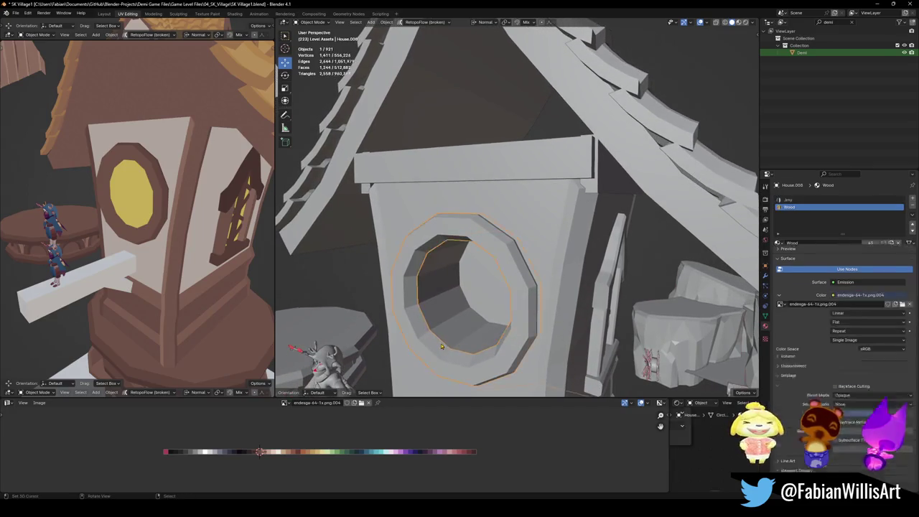
- Slide the frame ring's inner face loop UVs along X to a new palette shade, then save
key("Tab")
key("alt+a")
left_click(447, 357, "alt")
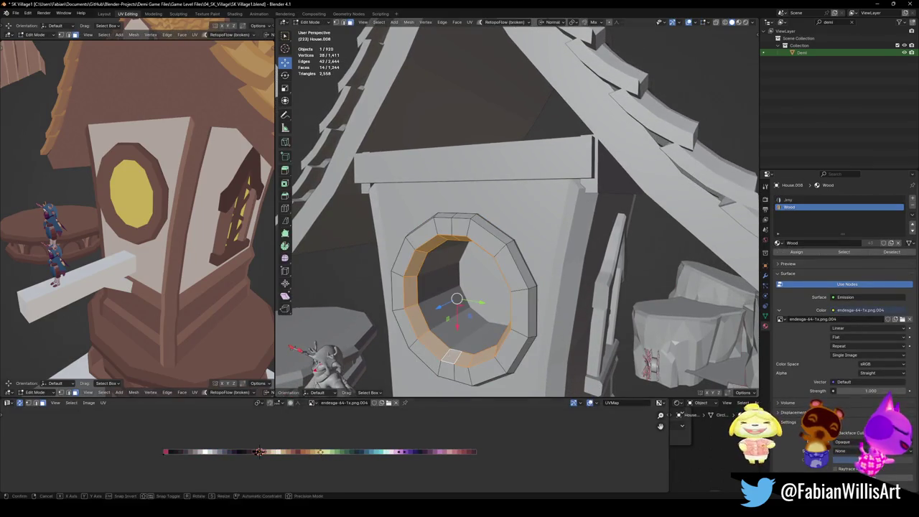
key("g")
key("x")
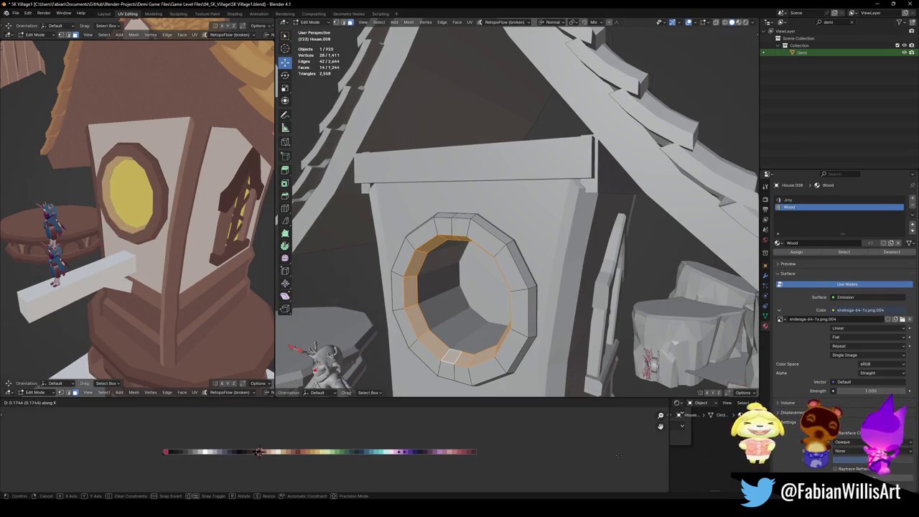
left_click(618, 454)
mouse_move(180, 237)
middle_mouse_down()
mouse_move(218, 231)
mouse_move(191, 231)
middle_mouse_up()
key("ctrl+s")
- Nudge the inner loop's UVs along X again to fine-tune its colour
scroll(190, 230, "down", 2)
scroll(192, 231, "up", 5)
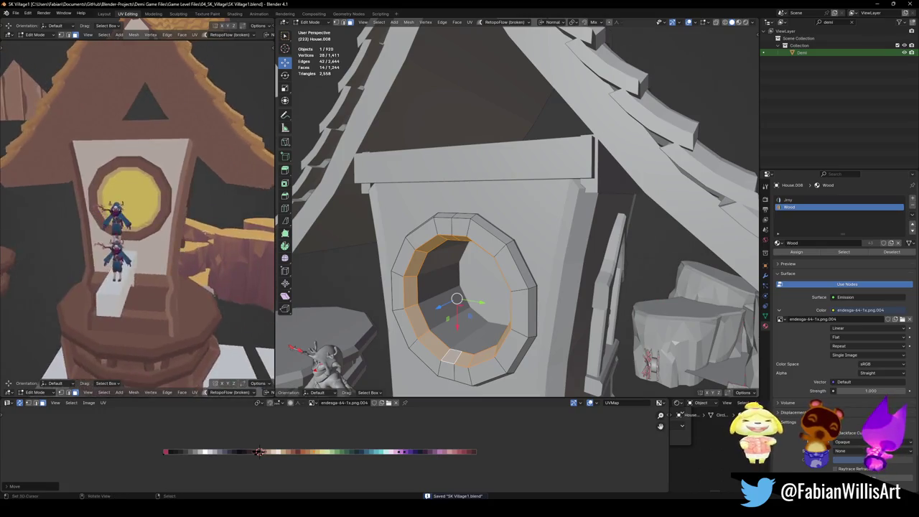
scroll(191, 229, "down", 3)
scroll(191, 230, "up", 2)
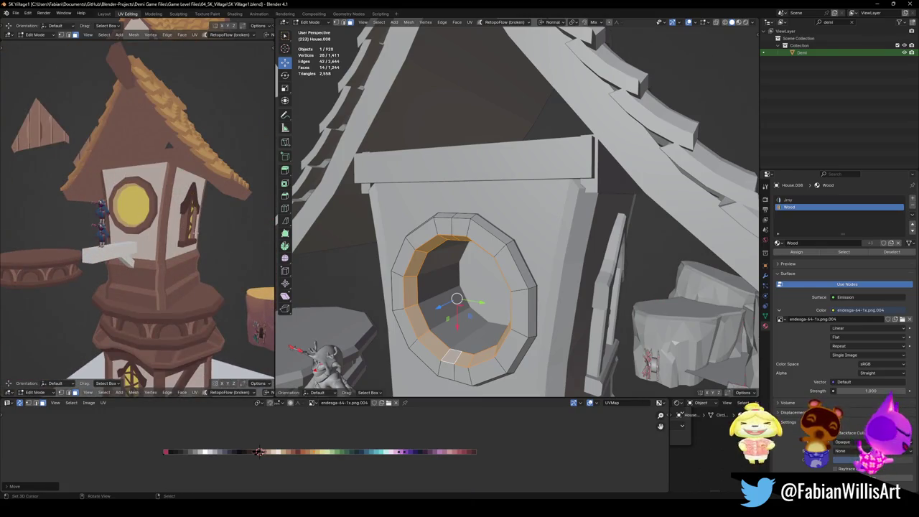
key("g")
key("x")
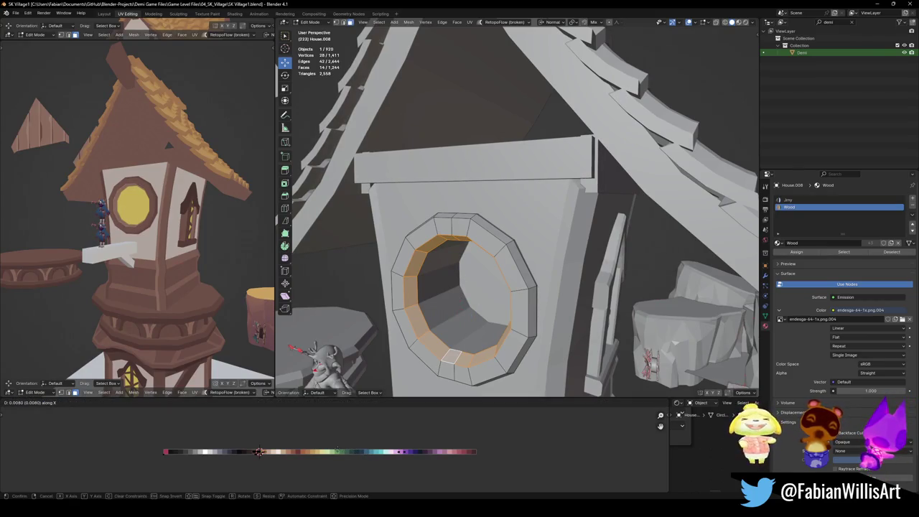
key("Return")
- Check the window in the textured preview, save, and frame the whole tower in object mode
scroll(136, 215, "up", 4)
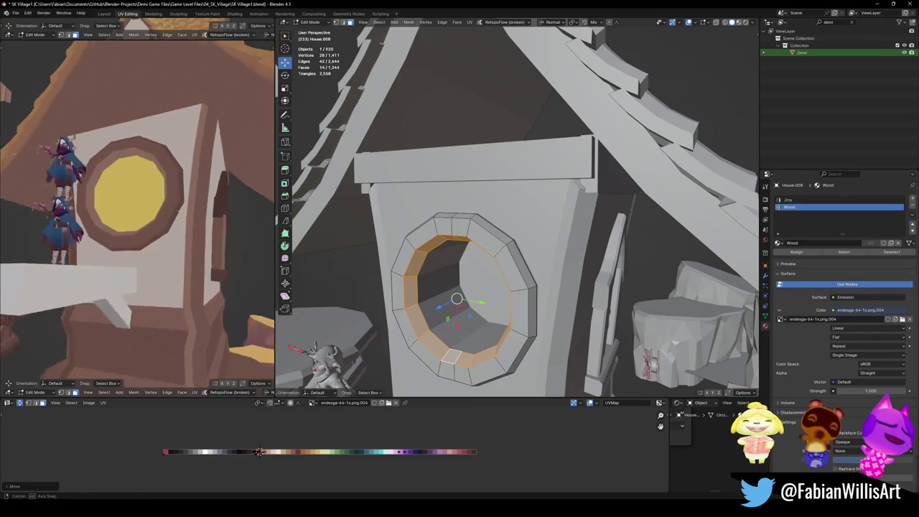
middle_click_drag(36, 193, 39, 195)
scroll(143, 238, "down", 5)
mouse_move(143, 244)
middle_mouse_down()
mouse_move(158, 262)
mouse_move(172, 249)
mouse_move(147, 242)
mouse_move(162, 257)
mouse_move(199, 237)
mouse_move(144, 226)
middle_mouse_up()
key("ctrl+s")
key("Tab")
key("KP_Decimal")
scroll(144, 226, "up", 2)
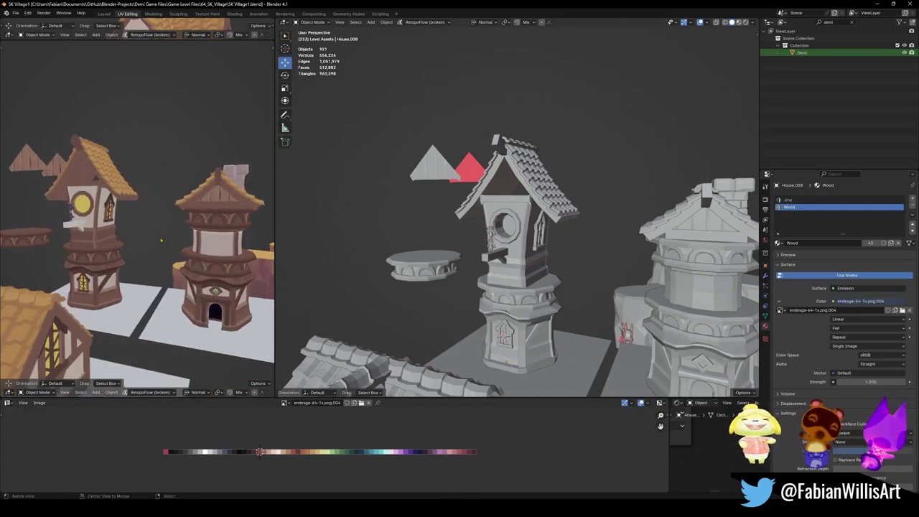
- Select the tower body part Cube.357 and run an option from the Q favourites menu
scroll(99, 211, "up", 3)
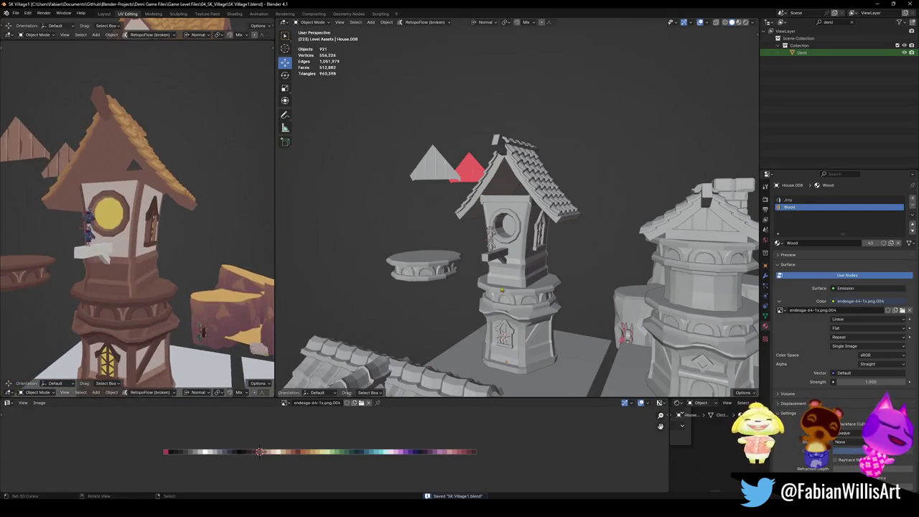
left_click(501, 261)
scroll(506, 294, "up", 3)
key("q")
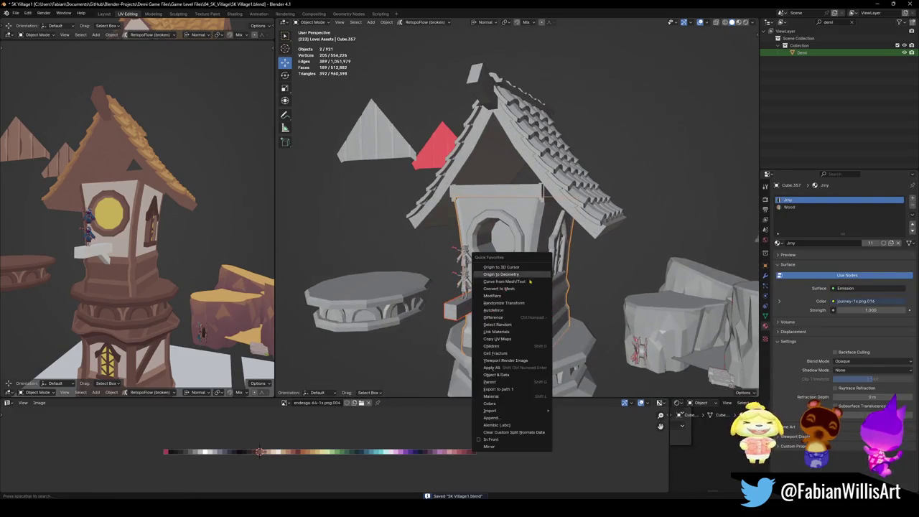
left_click(515, 335)
- Snap the plank's UVs to the 2D cursor and assign it the Wood material
left_click(467, 305)
key("Tab")
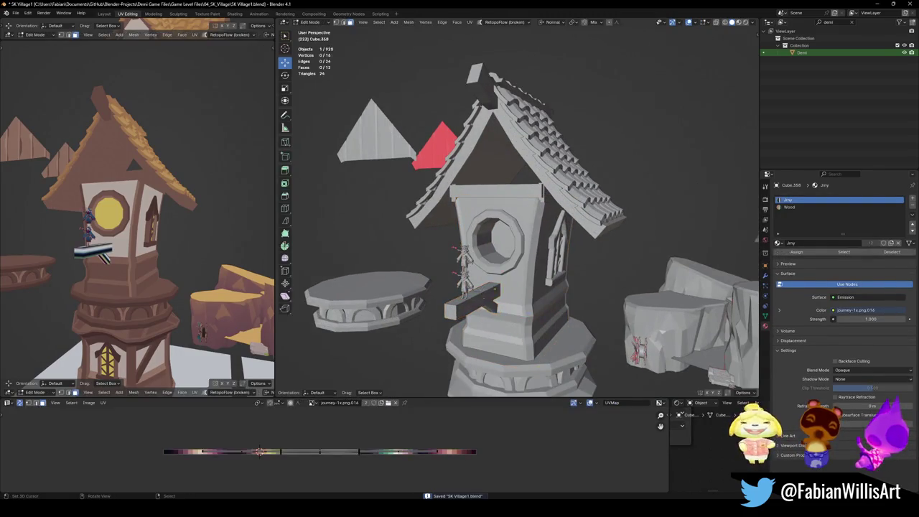
key("shift+s")
left_click(286, 453)
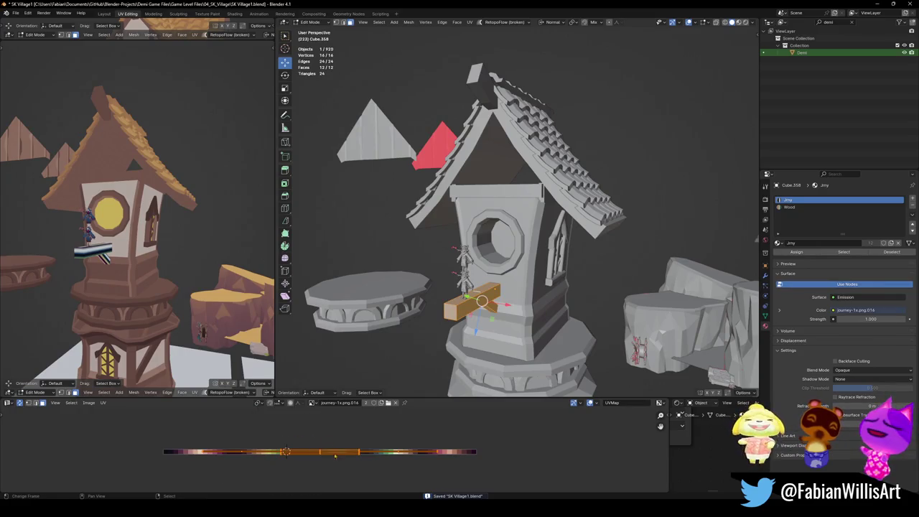
left_click(790, 207)
left_click(796, 252)
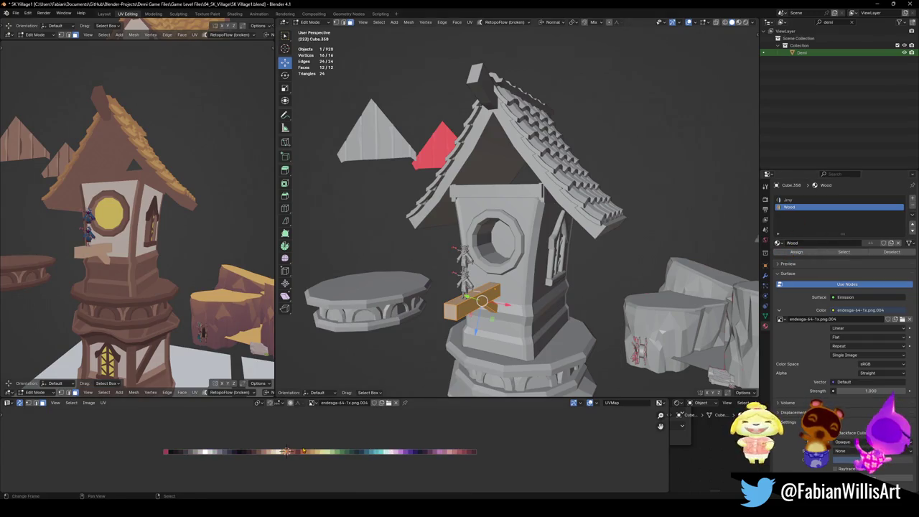
- Slide the plank's UVs along X to pick its wood-brown shade
key("g")
key("x")
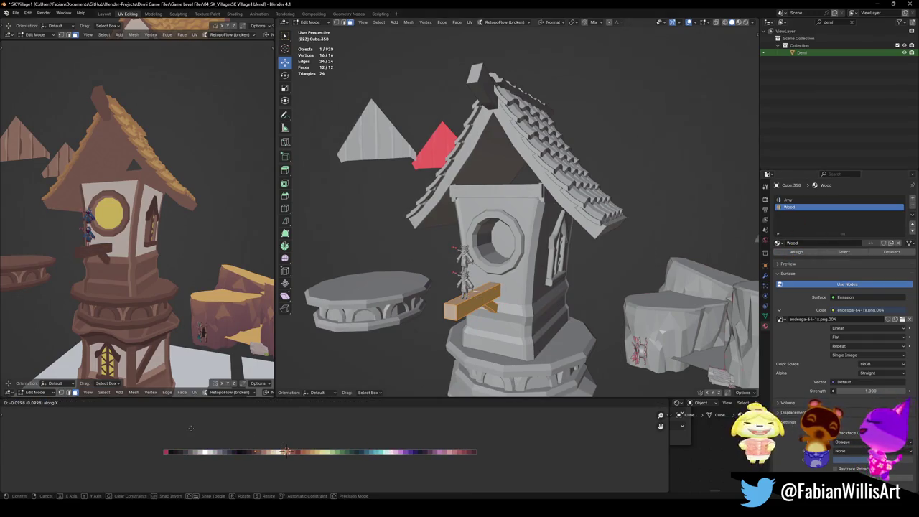
left_click(198, 430)
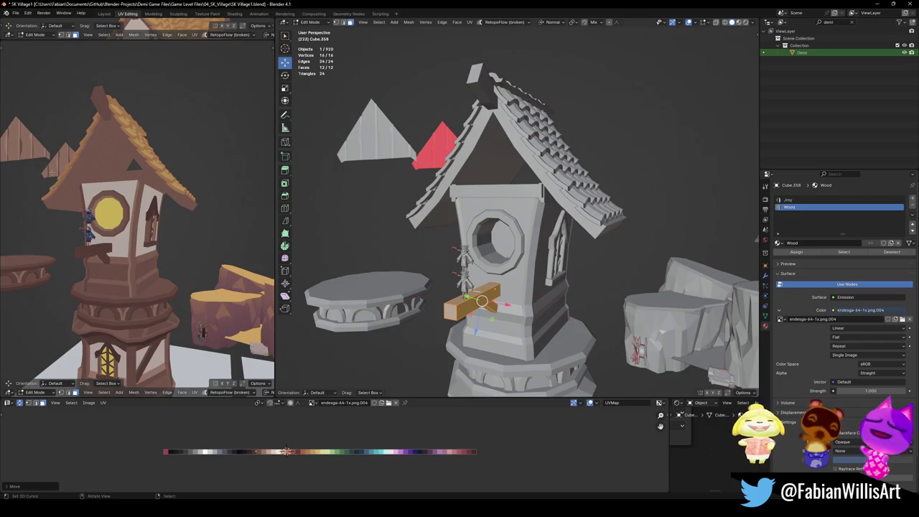
middle_click_drag(536, 179, 539, 198, "shift")
key("alt+q")
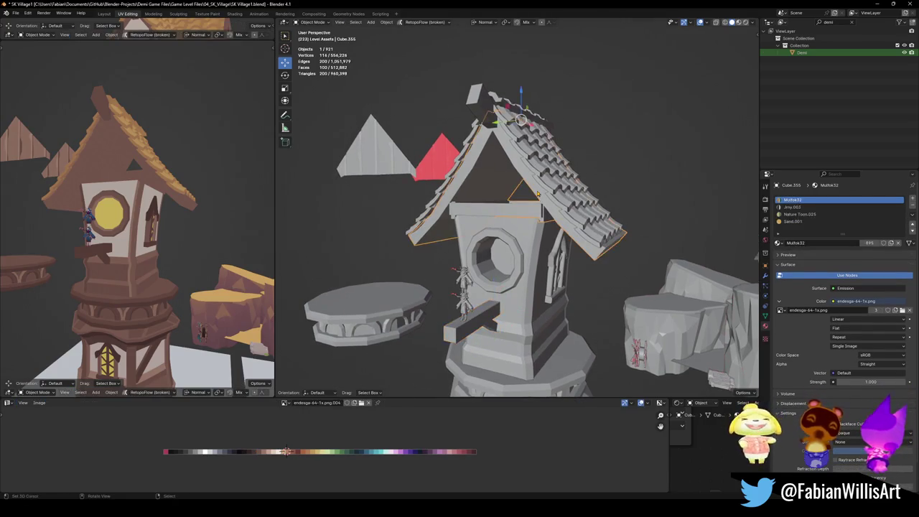
- Shift all of the roof's UVs slightly along X and save the village file
key("a")
key("g")
key("x")
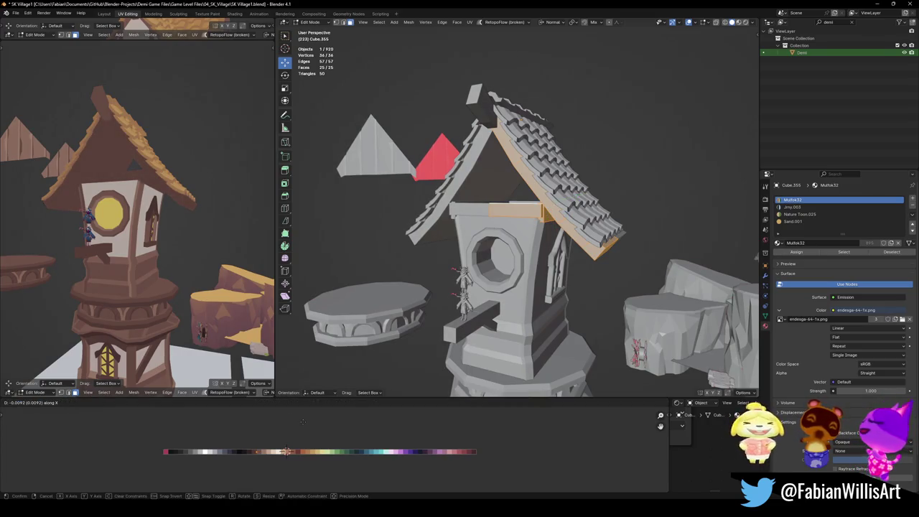
left_click(303, 422)
middle_click_drag(179, 251, 219, 269)
key("alt+a")
key("ctrl+s")
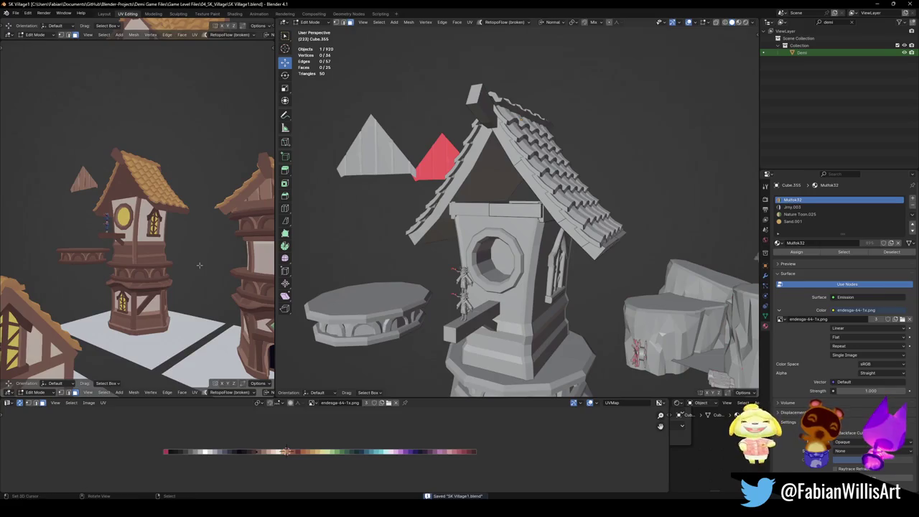
scroll(199, 265, "up", 2)
scroll(199, 265, "up", 2)
scroll(199, 265, "up", 2)
middle_click_drag(199, 265, 182, 243)
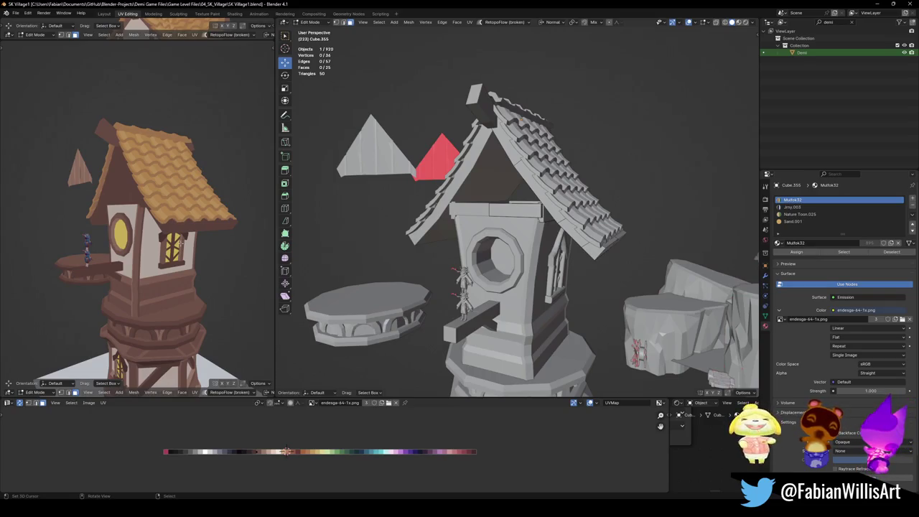
scroll(181, 244, "up", 2)
mouse_move(181, 243)
middle_mouse_down()
mouse_move(190, 246)
mouse_move(104, 247)
mouse_move(206, 248)
middle_mouse_up()
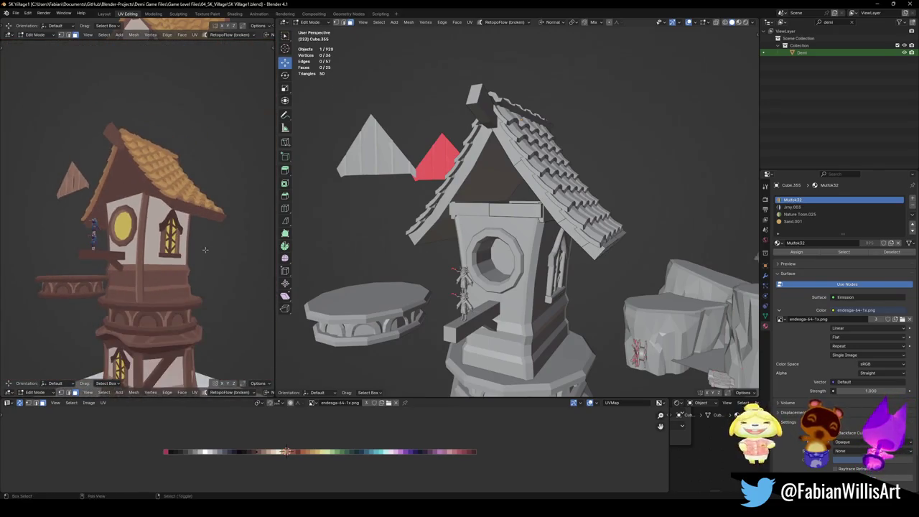
middle_click_drag(207, 248, 179, 237)
scroll(174, 235, "up", 3)
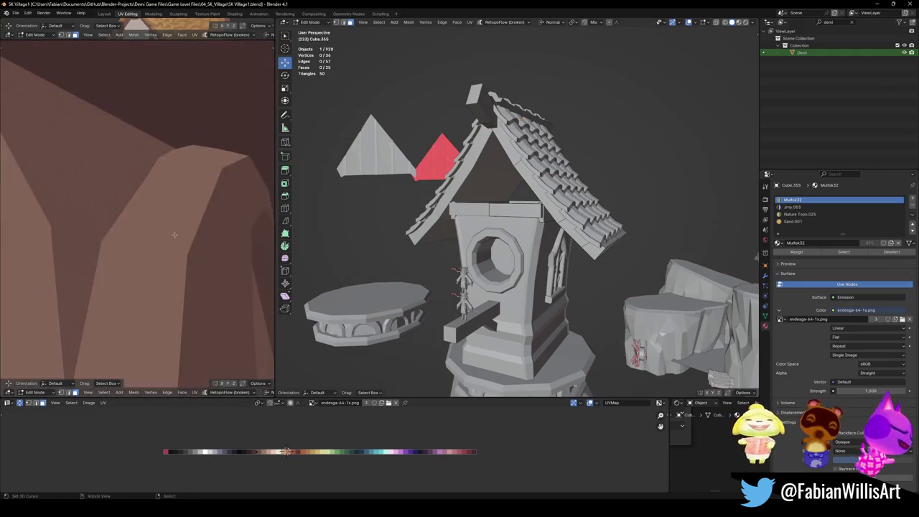
scroll(174, 235, "down", 5)
- Move the tower window object along its normal X axis
key("Tab")
left_click(175, 234)
key("g")
key("x")
left_click(213, 235)
key("alt+a")
mouse_move(216, 237)
middle_mouse_down()
mouse_move(228, 243)
mouse_move(151, 216)
middle_mouse_up()
scroll(229, 243, "down", 4)
scroll(160, 224, "up", 4)
scroll(153, 214, "up", 2)
mouse_move(503, 251)
middle_mouse_down()
mouse_move(476, 267)
mouse_move(429, 223)
middle_mouse_up()
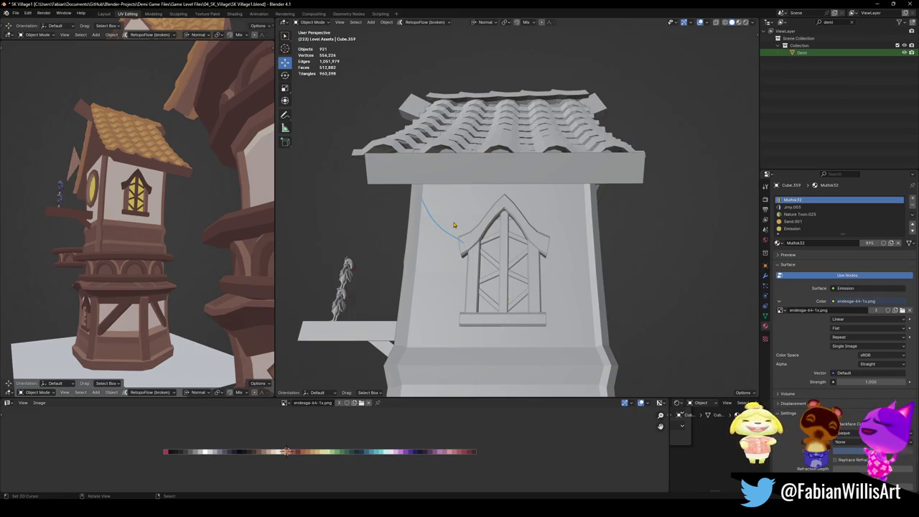
- Save the file, then select the side wall and enter Edit Mode on it
middle_click_drag(431, 172, 556, 248)
middle_click_drag(512, 275, 478, 230)
key("ctrl+s")
left_click(478, 230)
key("Tab")
key("ctrl+r")
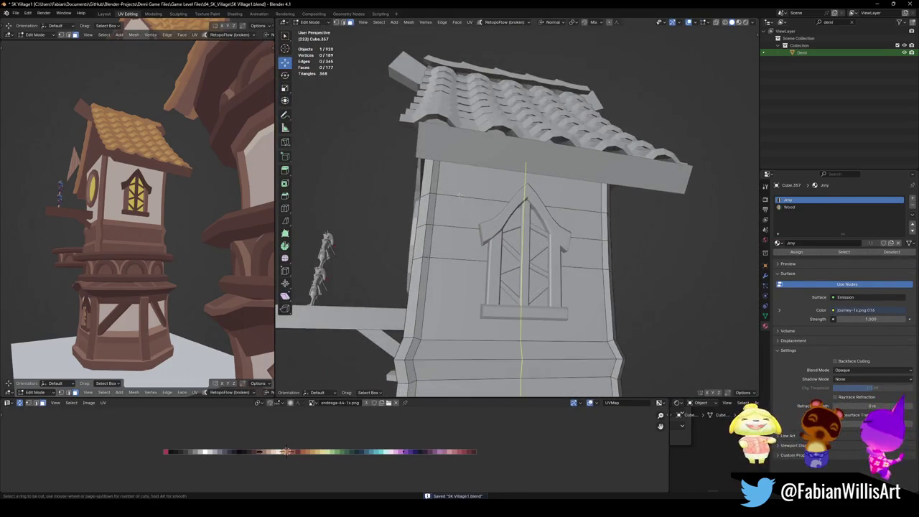
key("Escape")
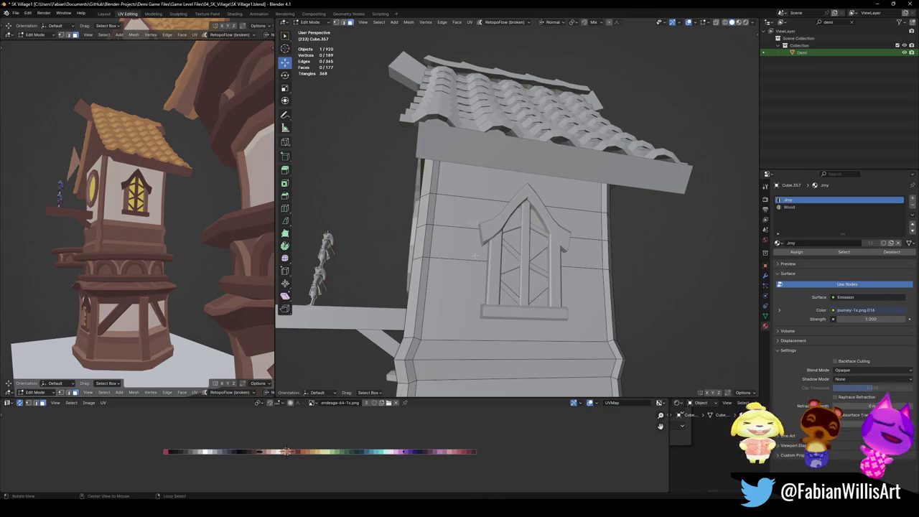
- Connect the wall's upper-left and lower-right corner vertices with a diagonal edge
key("alt+z")
left_click(443, 155)
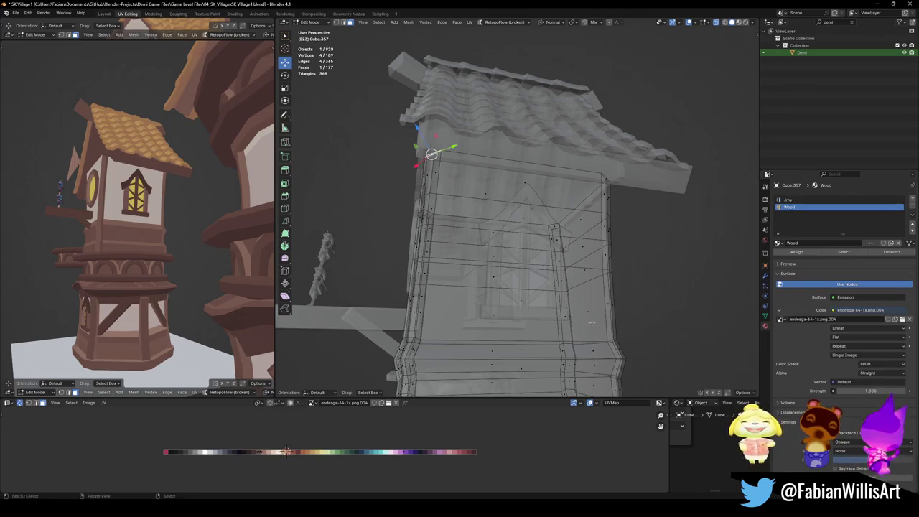
middle_click_drag(590, 323, 439, 154)
key("1")
left_click(437, 151)
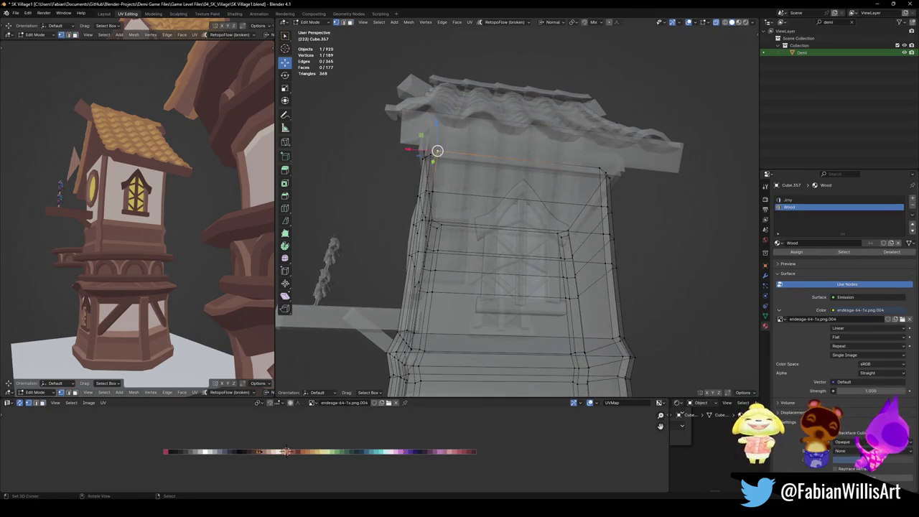
left_click(612, 338, "shift")
key("alt+z")
key("j")
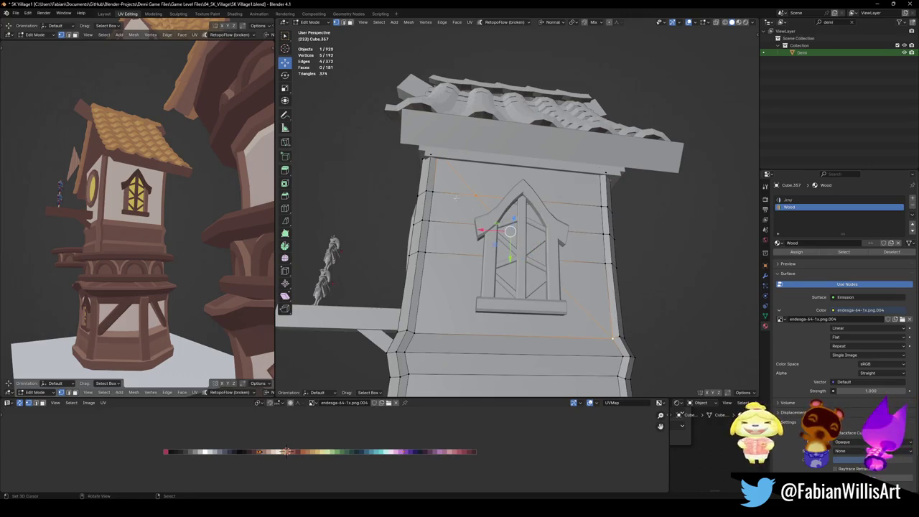
- Add a horizontal edge loop across the lower wall and slide it into place
key("ctrl+r")
left_click(589, 352)
right_click(590, 353)
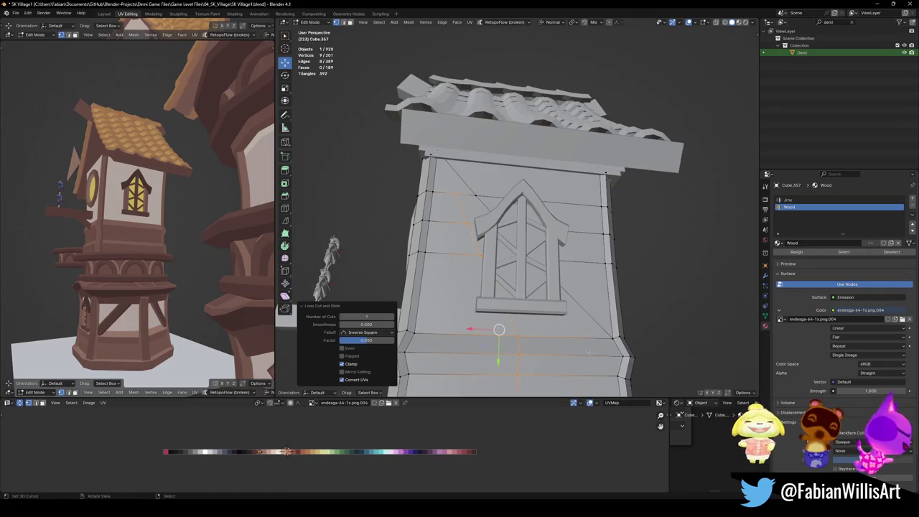
key("g")
key("g")
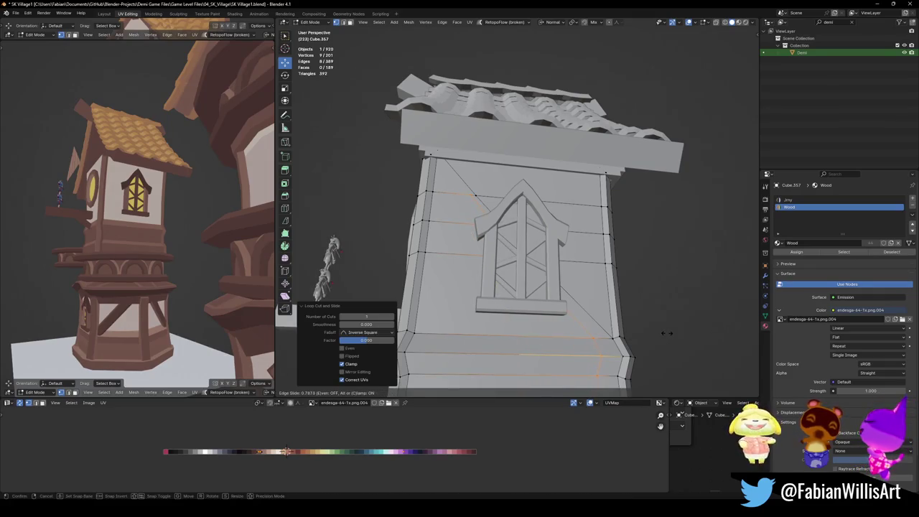
left_click(667, 333)
- Dissolve the stray diagonal edges over the window, then select the lower-right and upper-left wall vertices
key("alt+a")
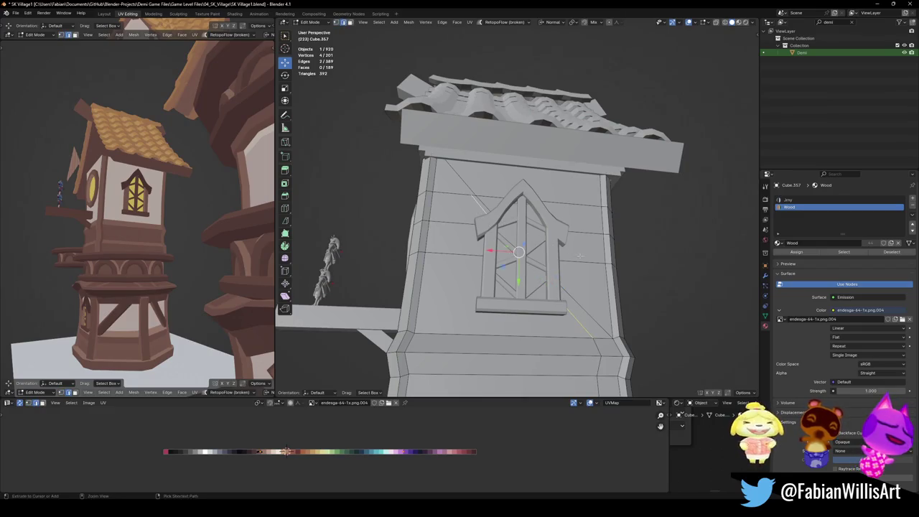
key("ctrl+x")
left_click(591, 331)
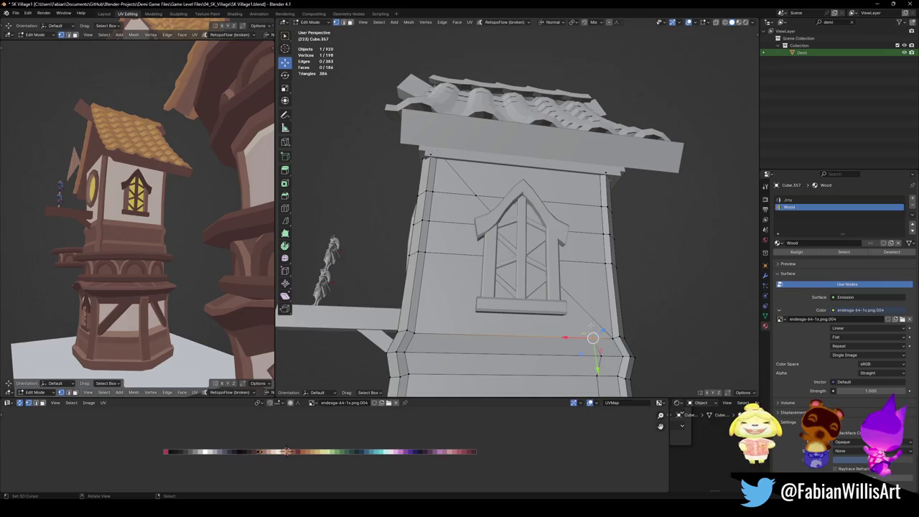
left_click(434, 192, "shift")
- Connect the two vertices with an edge and inset the diagonal brace strip of faces
key("j")
key("3")
left_click(585, 319)
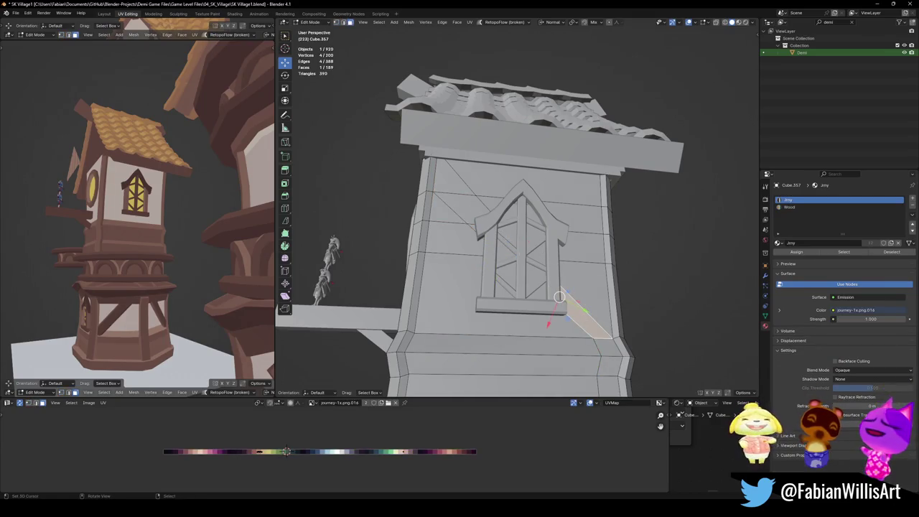
left_click(451, 181, "ctrl")
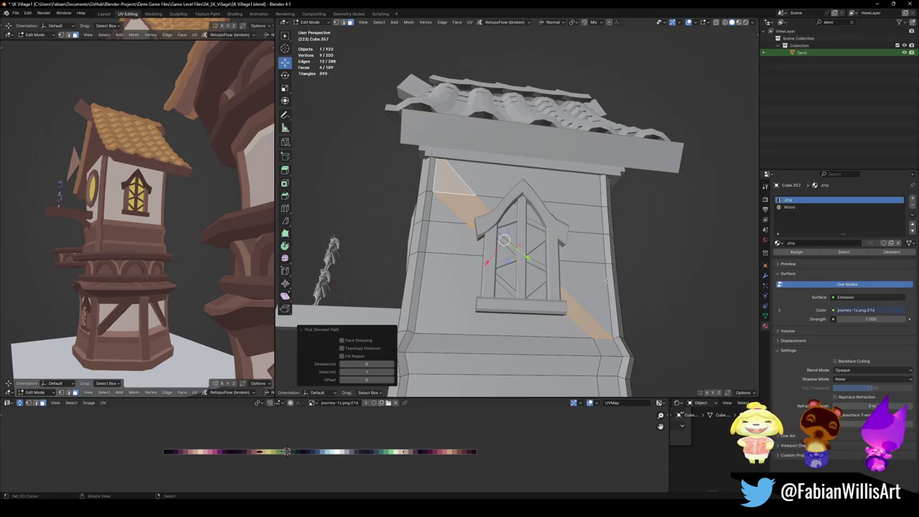
key("i")
key("Escape")
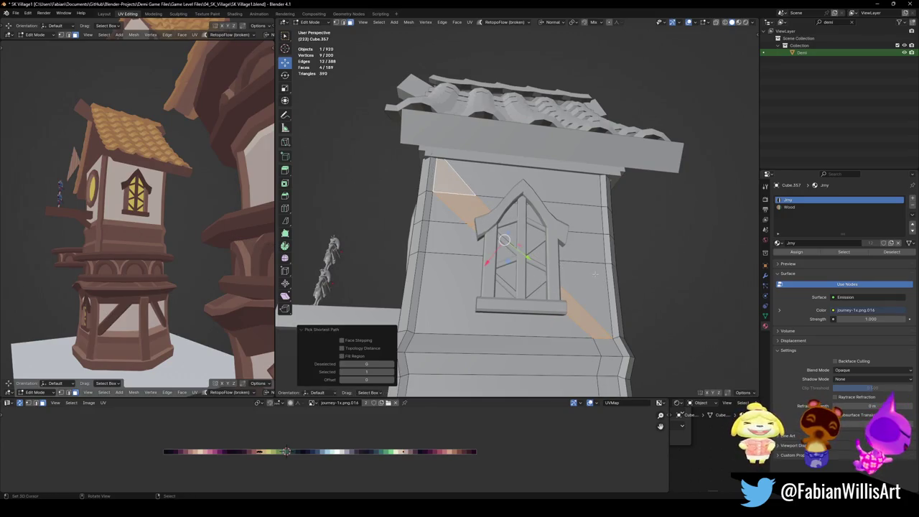
key("i")
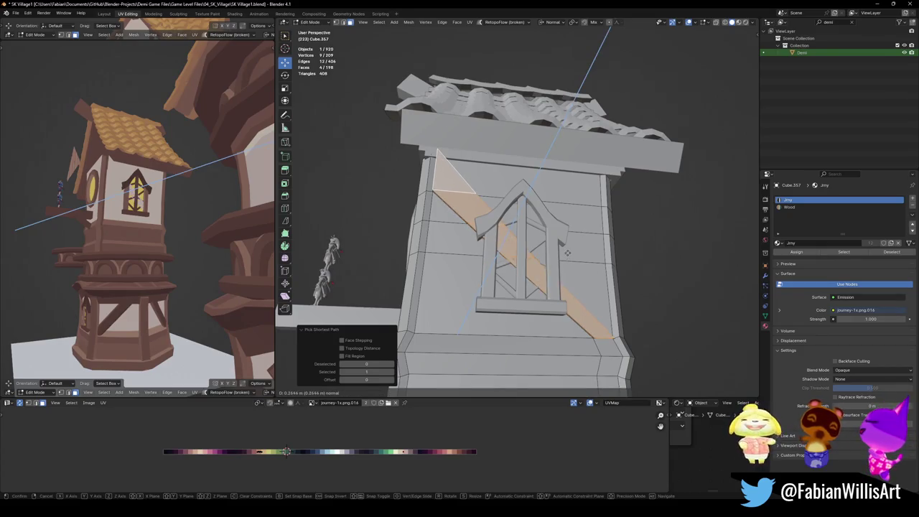
left_click(567, 285)
- Slide the diagonal edges across the wall and through the window
key("alt+a")
left_click(567, 285, "alt")
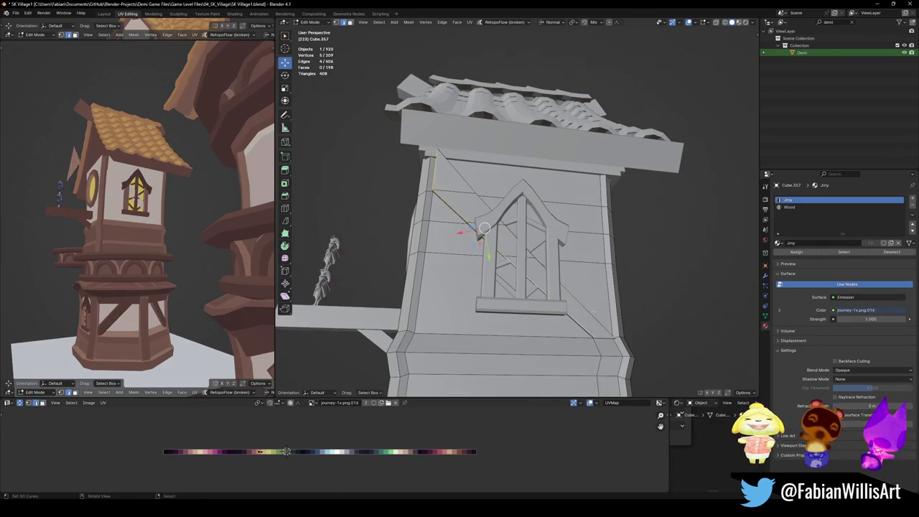
key("g")
key("g")
left_click(596, 308)
left_click(535, 284)
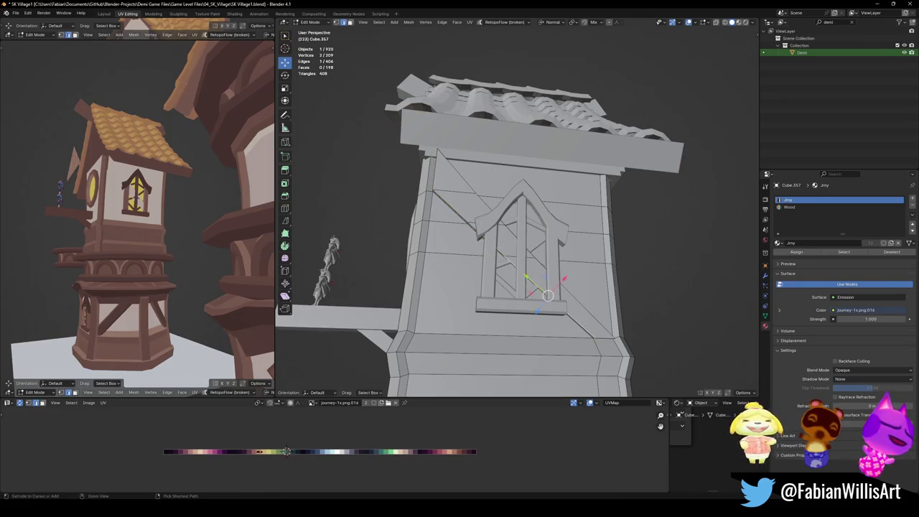
left_click(581, 325, "ctrl")
key("g")
key("g")
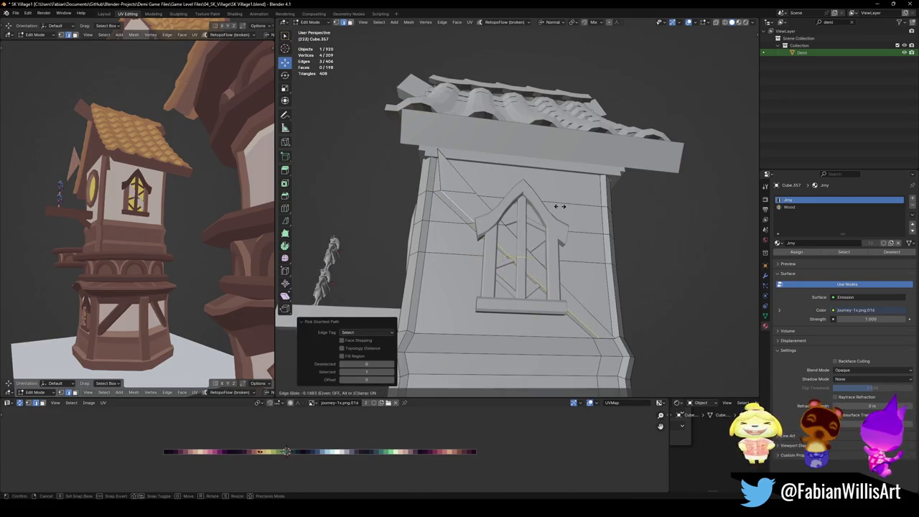
left_click(561, 206)
- Undo the edge slides and inset, returning the wall to its pre-inset state
key("ctrl+z")
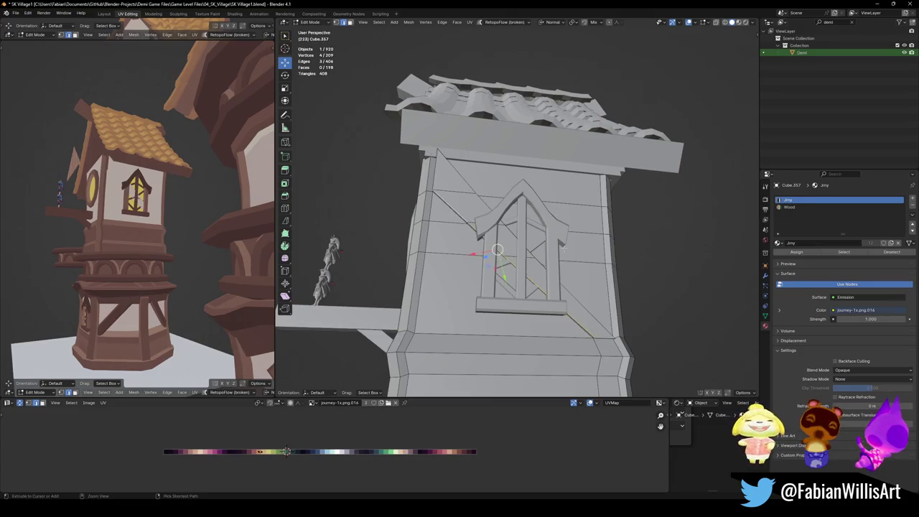
key("ctrl+z")
key("ctrl+z")
key("ctrl+shift+z")
key("ctrl+shift+z")
key("ctrl+shift+z")
key("ctrl+z")
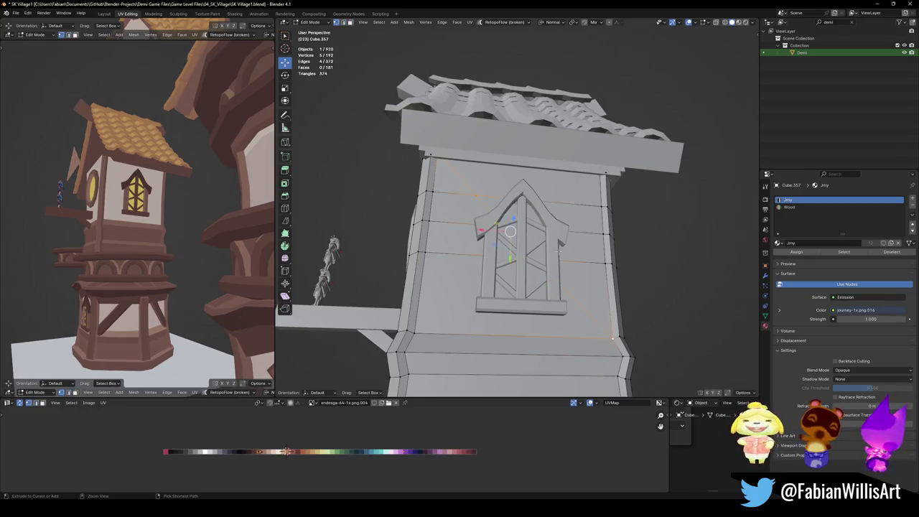
middle_click_drag(298, 258, 291, 377)
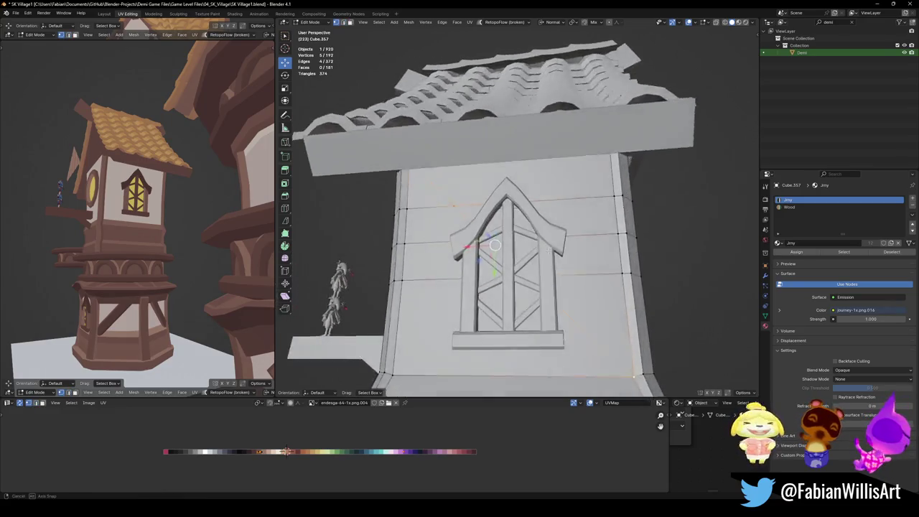
mouse_move(528, 255)
middle_mouse_down()
mouse_move(541, 257)
mouse_move(533, 261)
middle_mouse_up()
- Extrude the selected wall geometry in place and move it along the Global X axis
key("e")
right_click(533, 261)
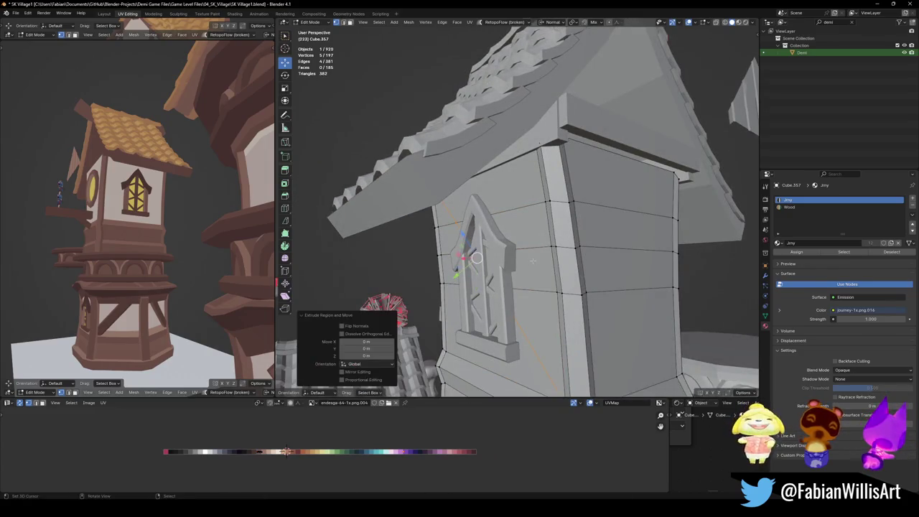
key("comma")
left_click(503, 261)
mouse_move(502, 260)
middle_mouse_down()
mouse_move(576, 228)
mouse_move(546, 244)
middle_mouse_up()
key("g")
key("x")
left_click(550, 246)
- Trial-extrude the diagonal beam faces into a plank, then undo it
key("alt+a")
left_click(546, 342)
left_click(441, 216, "ctrl")
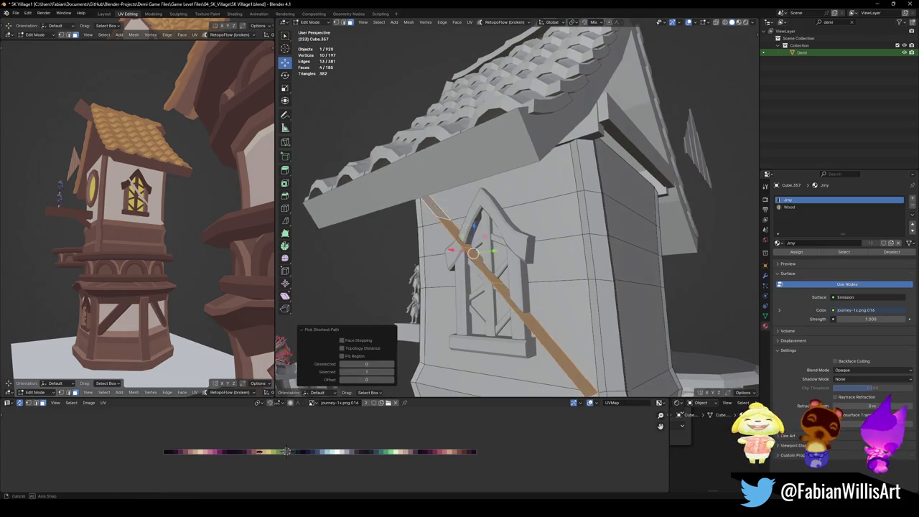
middle_click_drag(441, 217, 502, 214)
key("e")
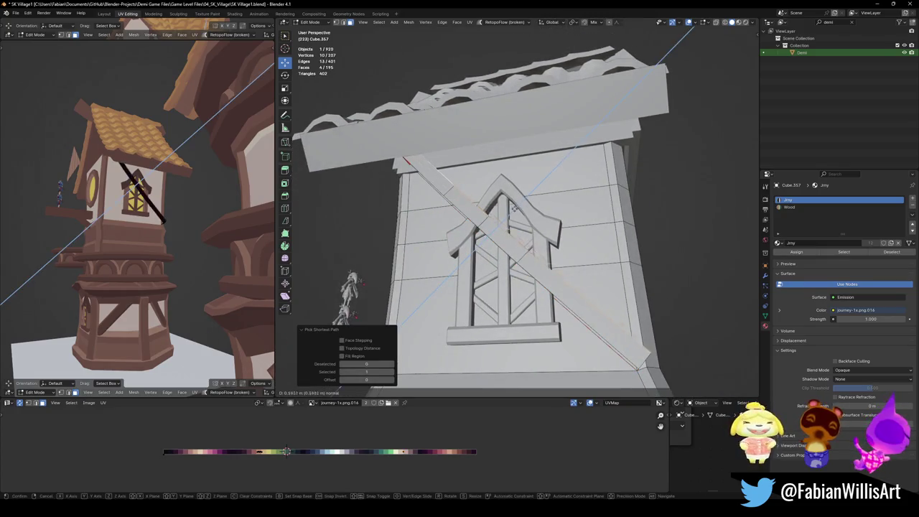
left_click(502, 212)
middle_click_drag(503, 212, 498, 201)
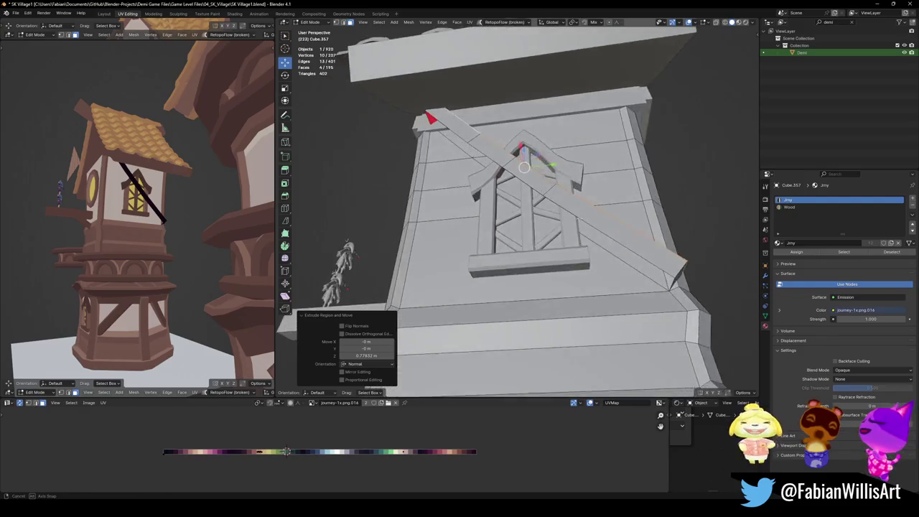
key("ctrl+z")
key("ctrl+z")
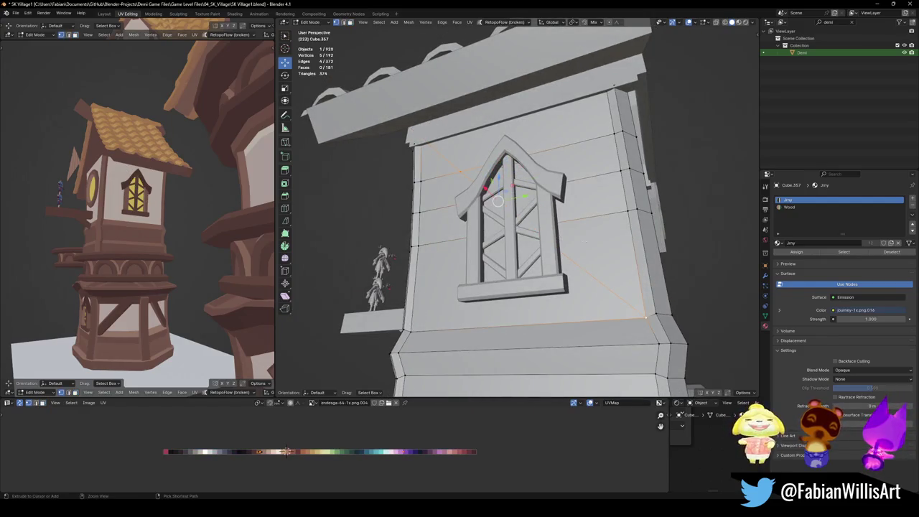
- Deselect everything and place the 3D cursor at the wall's lower corner
middle_click_drag(571, 241, 584, 245)
key("alt+a")
right_click(665, 307, "shift")
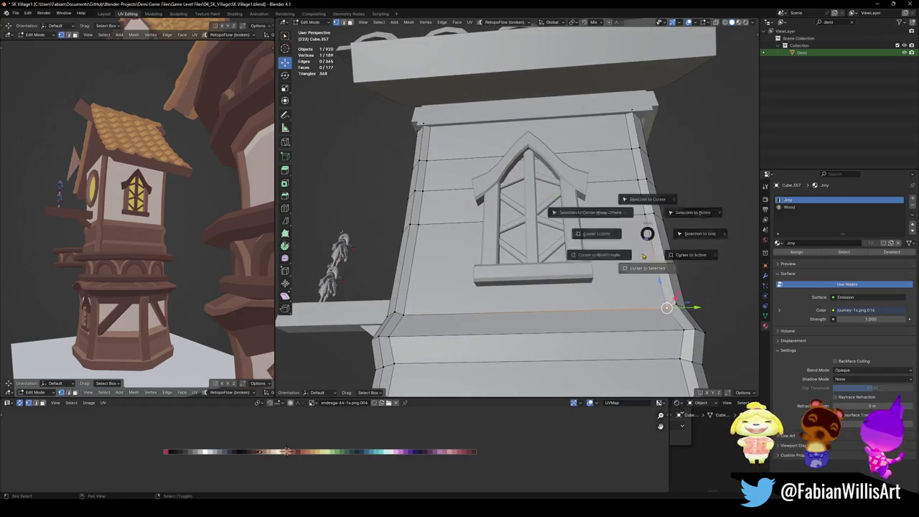
- Add a cube at the 3D cursor, rotate it 45° about X and scale it to 0.296
key("shift+a")
left_click(650, 270)
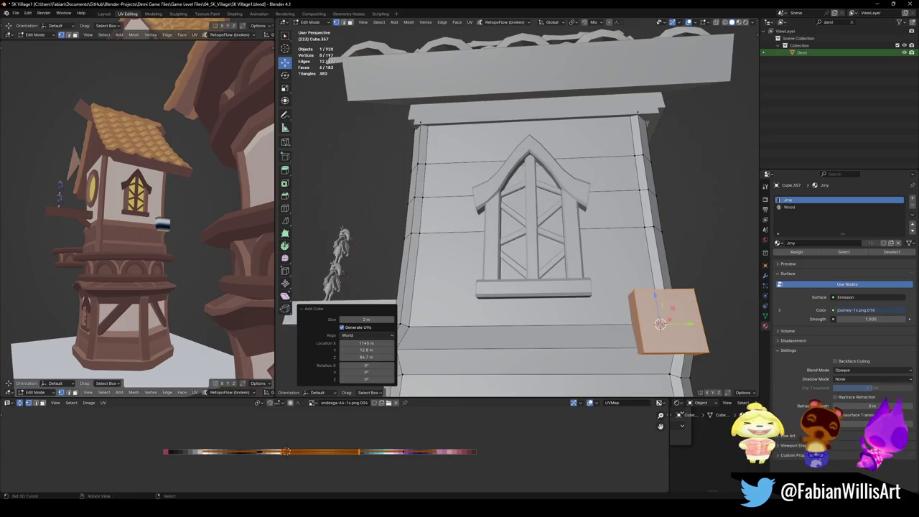
middle_click_drag(668, 316, 640, 315)
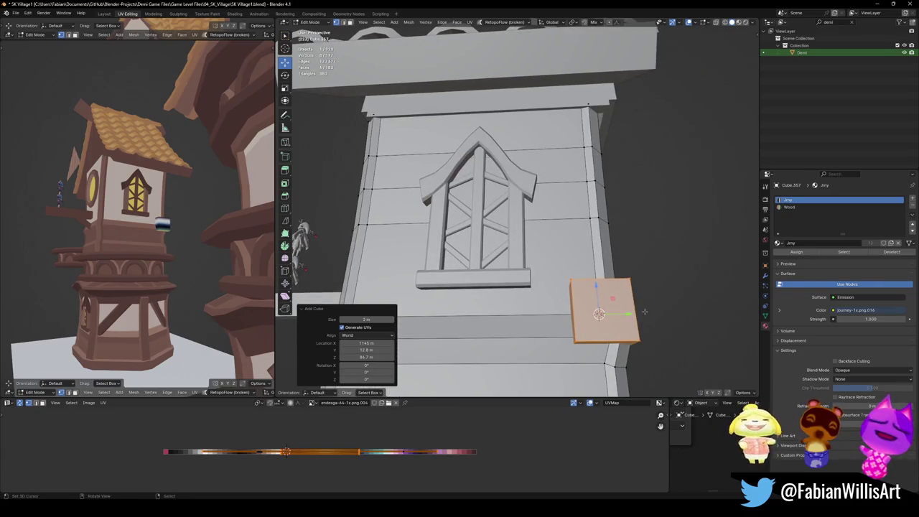
type("rx45")
key("Return")
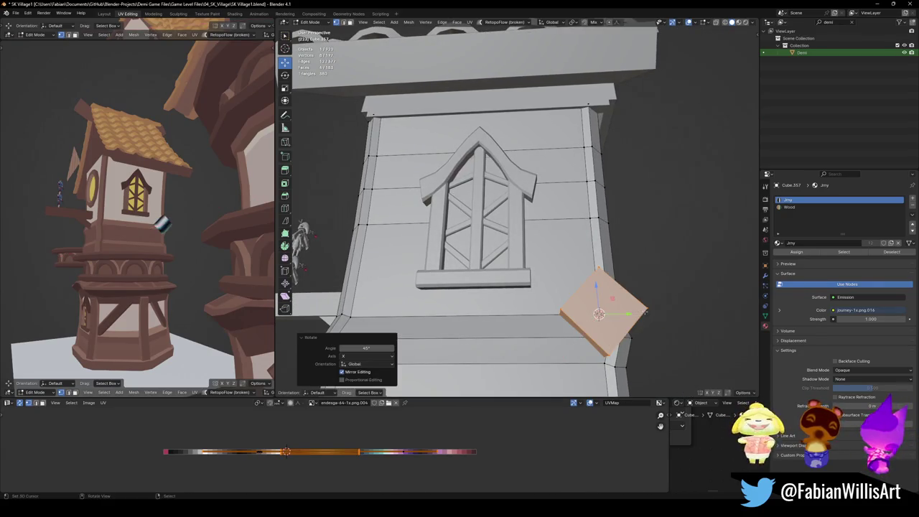
key("s")
mouse_move(604, 316)
middle_mouse_down()
mouse_move(589, 309)
mouse_move(625, 323)
middle_mouse_up()
key("Return")
- Stretch the cube's top face along its Normal up to the window to form the brace
left_click(606, 323)
left_click(606, 323)
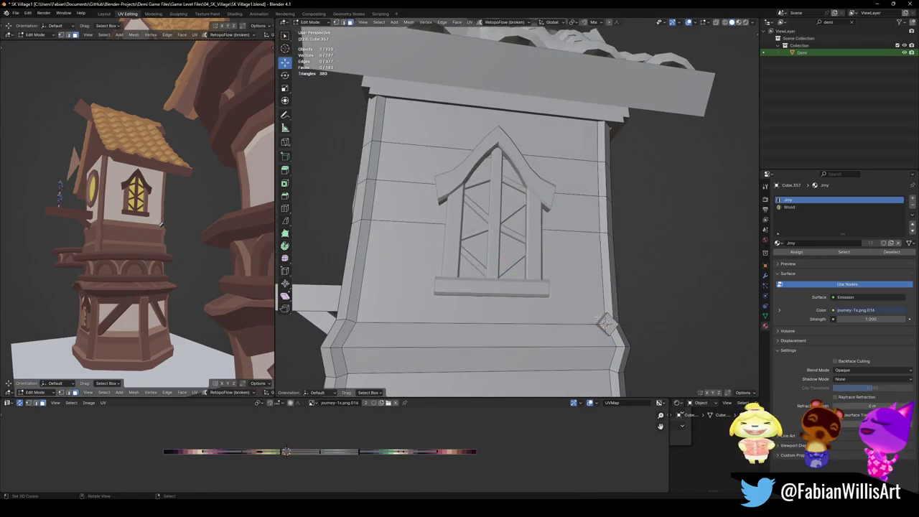
key("period")
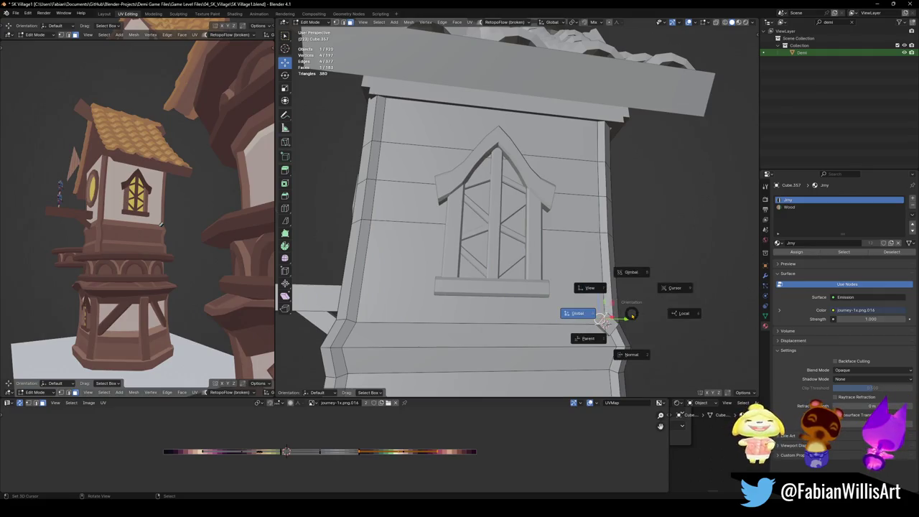
key("period")
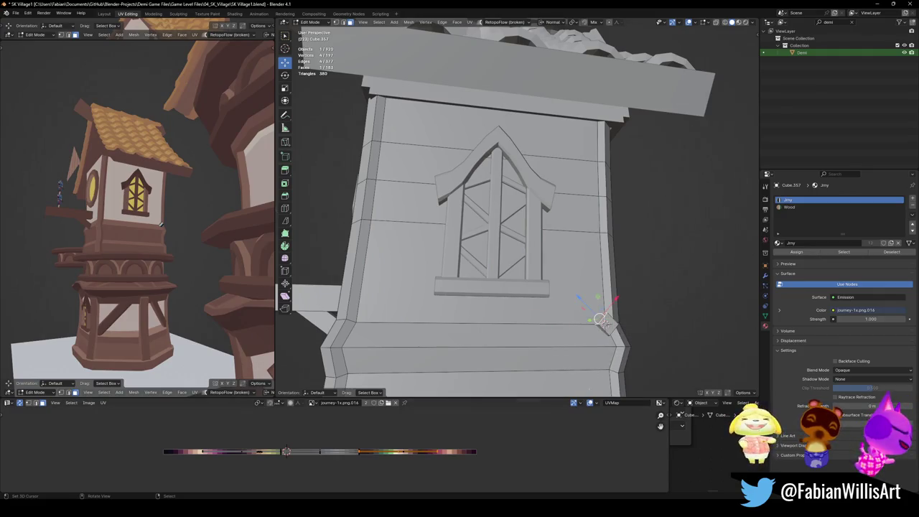
key("g")
key("z")
key("z")
left_click(606, 325)
mouse_move(606, 324)
middle_mouse_down()
mouse_move(548, 340)
mouse_move(553, 317)
middle_mouse_up()
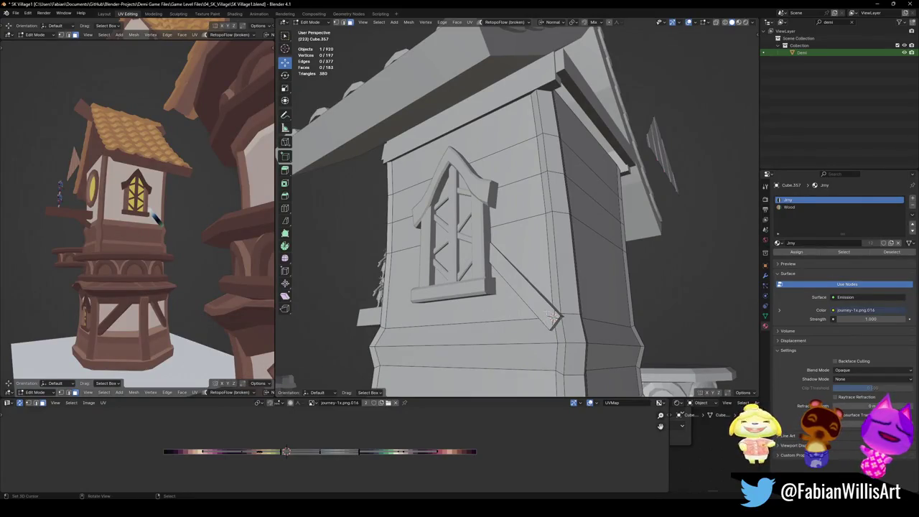
- Assign the brace the Wood material and squash and shift its UVs onto a brown swatch
key("l")
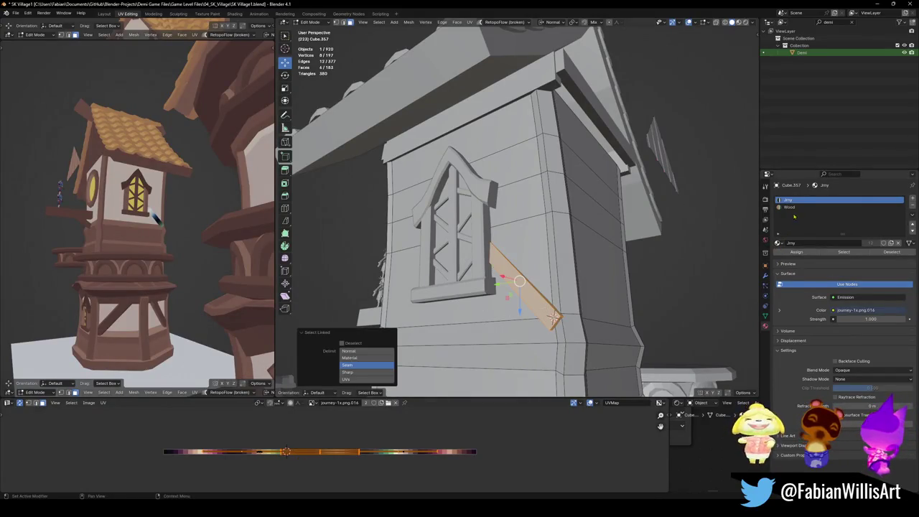
left_click(793, 207)
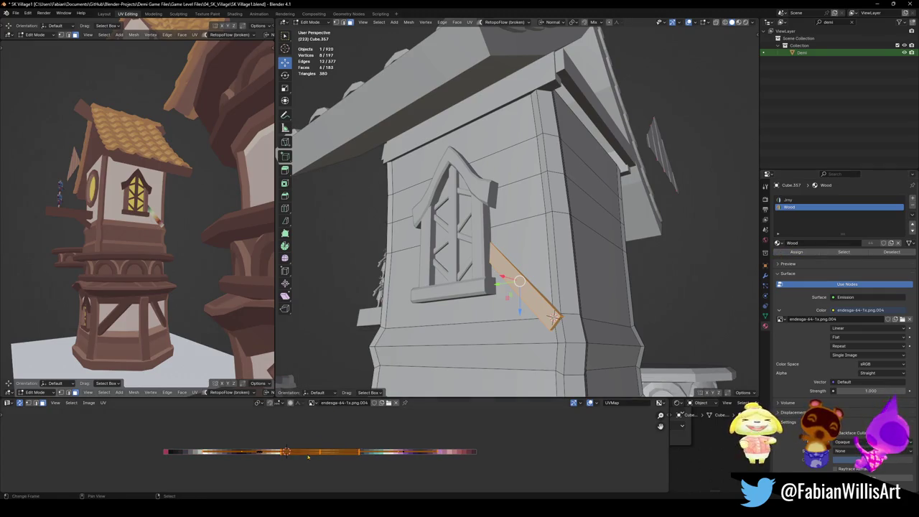
key("s")
key("x")
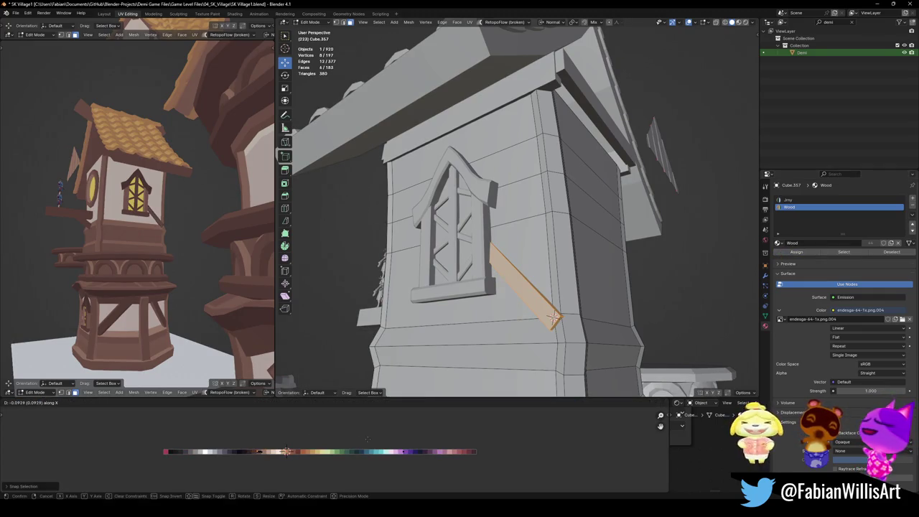
left_click(371, 439)
middle_click_drag(115, 237, 172, 248)
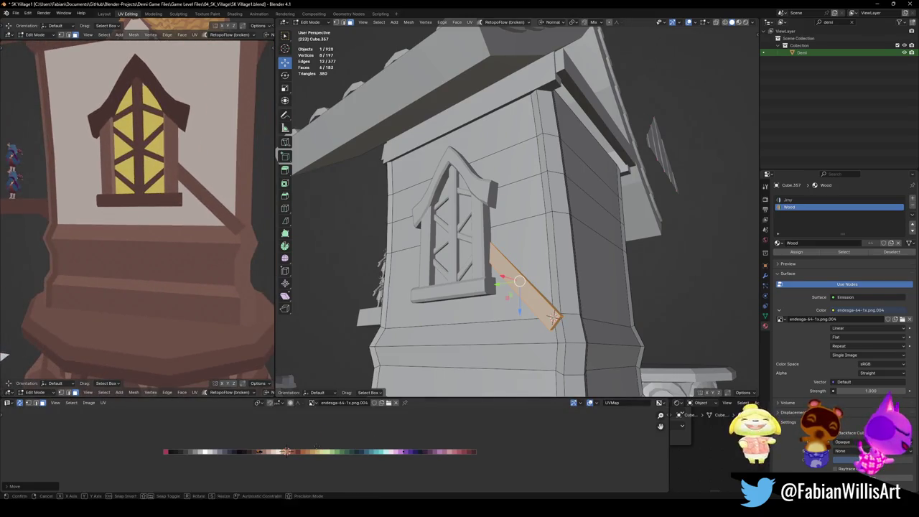
key("g")
key("x")
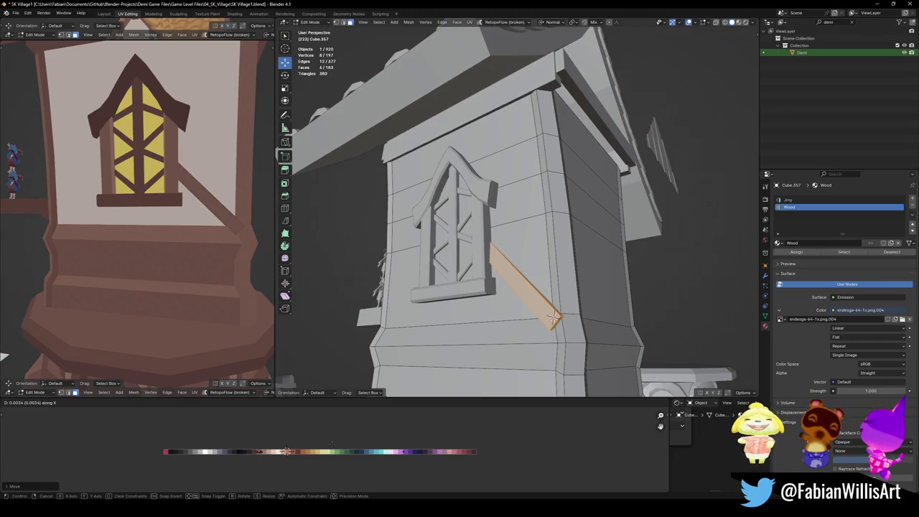
left_click(286, 451)
scroll(180, 216, "down", 3)
middle_click_drag(144, 215, 184, 216)
- Move the brace's lower end face along its normal to sit against the wall
middle_click_drag(503, 216, 501, 244)
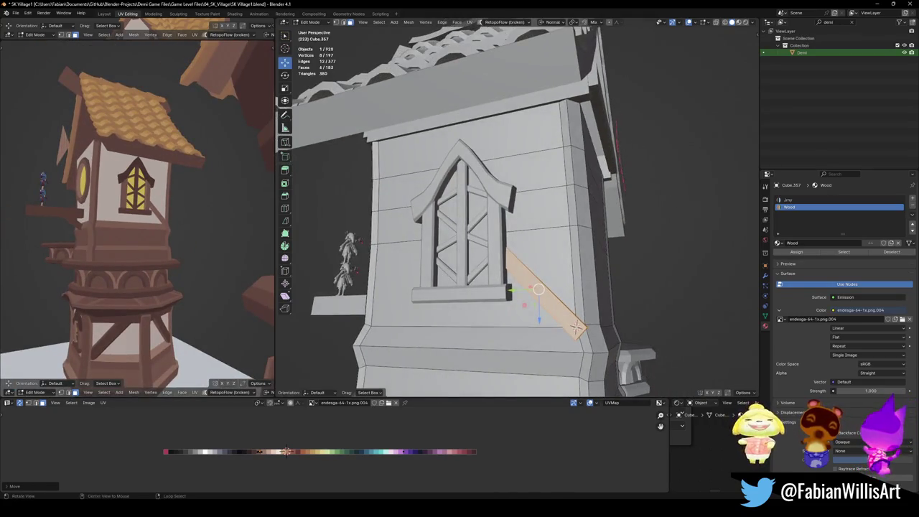
key("alt+z")
left_click(501, 251)
key("alt+z")
key("g")
key("z")
key("z")
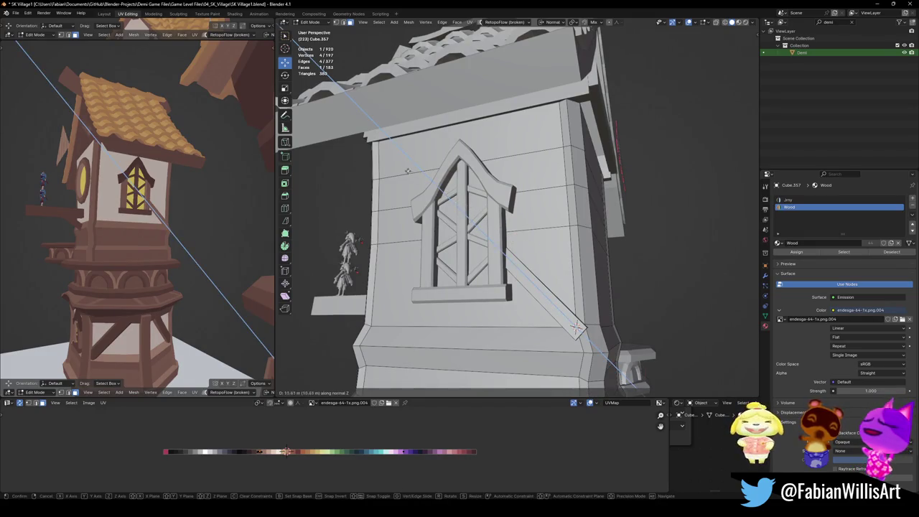
left_click(577, 327)
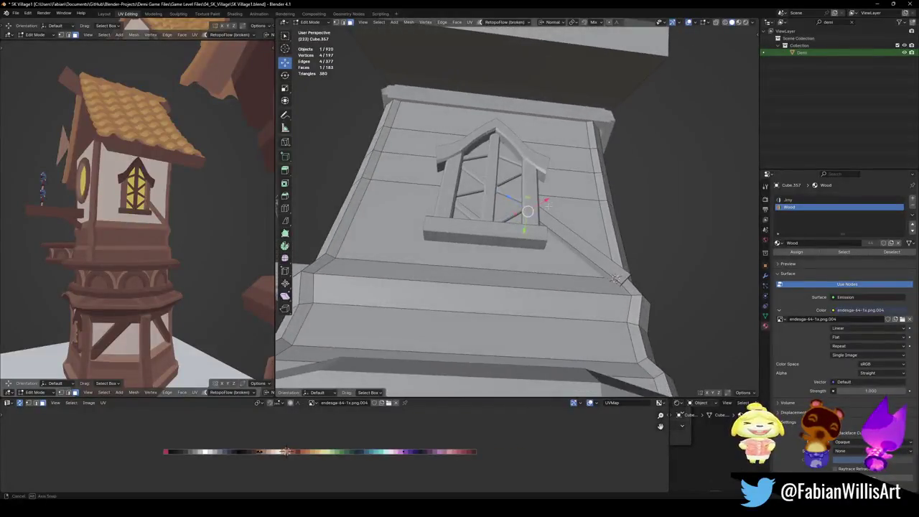